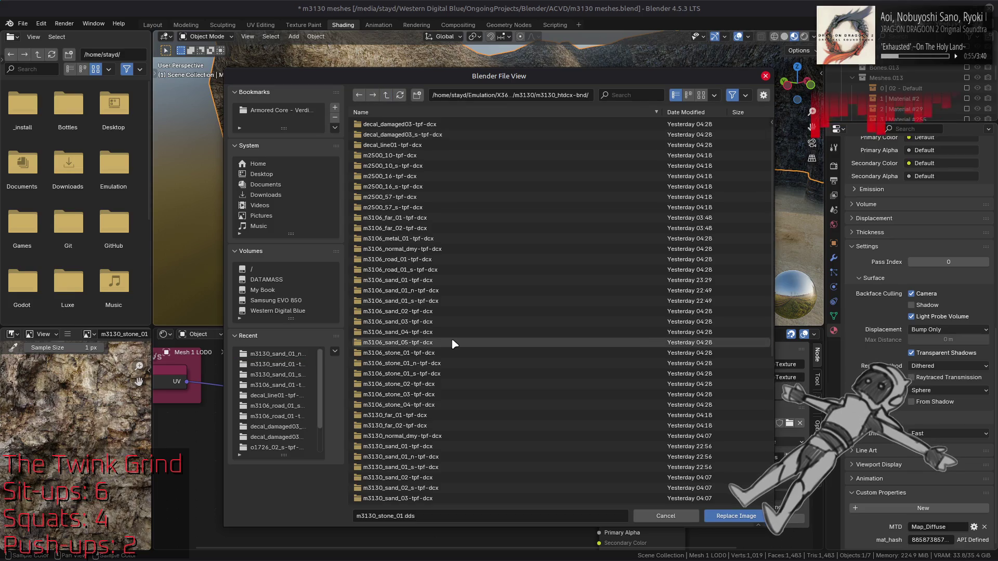
Load m3130_stone_01.png from the m3130_stone_01-tpf-dcx folder into the texture node and show the normal-map add-on tools
scroll(455, 342, down, 5)
double_click(456, 458)
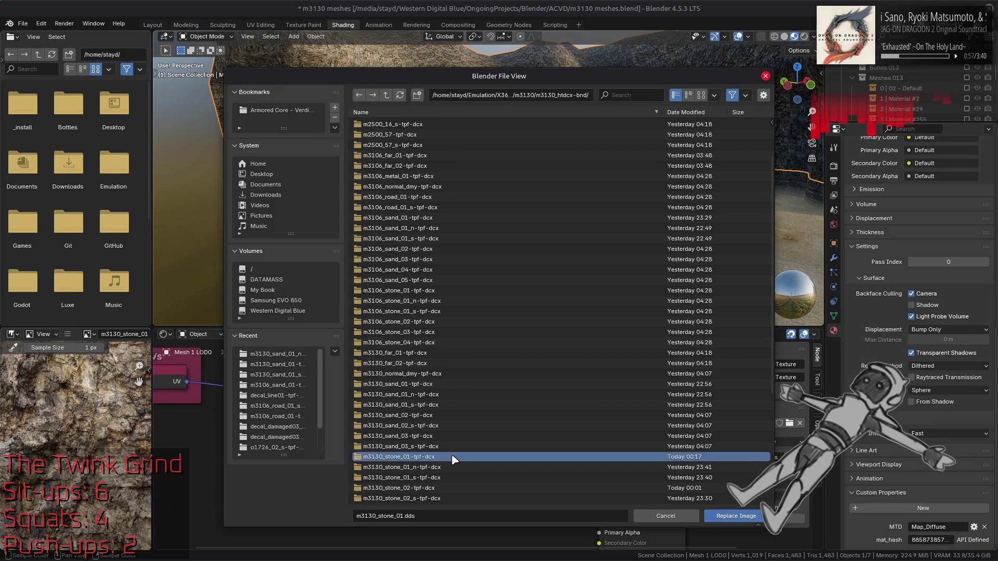
double_click(445, 134)
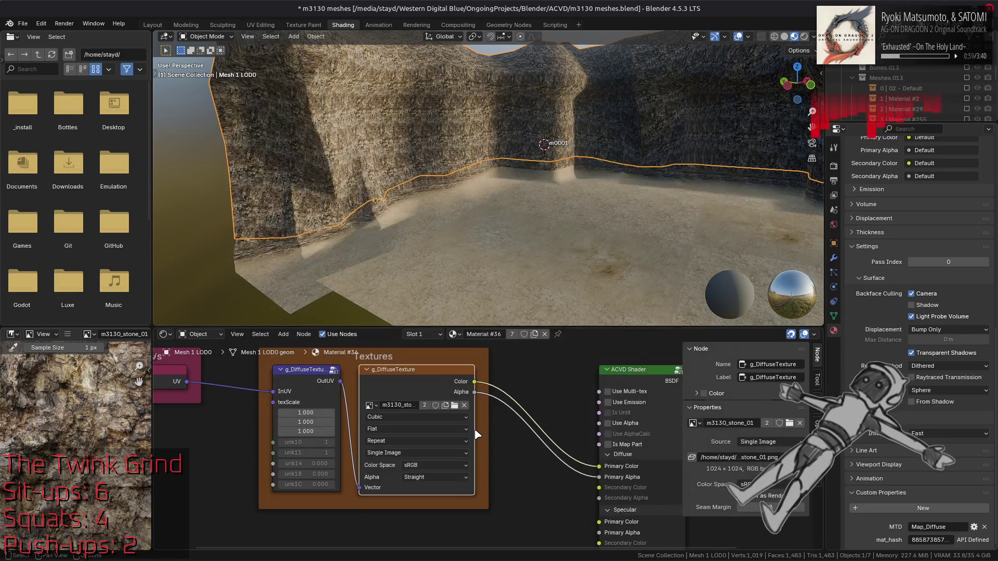
click(817, 431)
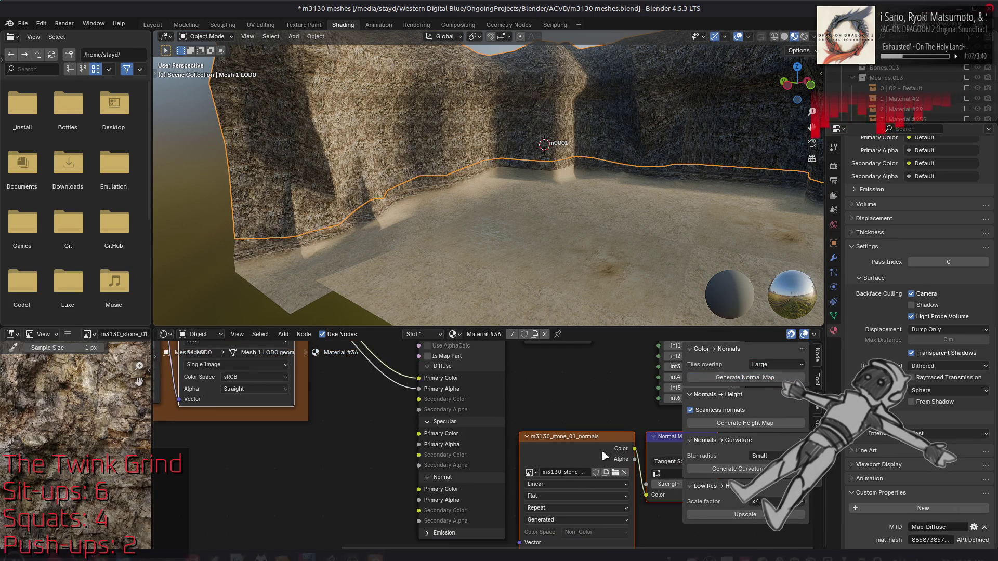
Save the generated normals image as m3130_stone_01_n2.png, 16-bit colour depth, in the m3130_stone_01 folder
click(67, 334)
mouse_move(104, 356)
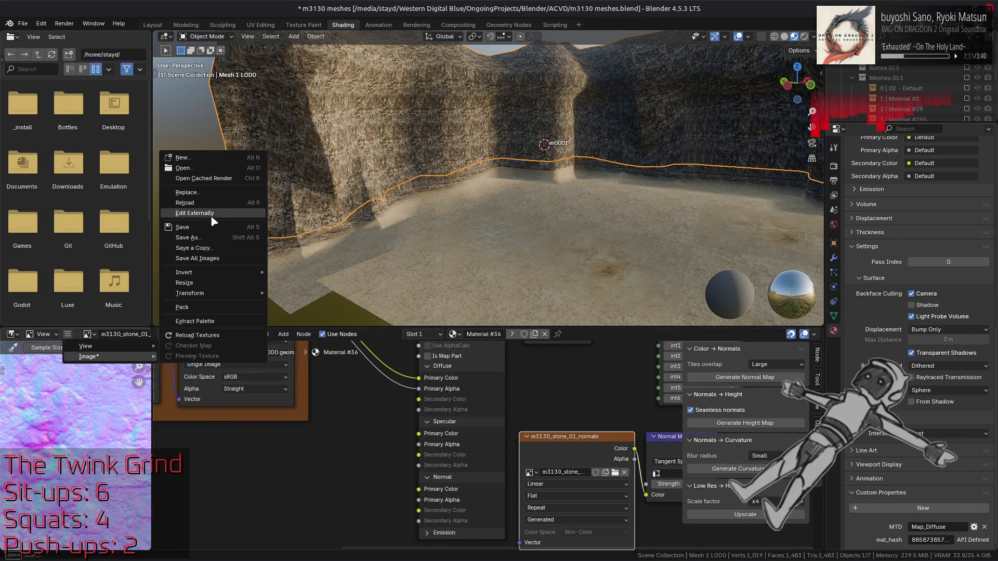
click(213, 237)
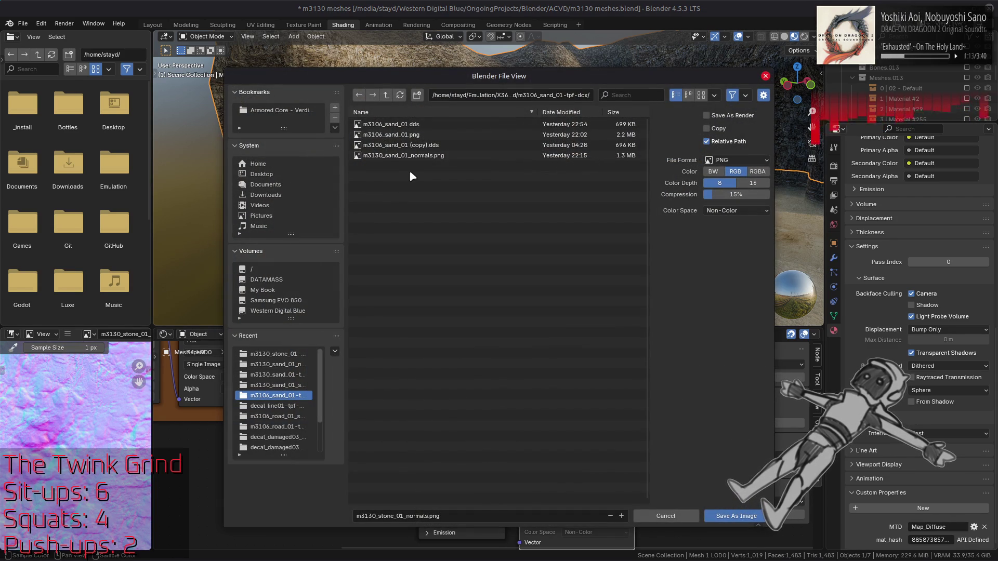
click(290, 356)
click(441, 176)
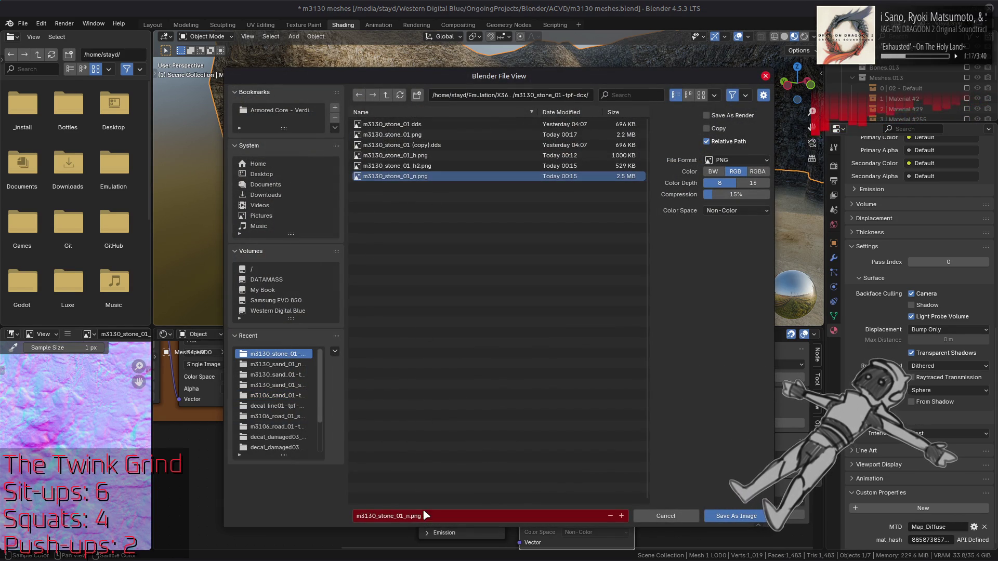
click(411, 517)
text(2)
key(Return)
click(753, 183)
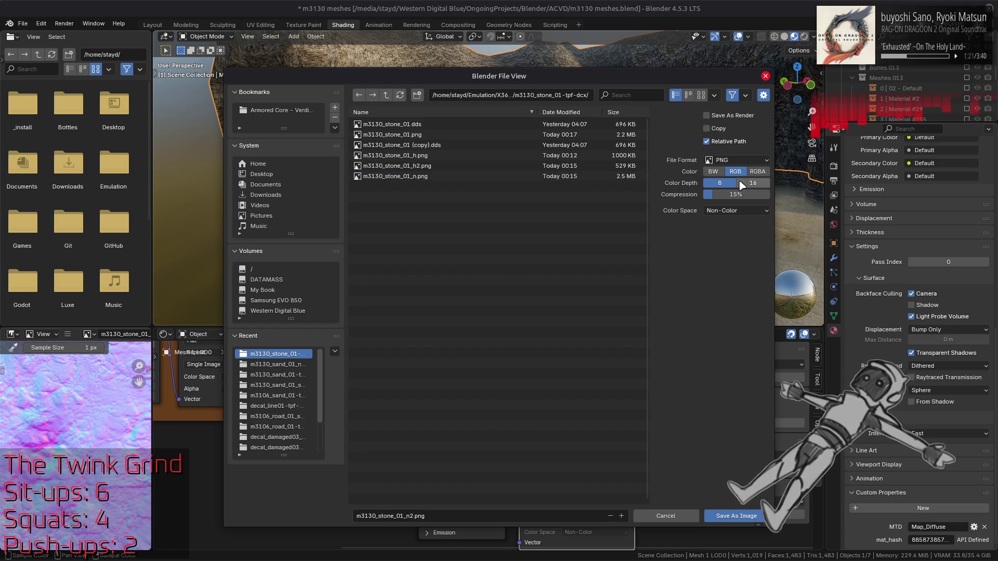
click(737, 516)
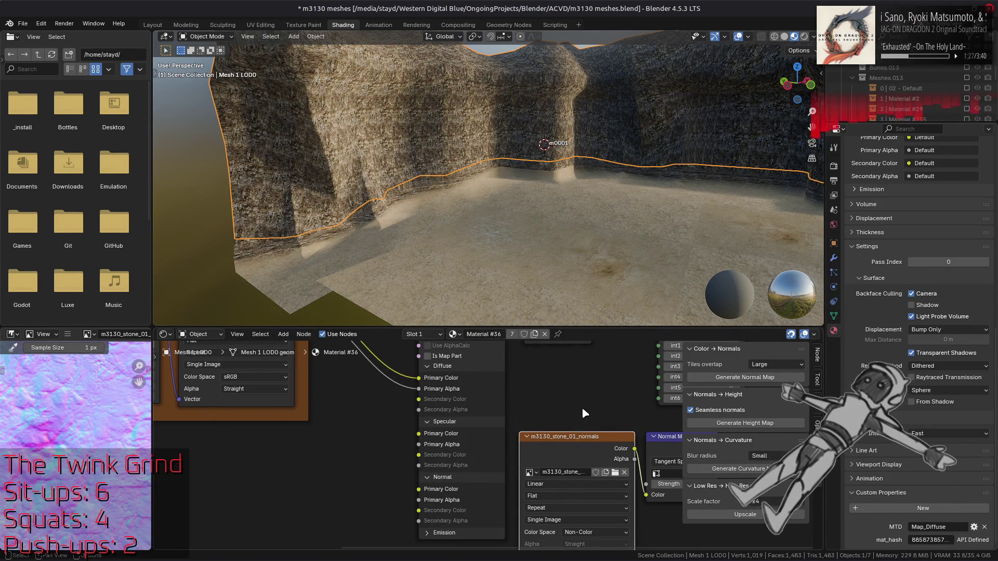
key(alt+Tab)
Drop m3130_stone_01_n2.png into the GIMP image as a layer and move it up just below Normal
key(alt+Tab)
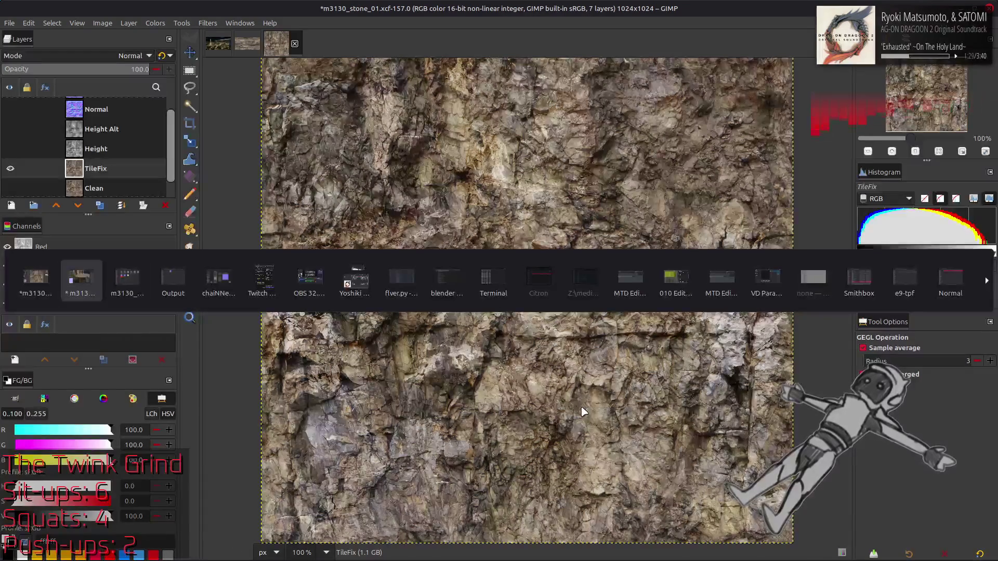
key(alt+Tab)
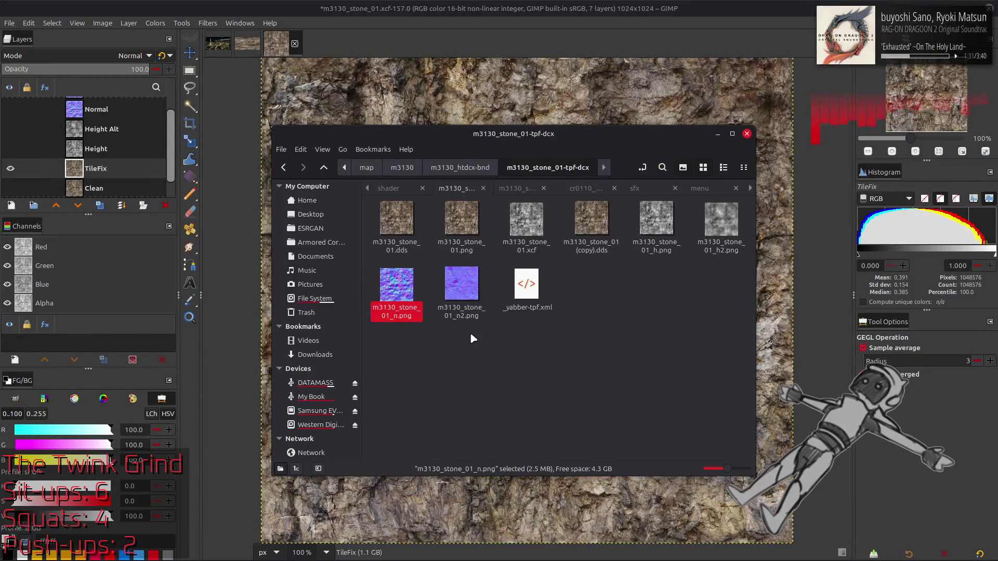
drag(465, 295, 765, 343)
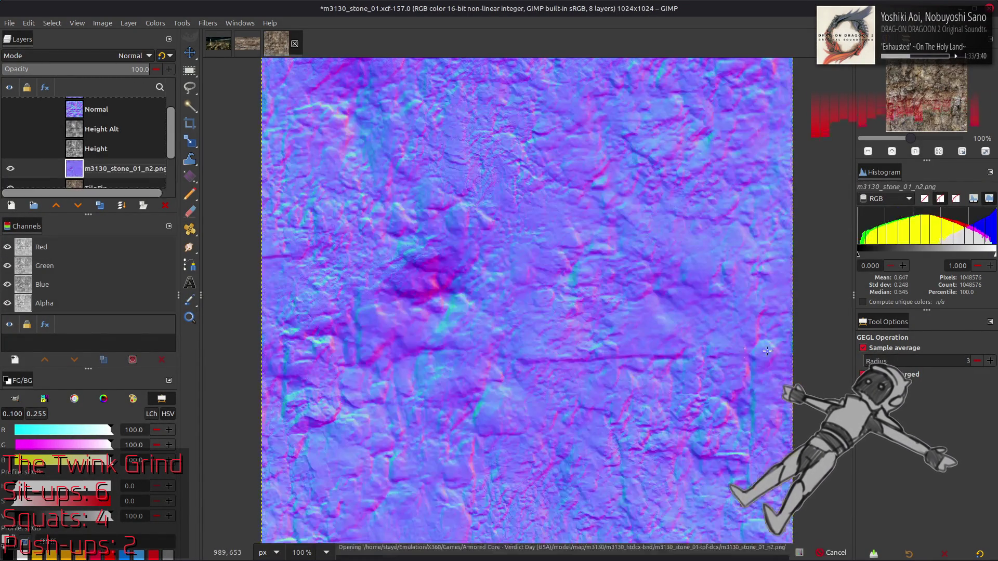
key(q)
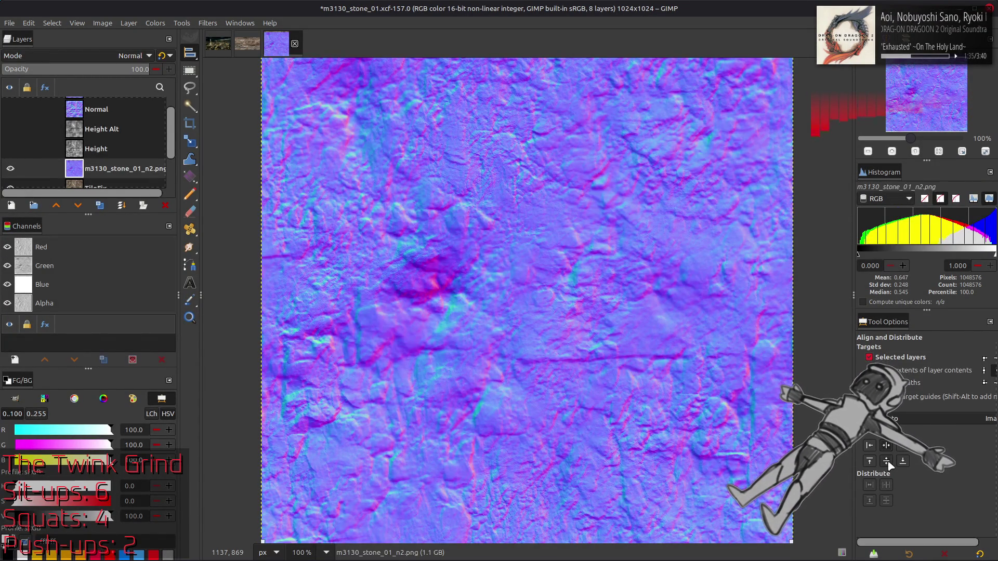
scroll(712, 369, down, 1)
key(m)
drag(78, 169, 81, 131)
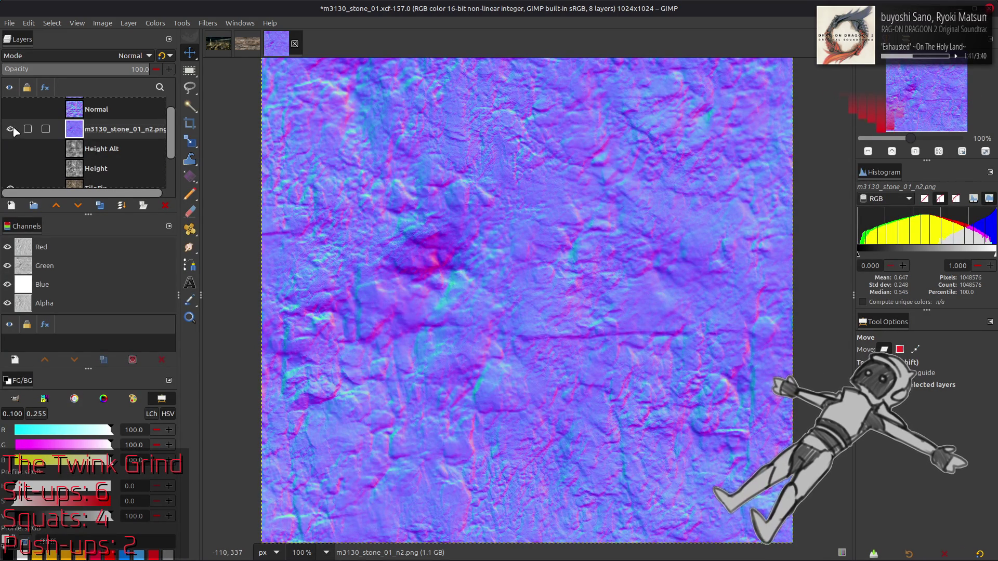
click(14, 130)
Toggle the imported m3130_stone_01_n2.png layer against the stone, then invert its colours
click(13, 130)
click(14, 130)
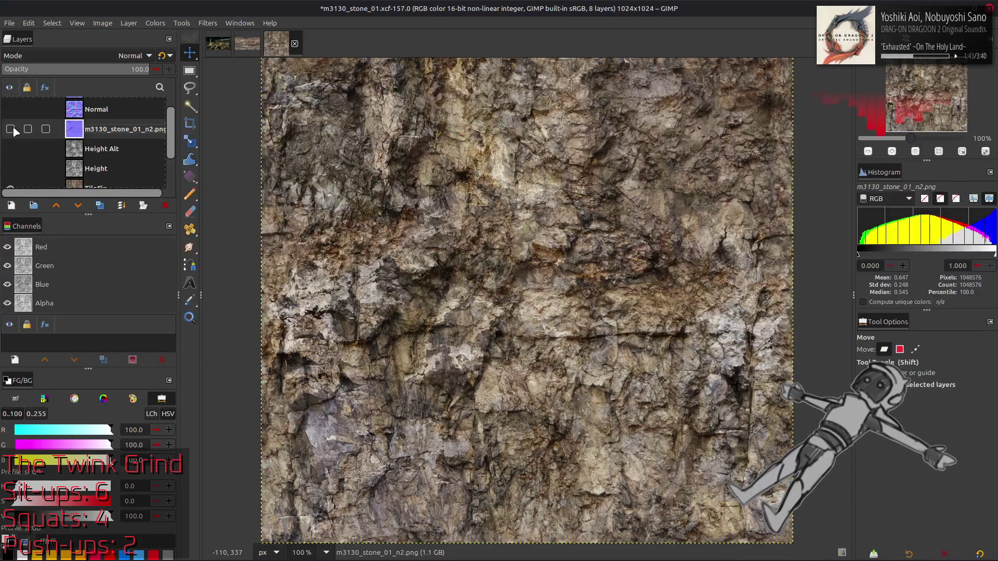
scroll(15, 132, up, 1)
click(13, 132)
click(14, 132)
click(14, 133)
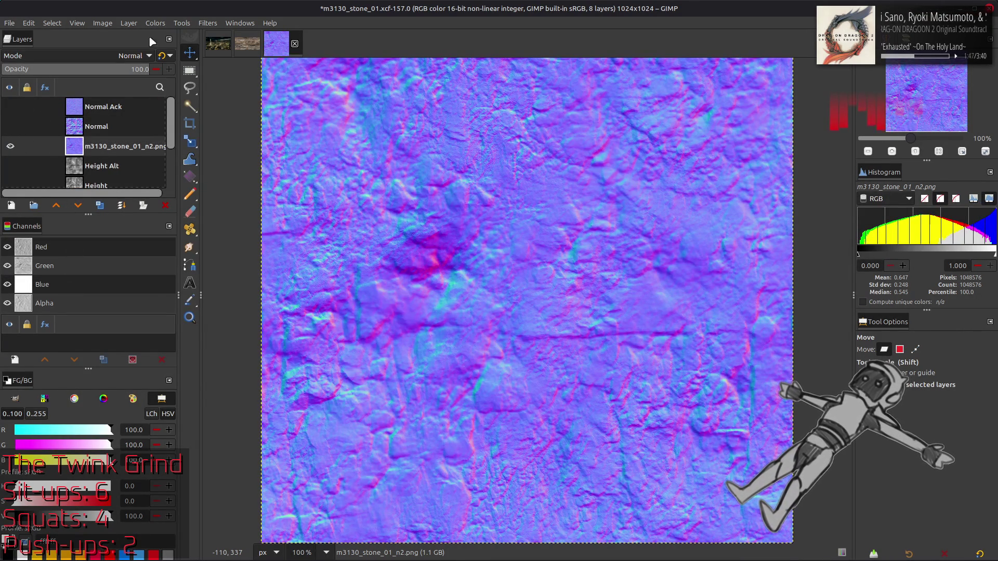
click(155, 23)
click(185, 161)
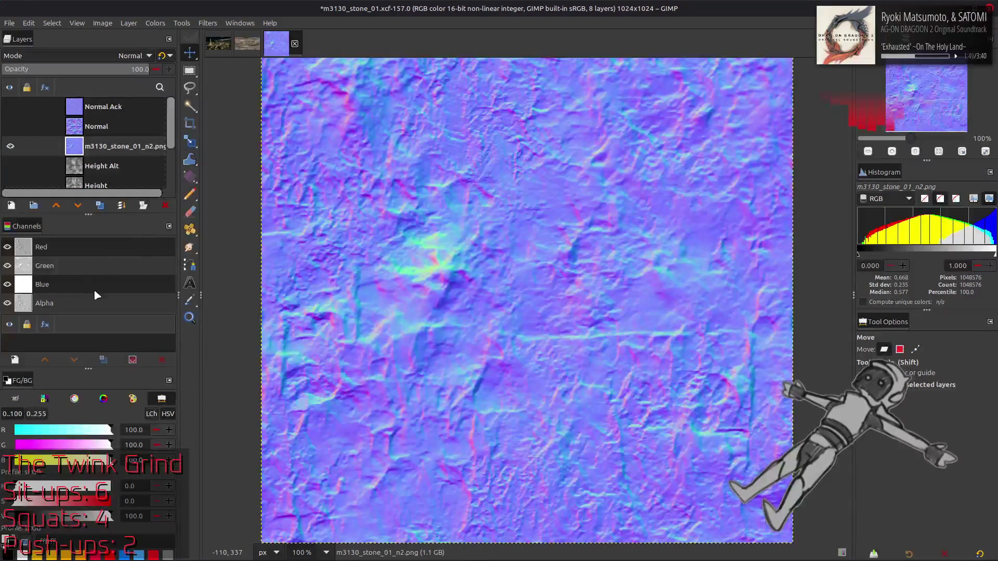
Flip the Normal layer on and off repeatedly to compare it with the inverted n2 map
click(14, 126)
click(14, 127)
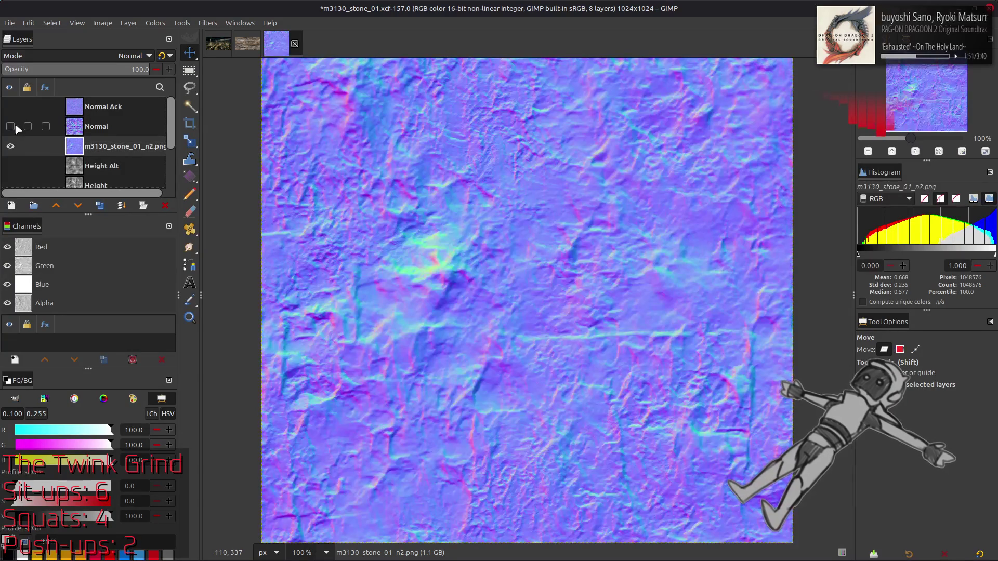
click(15, 126)
click(15, 127)
click(10, 146)
click(10, 127)
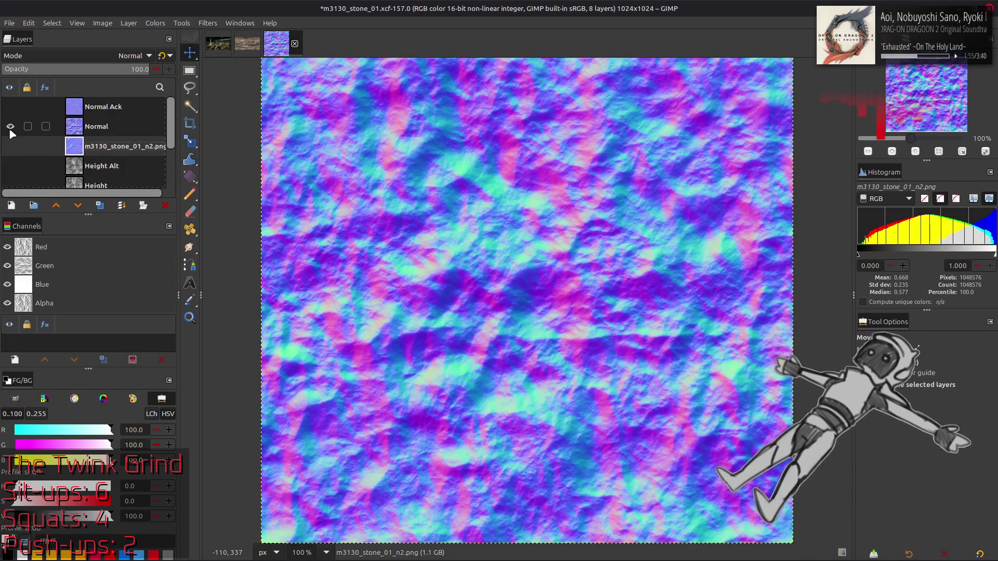
click(10, 127)
click(10, 128)
click(11, 127)
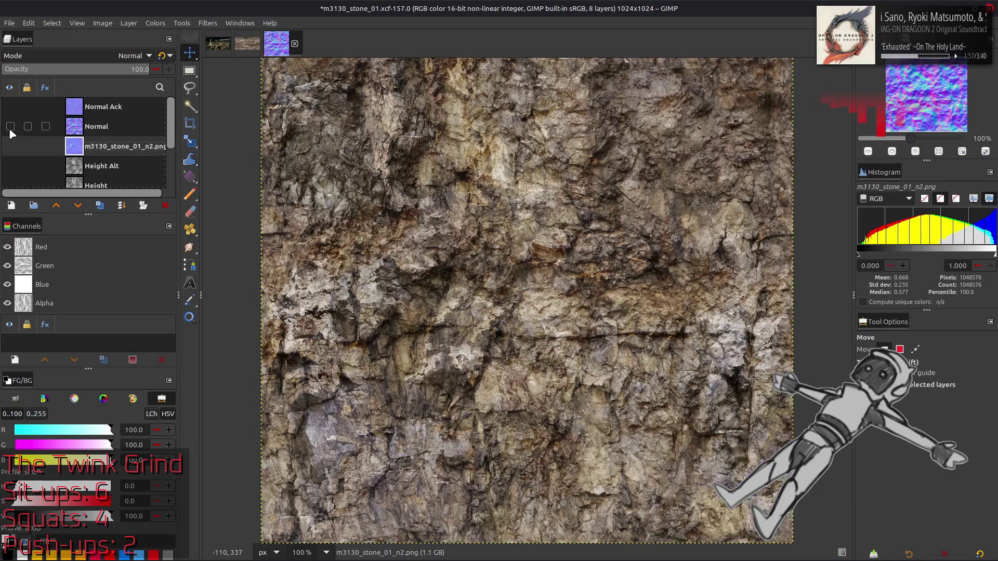
click(10, 127)
click(10, 127)
click(10, 128)
click(10, 128)
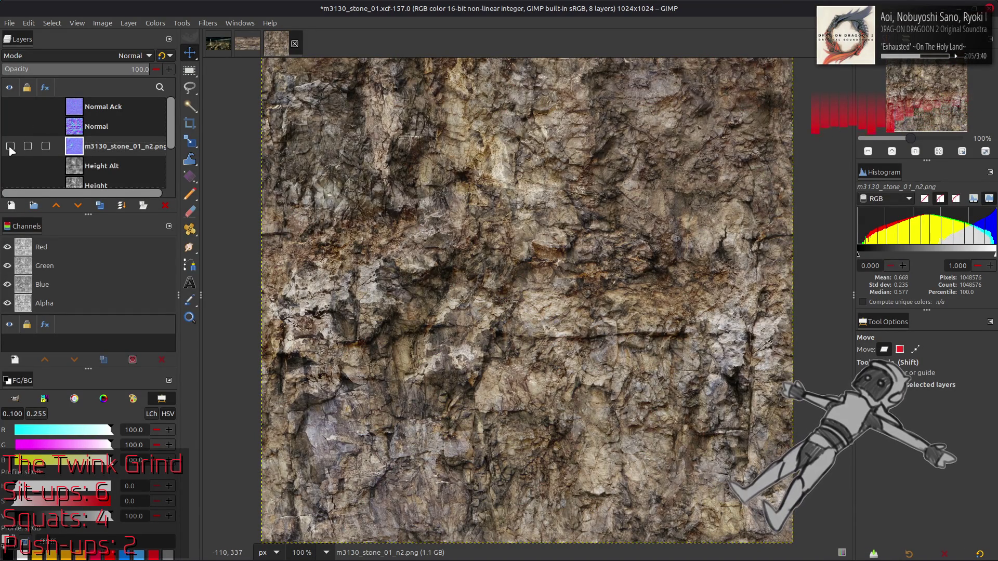
click(11, 148)
click(10, 128)
click(11, 128)
click(11, 128)
click(10, 128)
click(11, 127)
click(10, 128)
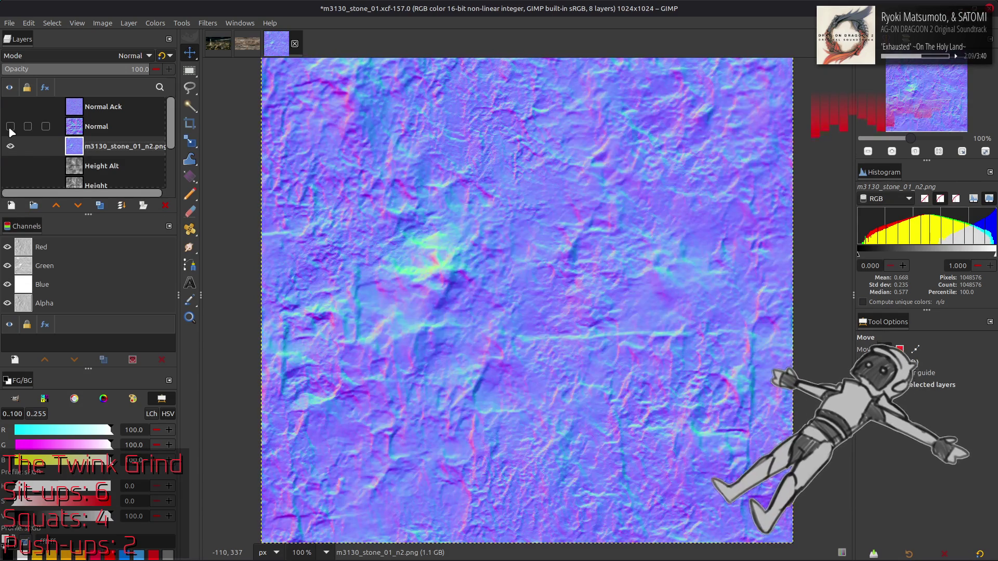
click(11, 127)
click(10, 128)
click(10, 128)
click(10, 127)
click(10, 128)
click(10, 127)
click(11, 128)
click(10, 127)
click(10, 127)
click(10, 128)
click(10, 128)
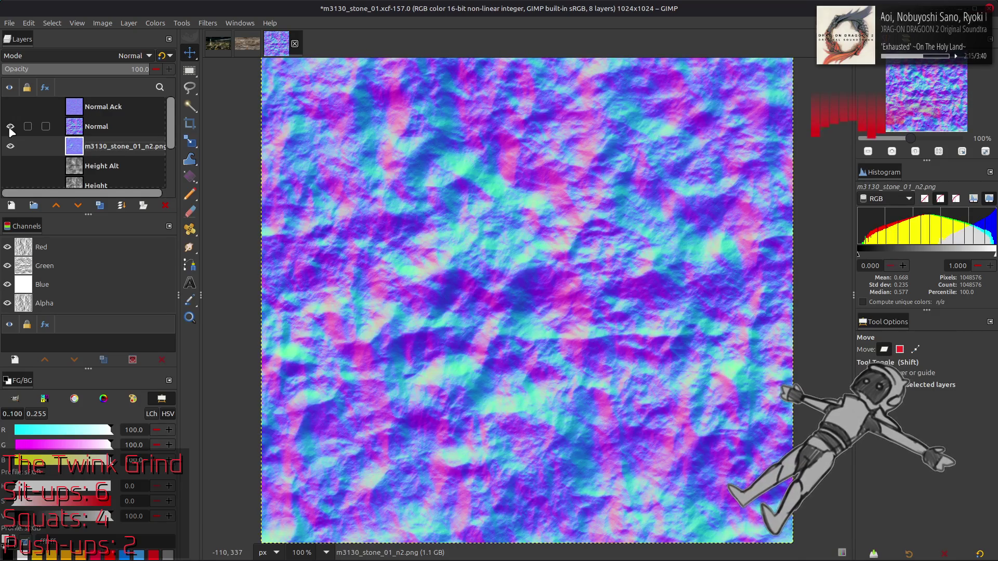
click(10, 127)
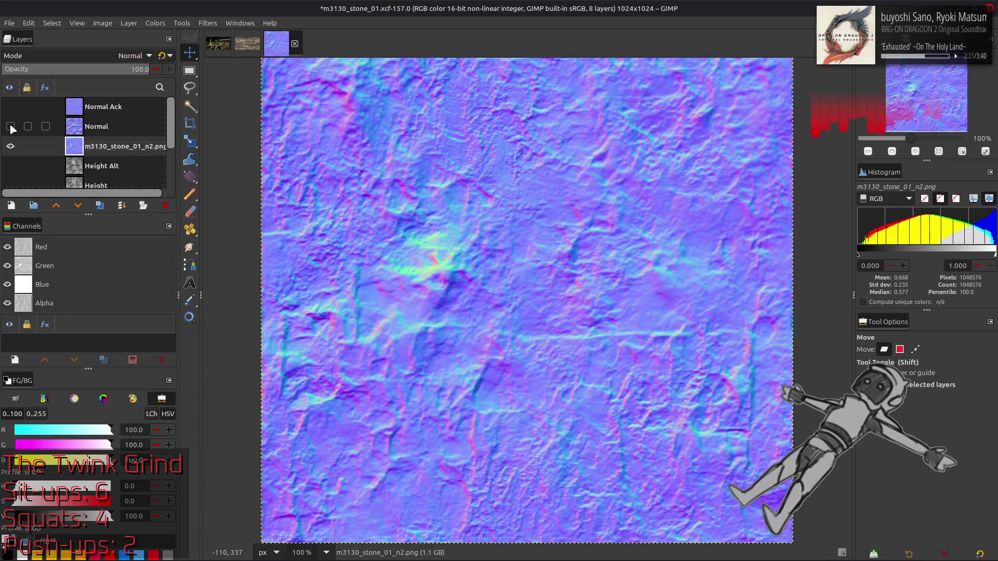
click(11, 127)
Compare the Normal Ack layer with the new map, then delete the imported n2 layer
click(14, 106)
click(13, 106)
click(14, 107)
click(15, 106)
click(15, 106)
click(15, 106)
click(14, 107)
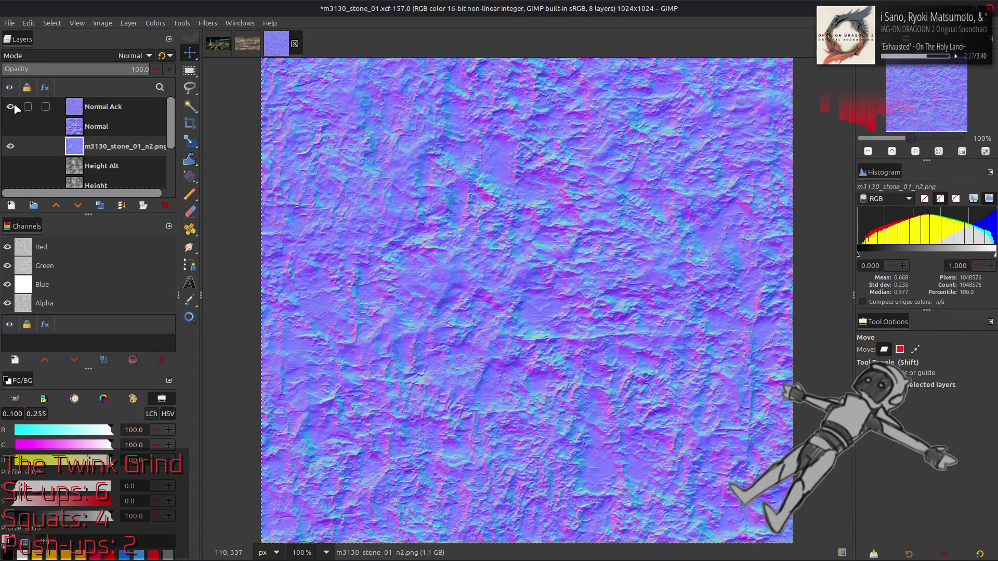
click(14, 106)
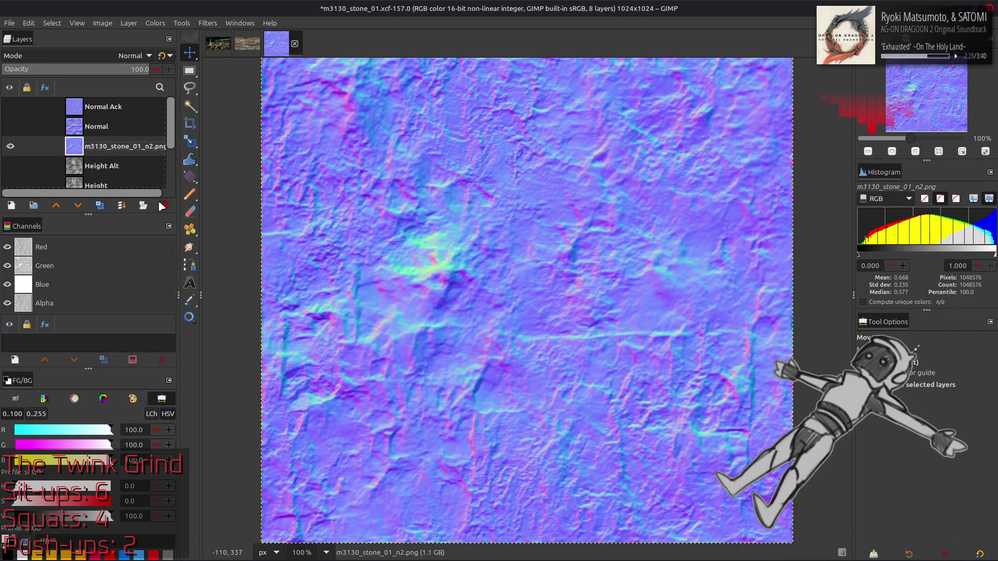
click(166, 205)
click(10, 165)
Compare Height Alt with Height, then hide both height layers and show the Normal layer
click(10, 147)
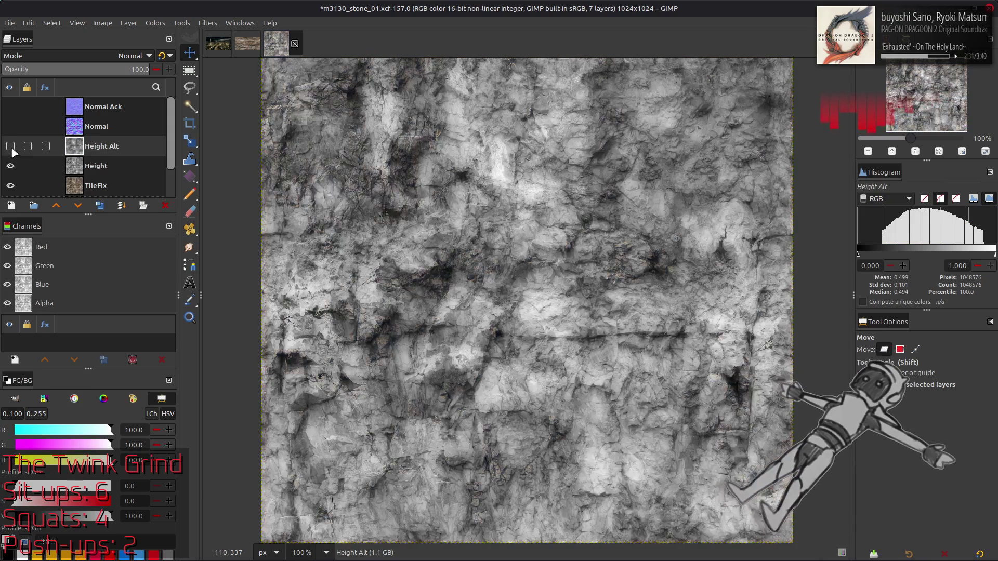
click(11, 147)
click(10, 148)
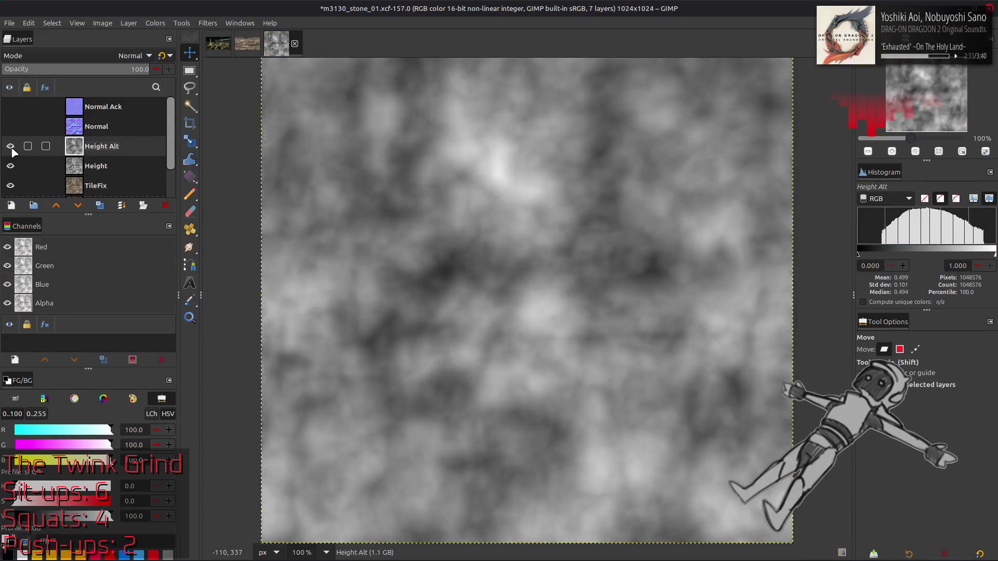
click(10, 147)
click(11, 147)
click(10, 147)
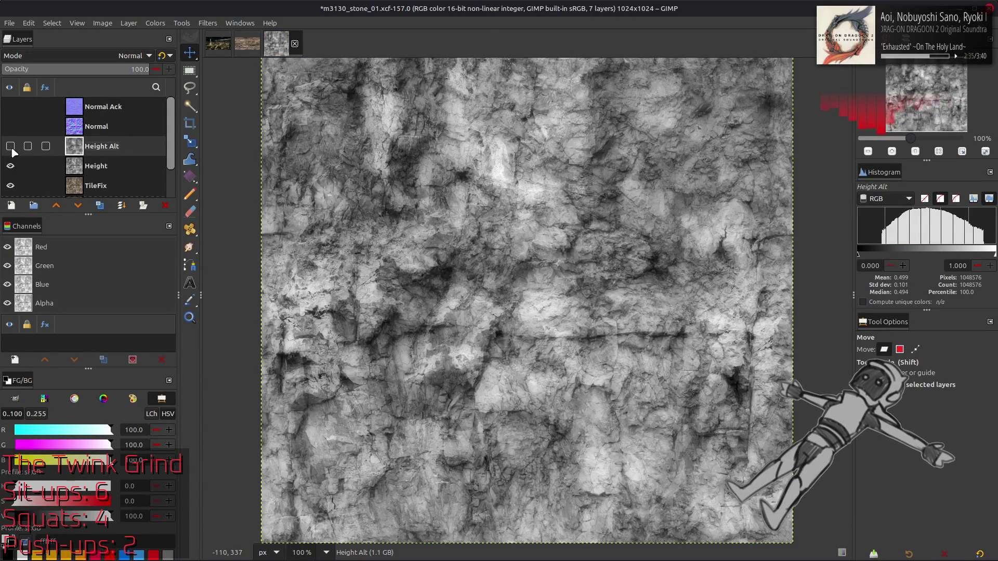
click(10, 147)
click(10, 147)
click(11, 166)
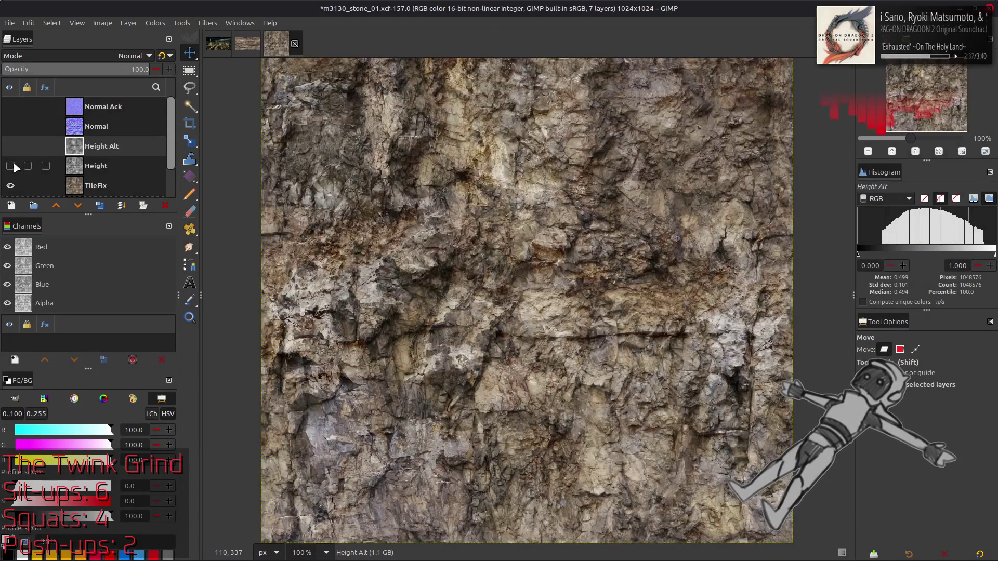
click(10, 128)
click(11, 106)
click(12, 105)
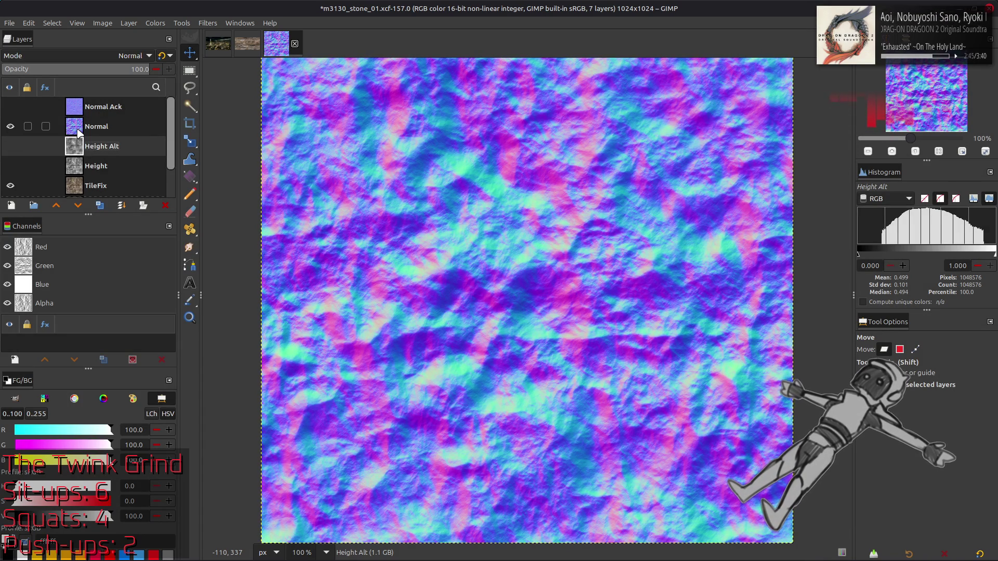
Check the m3130_stone_01_n-tpf-dcx folder in the file manager, then return to GIMP
key(alt+Tab)
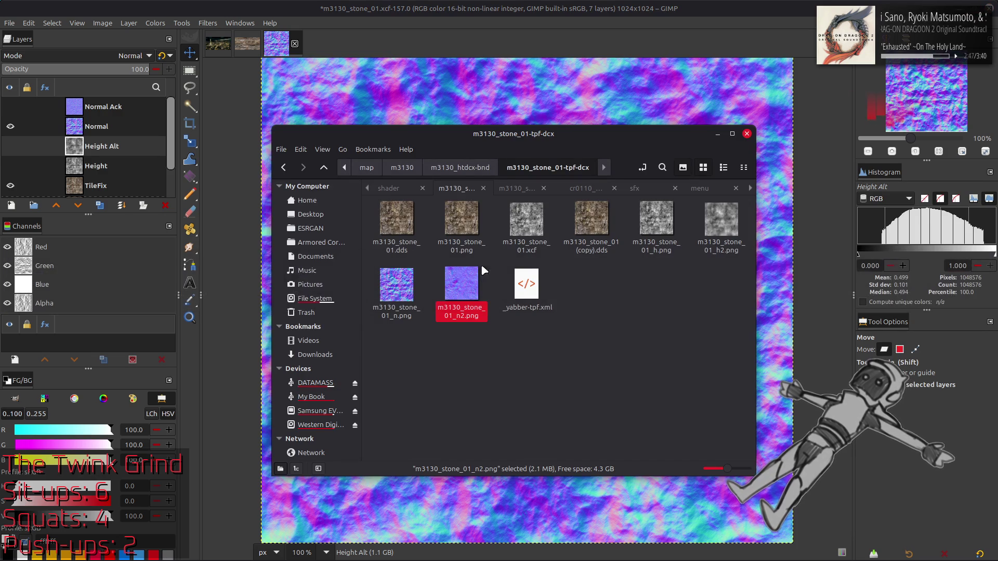
key(BackSpace)
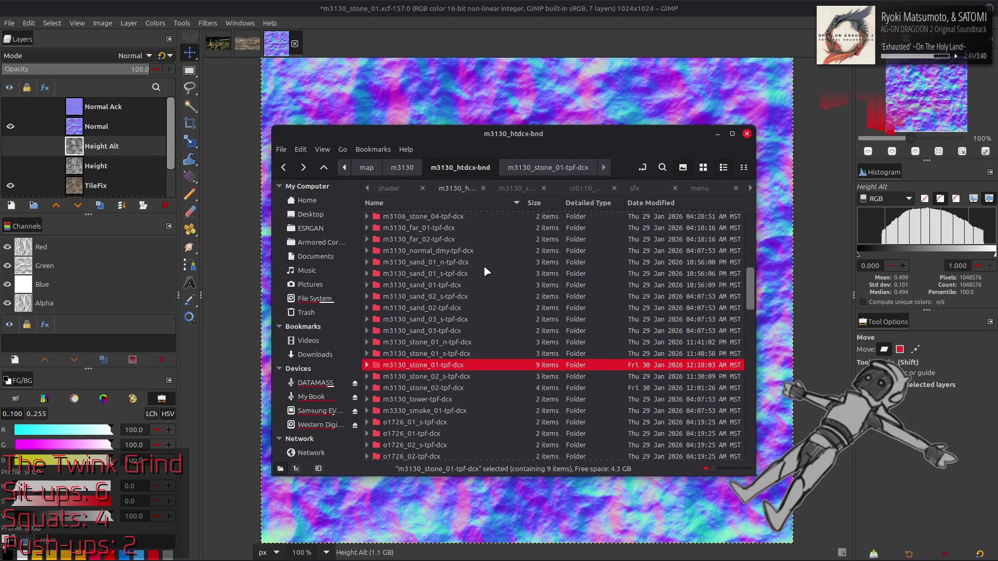
double_click(476, 341)
key(BackSpace)
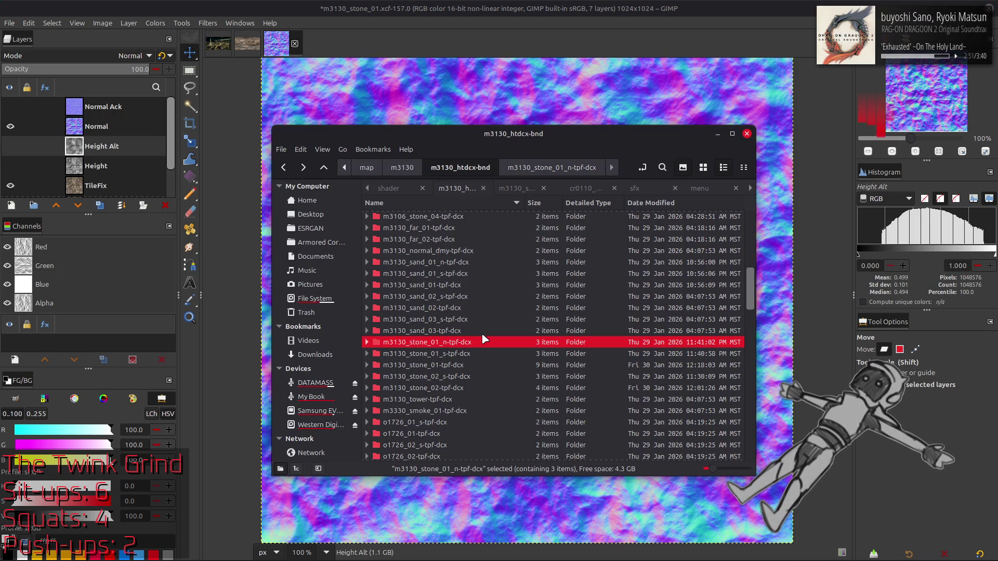
click(479, 120)
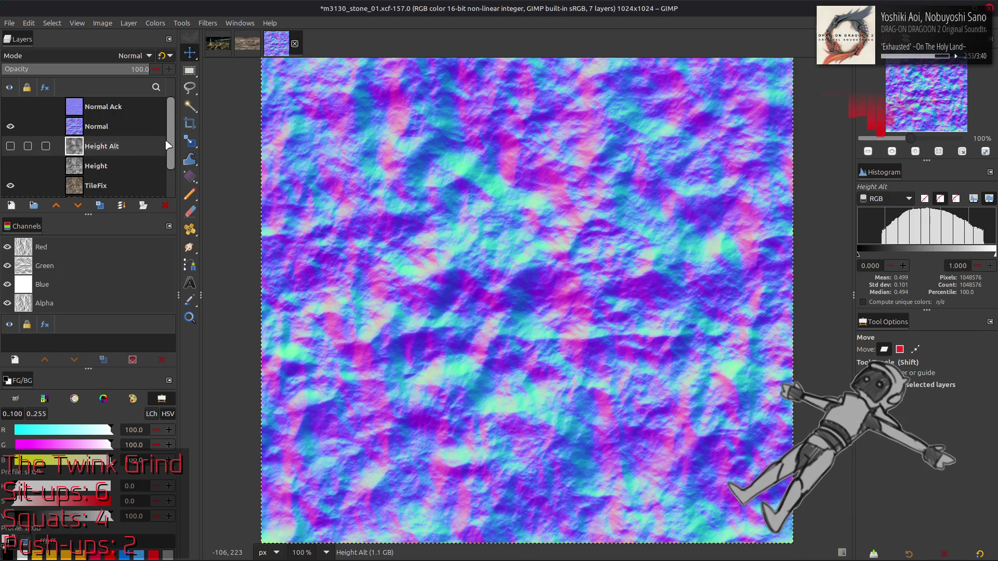
Select the Normal layer and open the Levels dialog on it
click(150, 124)
click(156, 23)
click(189, 139)
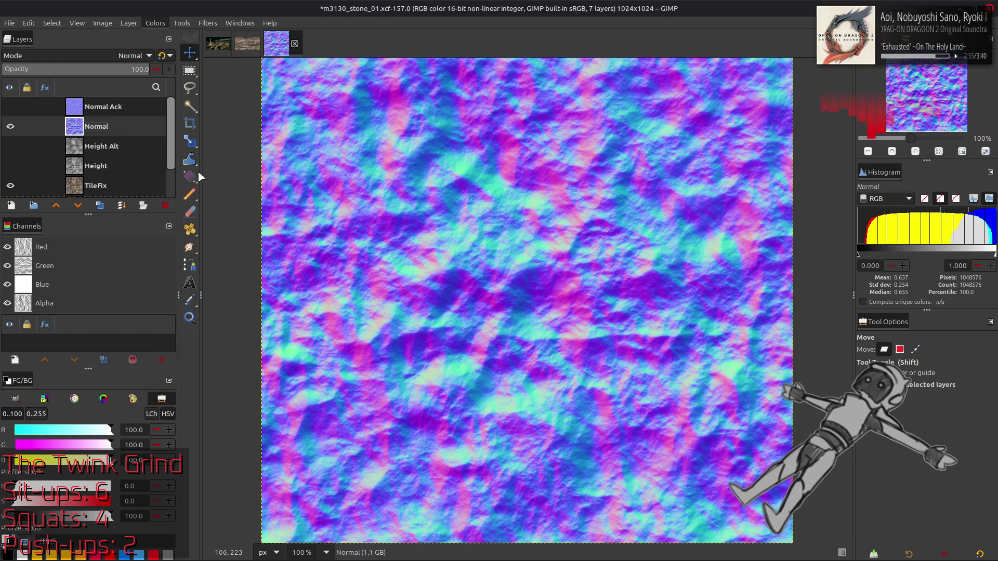
scroll(70, 255, down, 3)
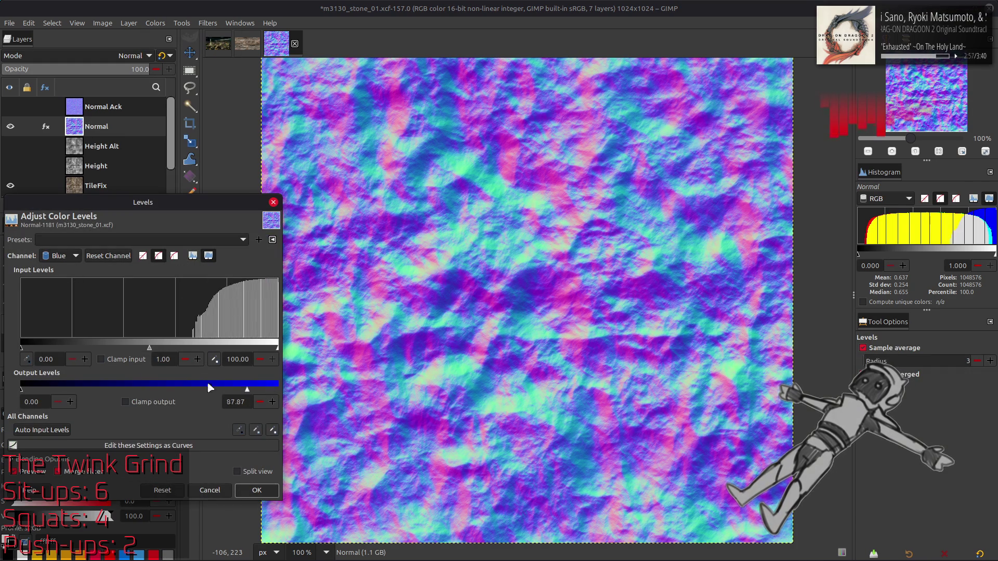
Pull the Blue channel output high down on Normal, then repeat the same Levels on Normal Ack
drag(248, 388, 21, 388)
click(257, 490)
click(11, 106)
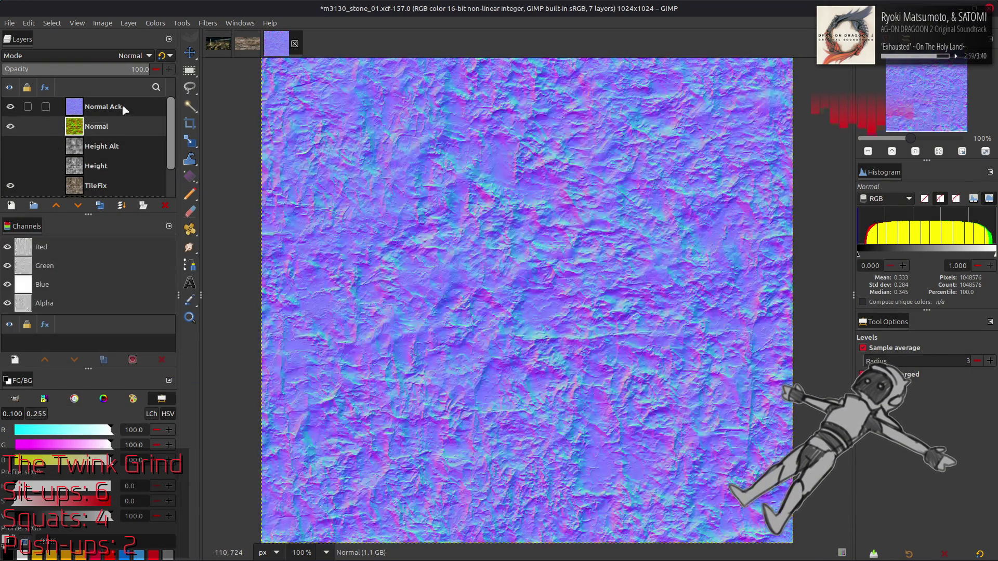
click(125, 109)
key(ctrl+f)
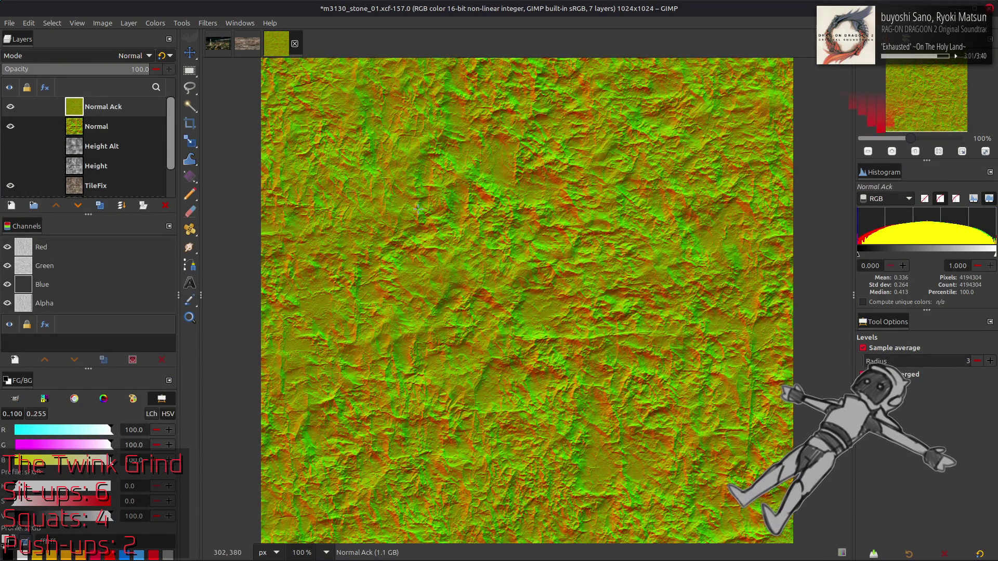
Compare Normal Ack against Normal and try Normal Ack at 50 opacity
click(10, 106)
click(11, 106)
click(10, 107)
click(11, 106)
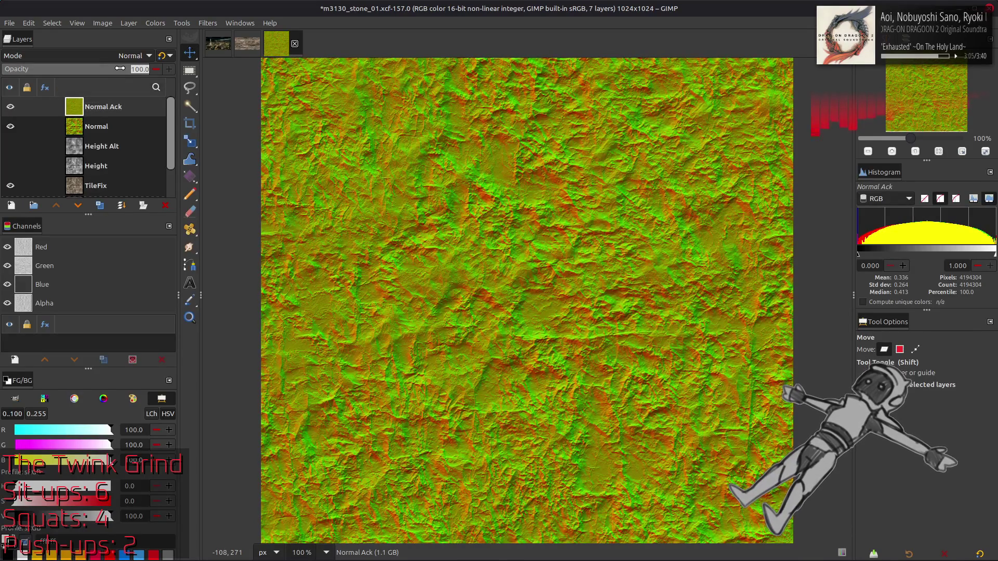
text(50)
key(Return)
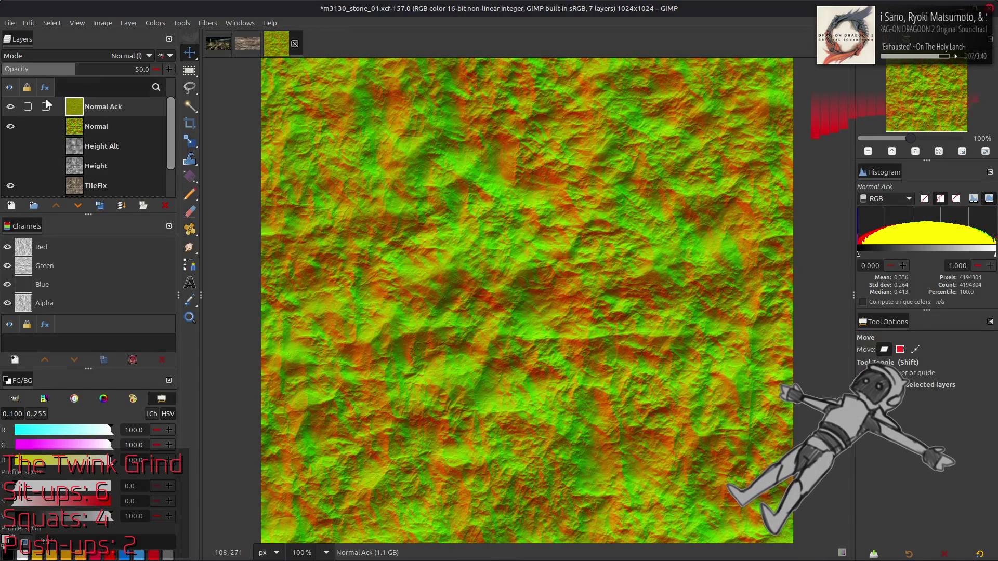
click(10, 107)
click(11, 107)
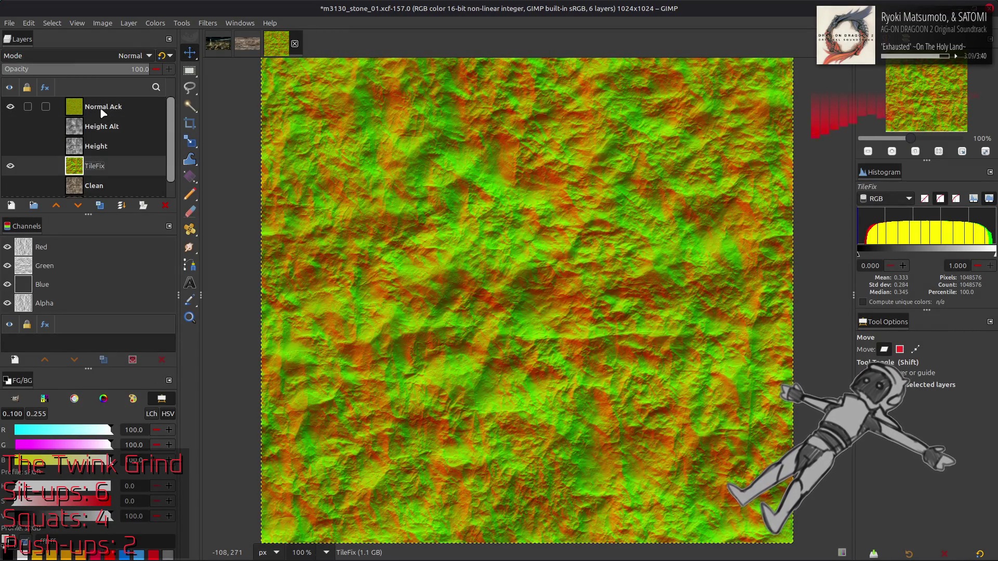
Delete Normal Ack to view Normal over the stone alone, then undo the deletion
key(Delete)
click(18, 106)
click(18, 107)
click(18, 106)
click(18, 107)
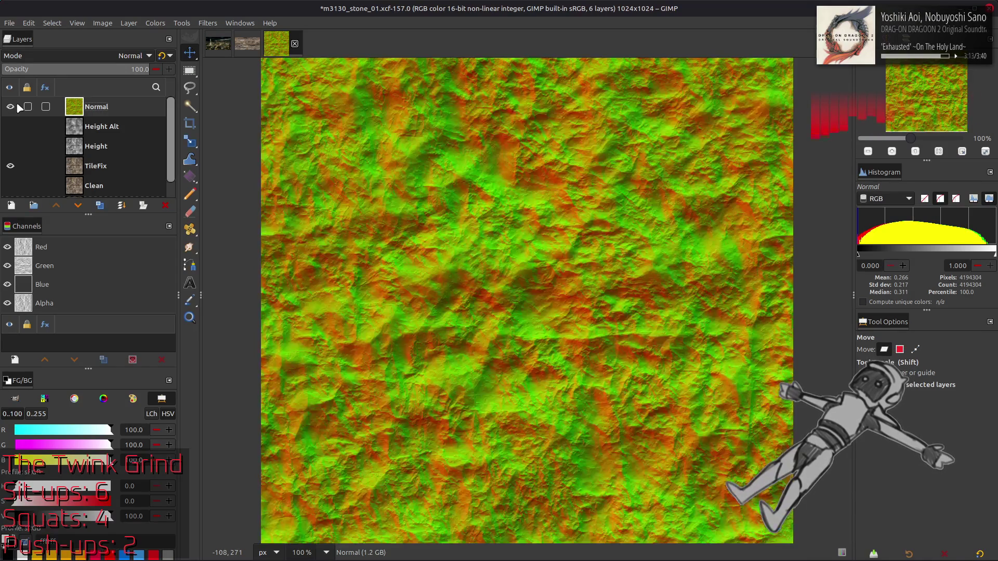
key(ctrl+z)
key(ctrl+z)
key(ctrl+z)
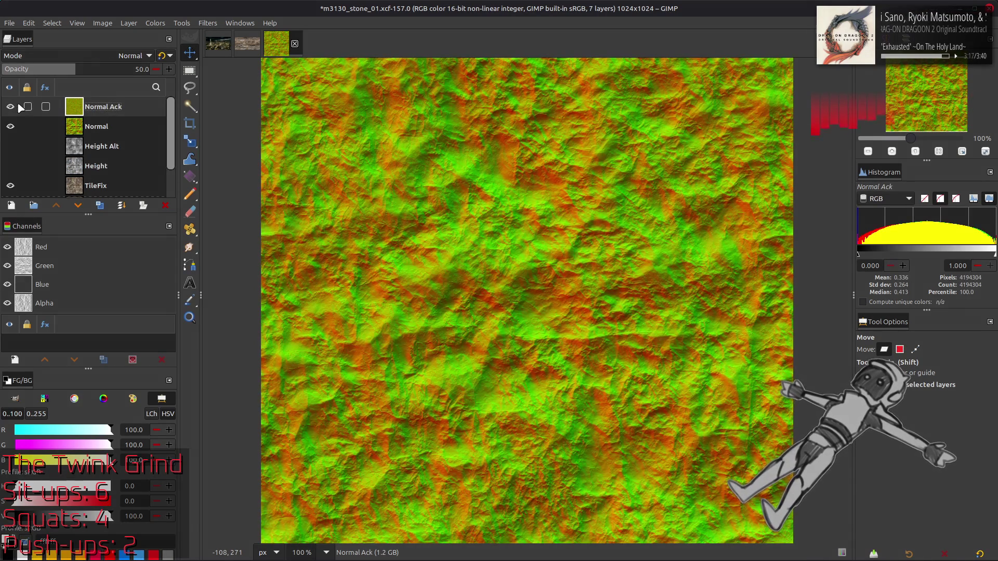
Try duplicating Normal and undo it, then bring up the layer menu for Normal Ack
click(10, 107)
click(96, 126)
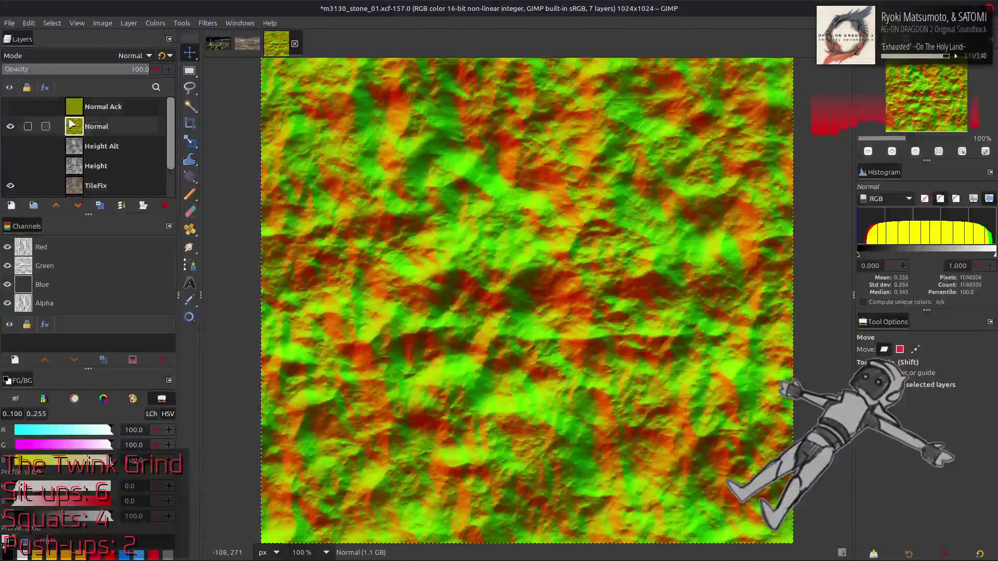
click(100, 205)
key(ctrl+z)
click(95, 107)
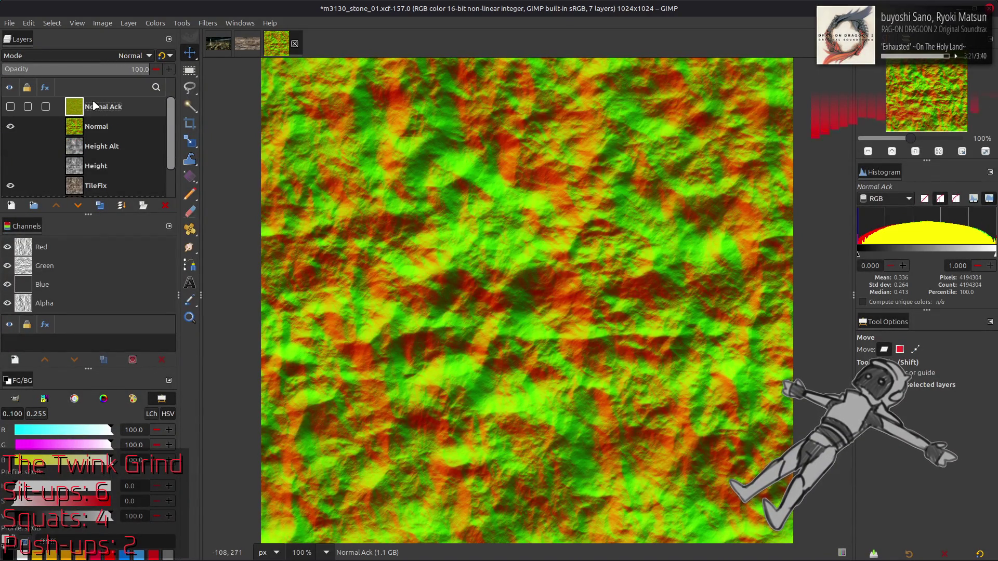
click(11, 107)
right_click(105, 110)
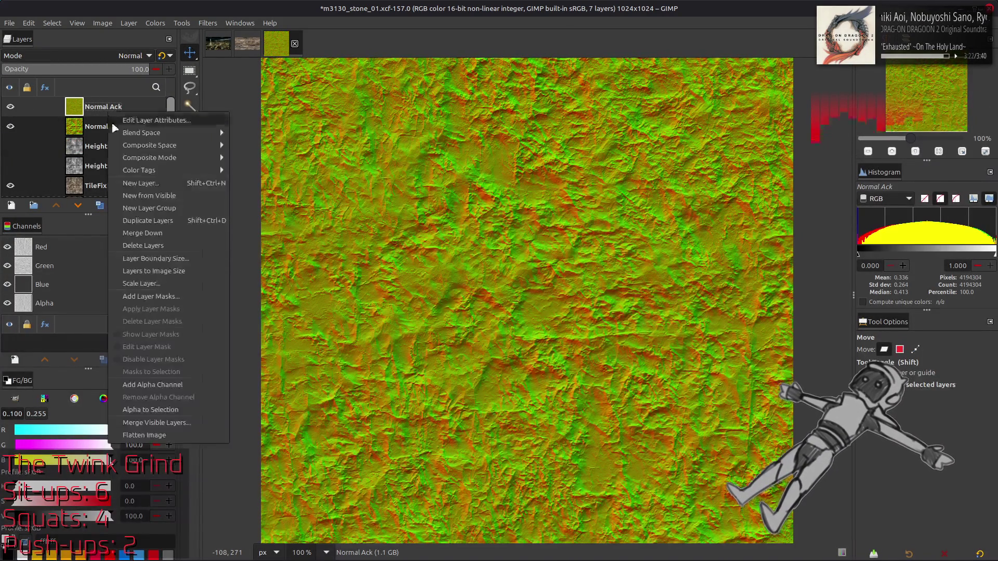
Hide Normal Ack, duplicate the Normal layer, invert the copy and set it to Soft light
click(151, 271)
click(11, 107)
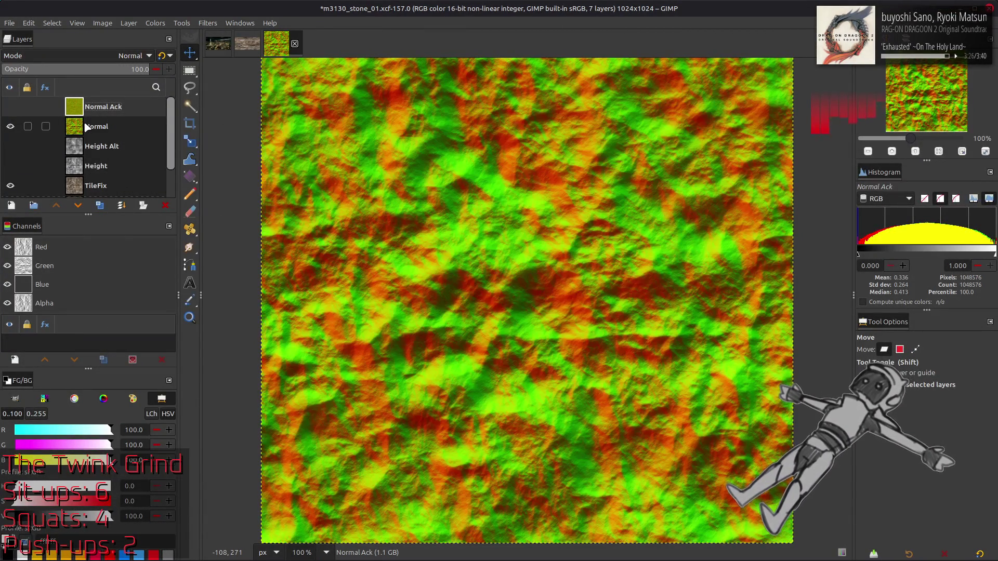
click(86, 128)
click(100, 206)
click(155, 23)
click(177, 163)
click(120, 56)
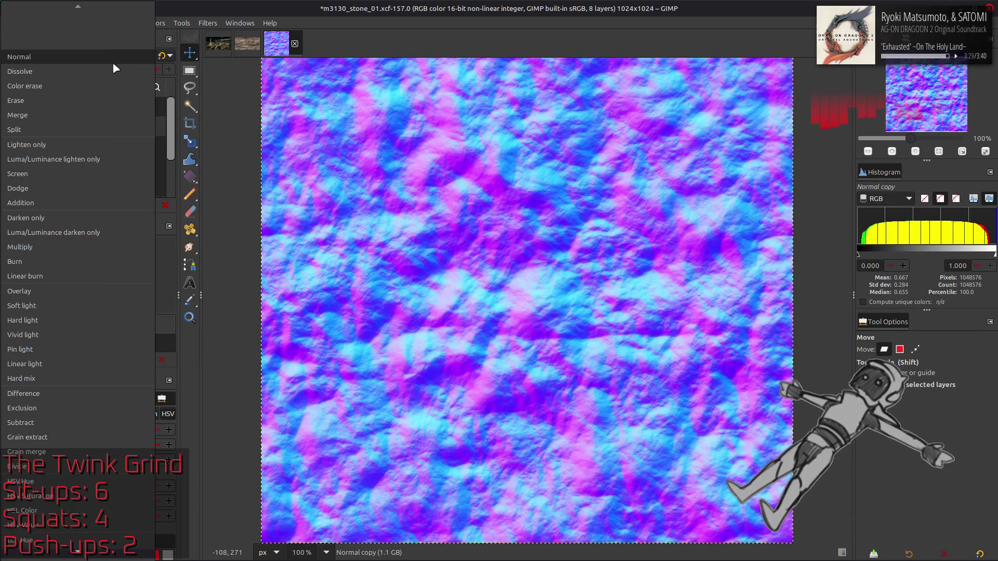
click(19, 305)
Compare the Soft light Normal copy on and off, then merge it down into Normal
click(10, 130)
click(10, 130)
click(10, 130)
click(10, 130)
click(10, 130)
click(10, 127)
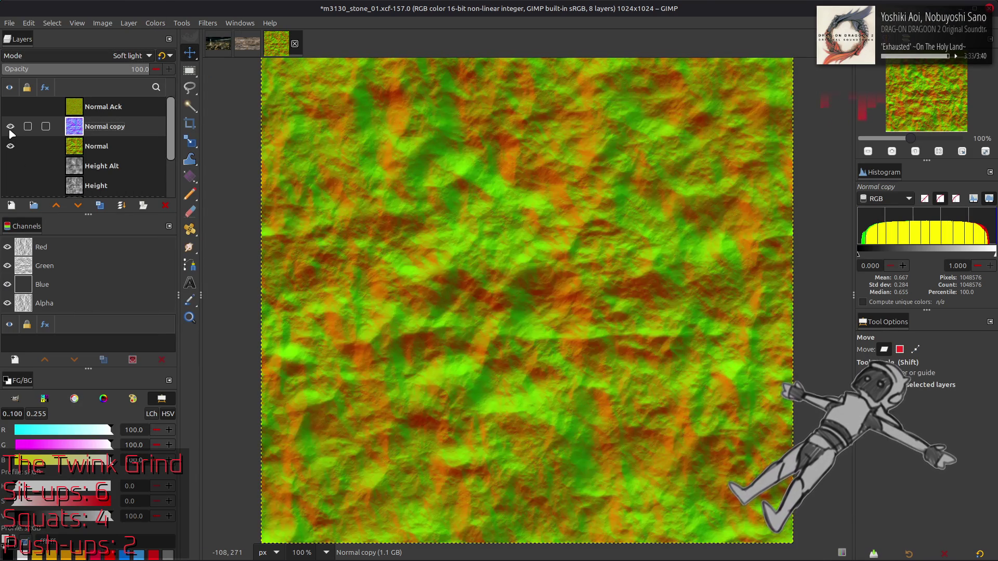
click(10, 130)
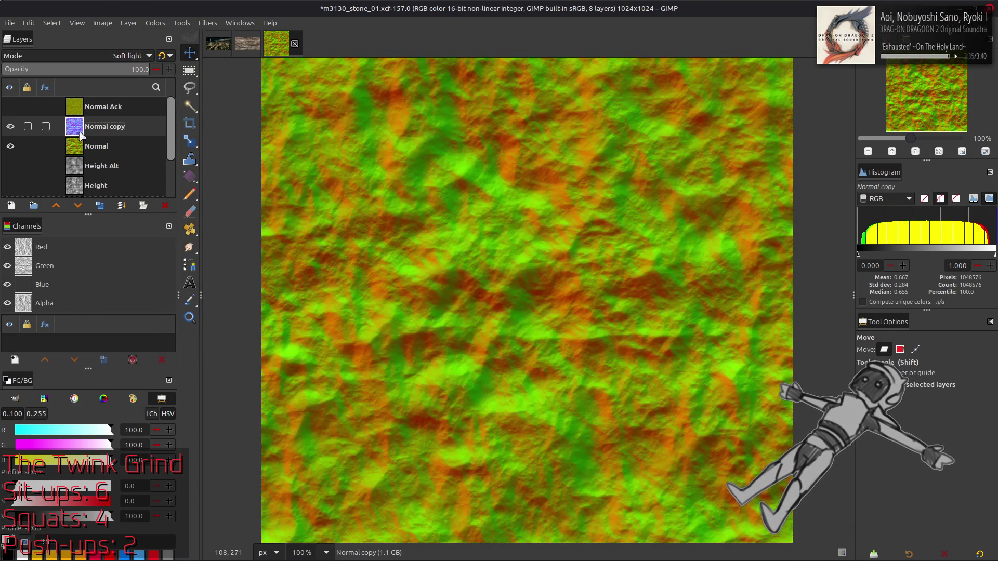
click(166, 206)
Try Normal Ack at 50 opacity over the softened Normal, undo it and leave Normal Ack hidden
click(9, 127)
click(10, 126)
click(10, 108)
click(105, 110)
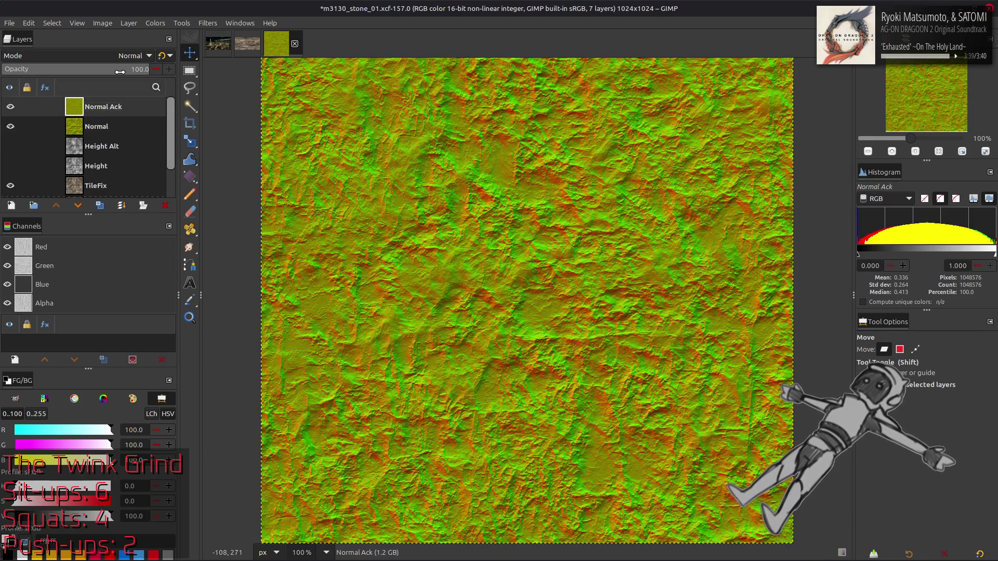
click(158, 58)
click(10, 107)
click(10, 106)
click(11, 106)
key(ctrl+z)
key(ctrl+z)
key(ctrl+z)
click(16, 106)
click(14, 107)
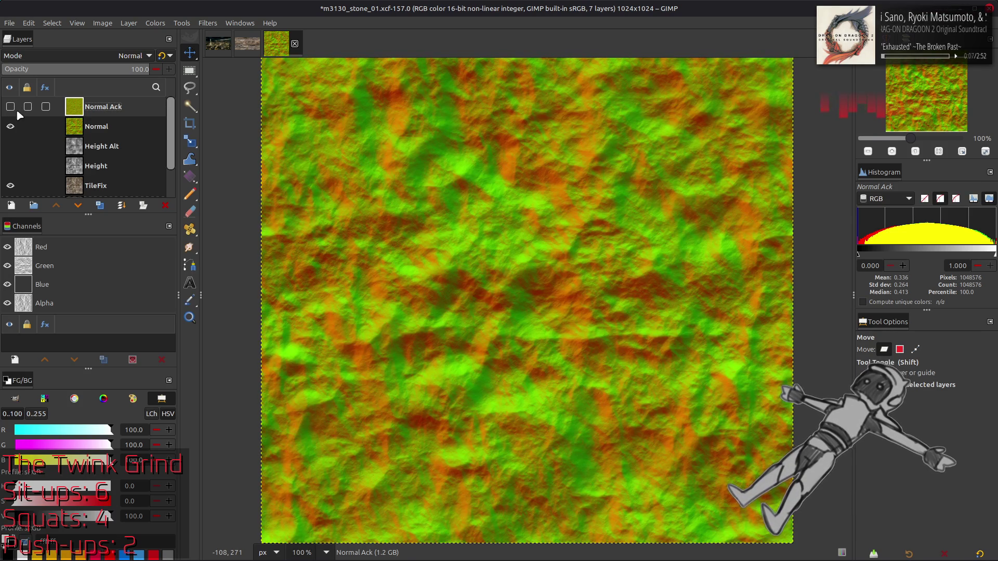
Undo the merge, recompare the Soft light Normal copy, then start exporting the image
key(ctrl+z)
click(10, 126)
click(10, 126)
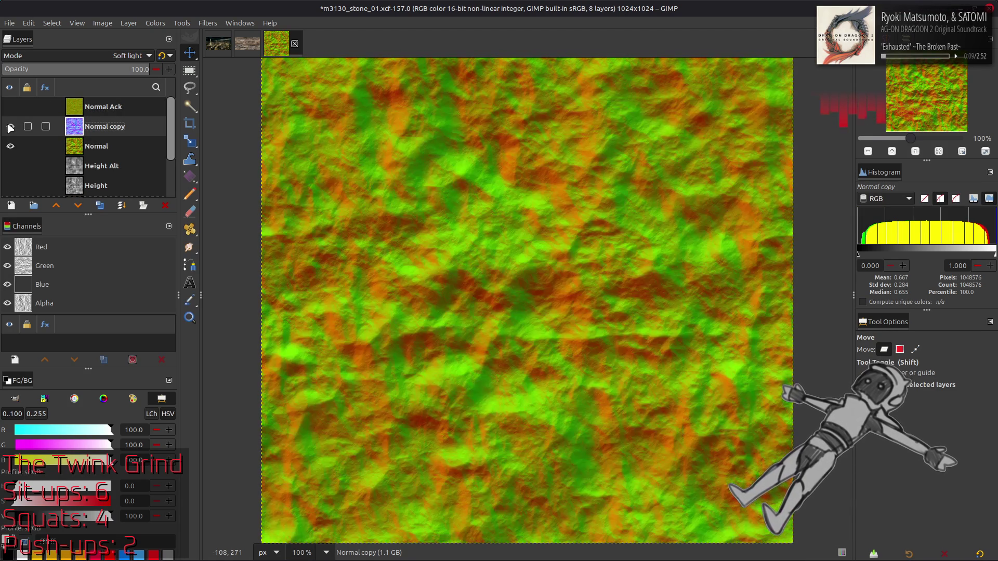
click(10, 127)
click(10, 126)
click(10, 126)
click(11, 126)
key(ctrl+z)
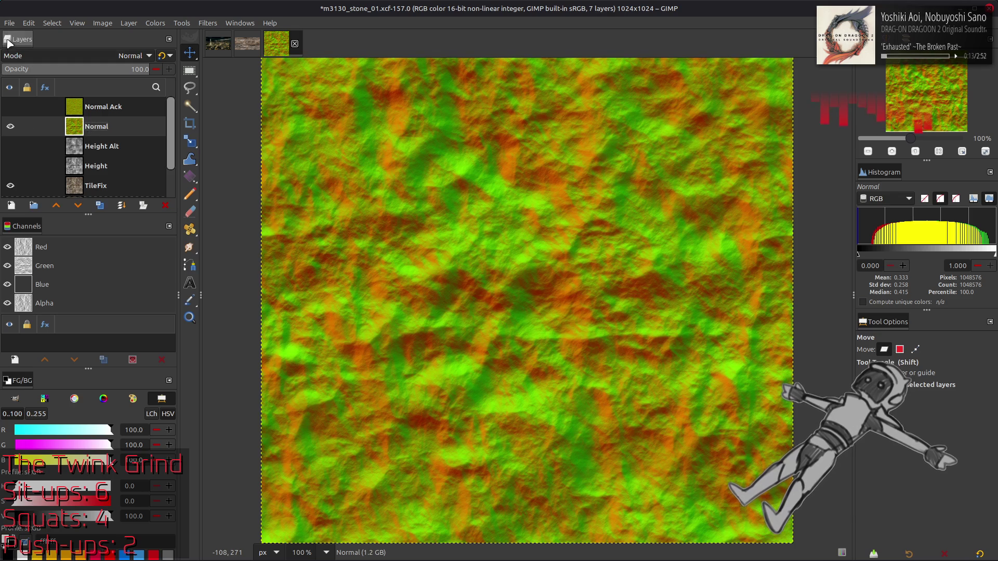
click(9, 23)
click(65, 203)
Export over m3130_stone_01_n.dds in m3130_stone_01_n-tpf-dcx with mipmap gamma correction off
click(579, 129)
double_click(395, 295)
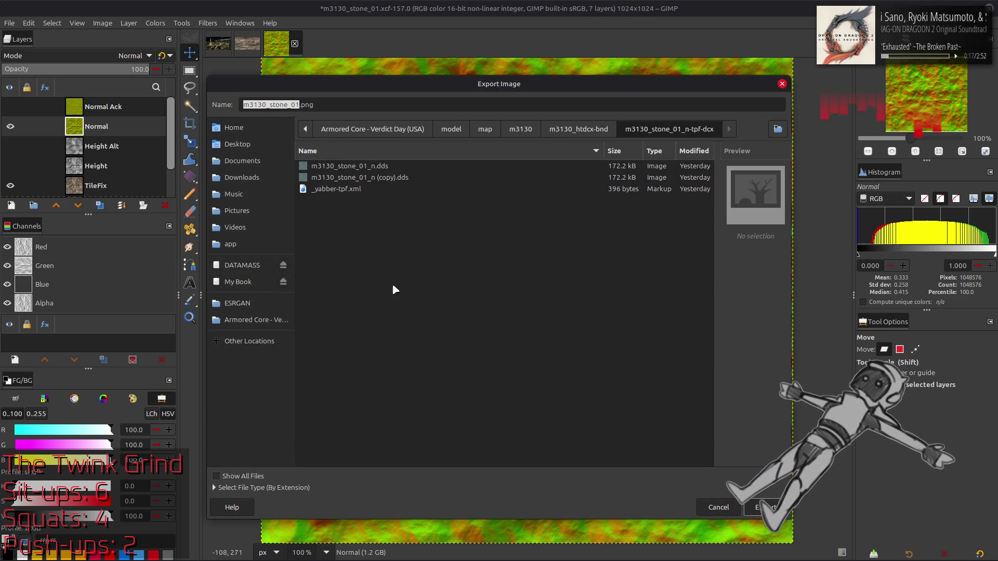
click(338, 166)
double_click(338, 166)
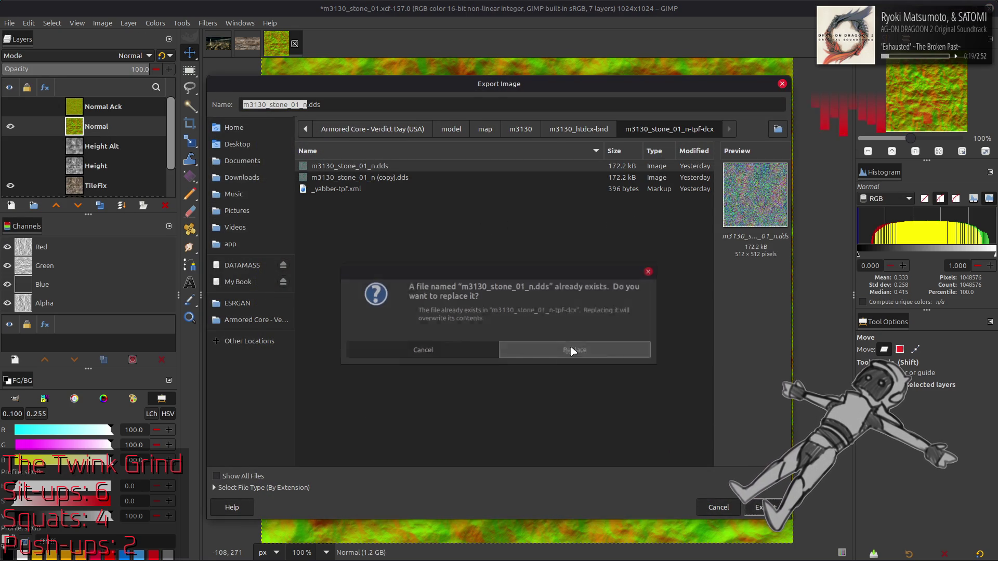
click(572, 352)
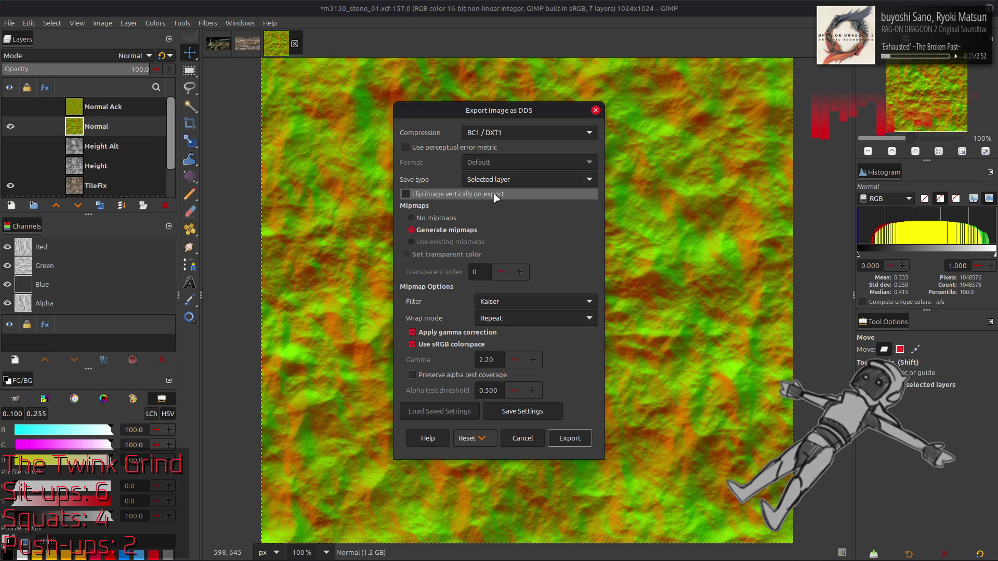
click(412, 332)
scroll(526, 300, up, 2)
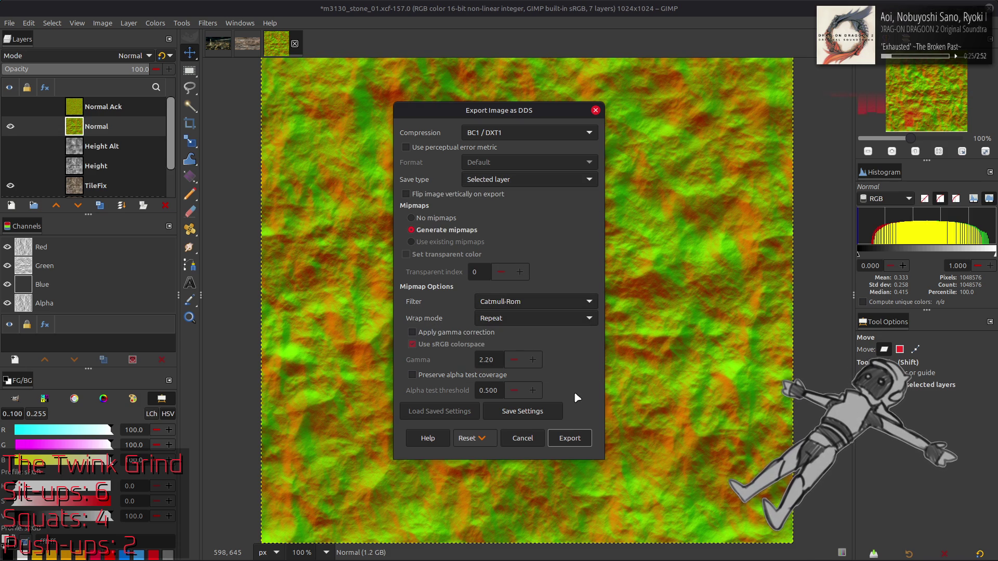
click(573, 437)
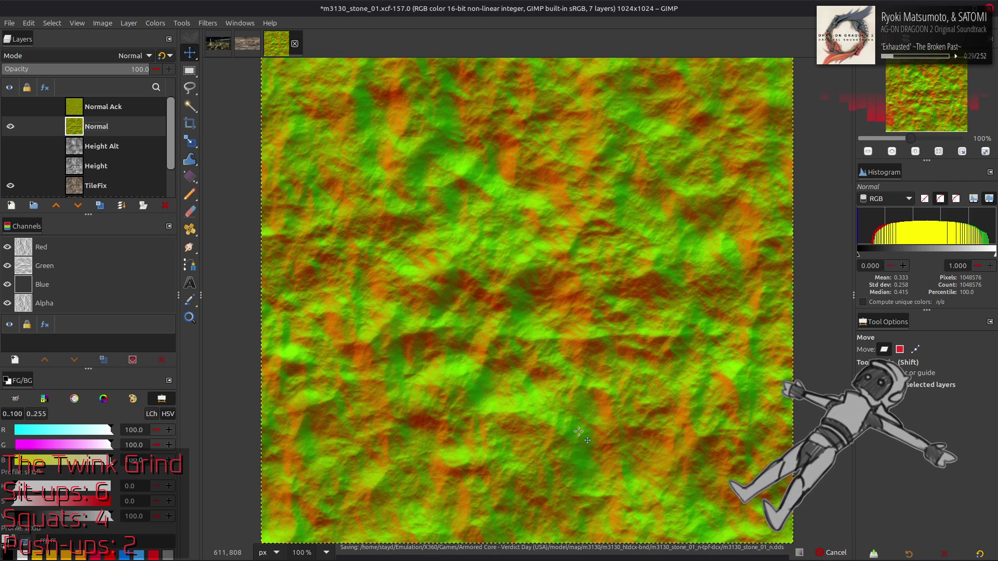
Re-export and replace m3130_stone_01_n.dds using BC5 / ATI2 (3Dc) compression
click(9, 23)
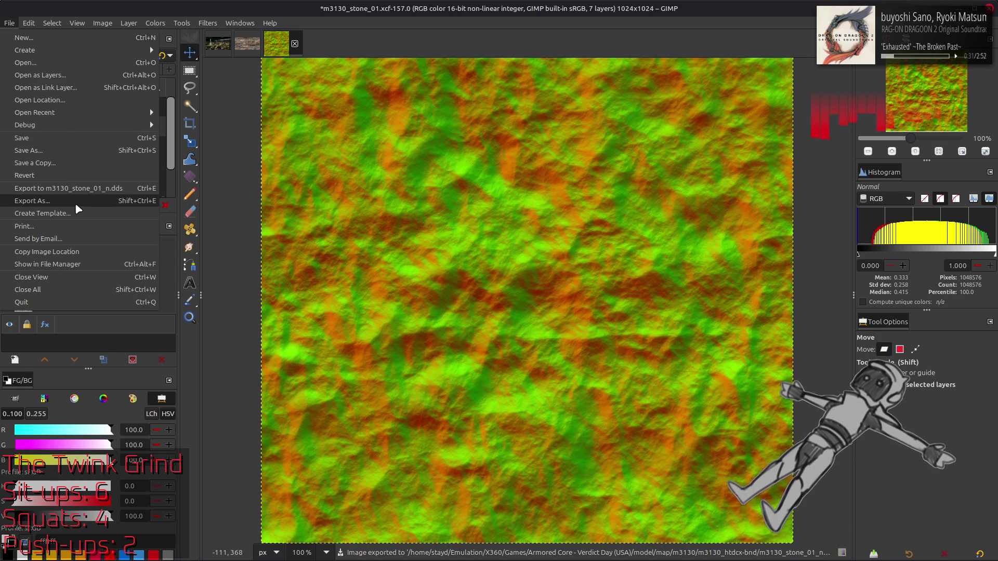
click(32, 201)
key(Return)
click(593, 351)
click(502, 133)
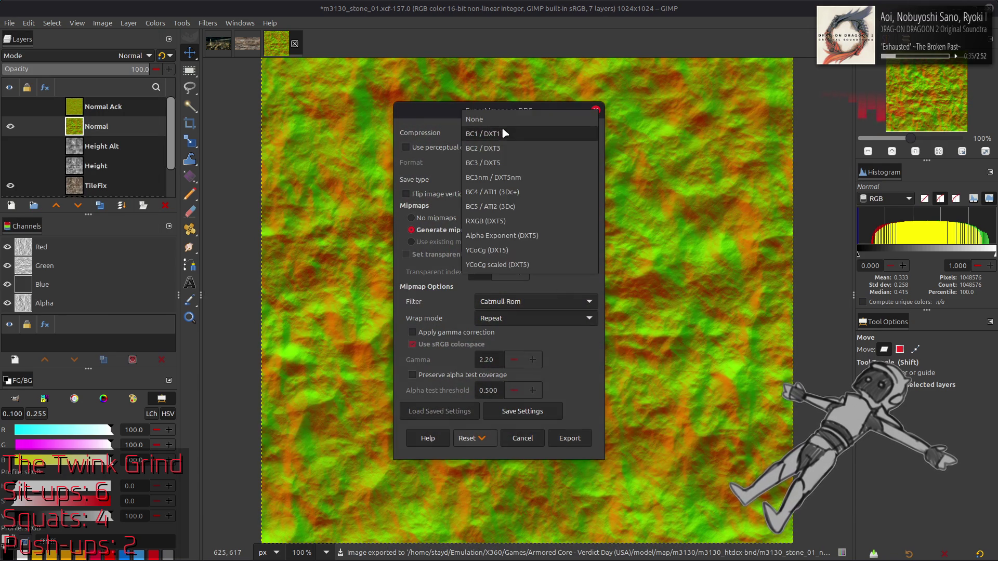
click(523, 202)
click(569, 439)
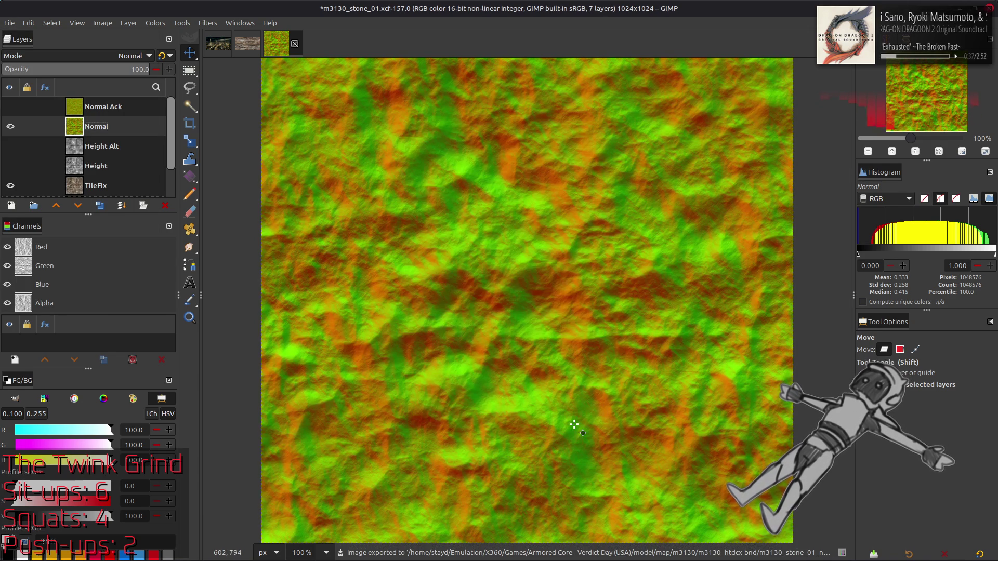
key(alt+Tab)
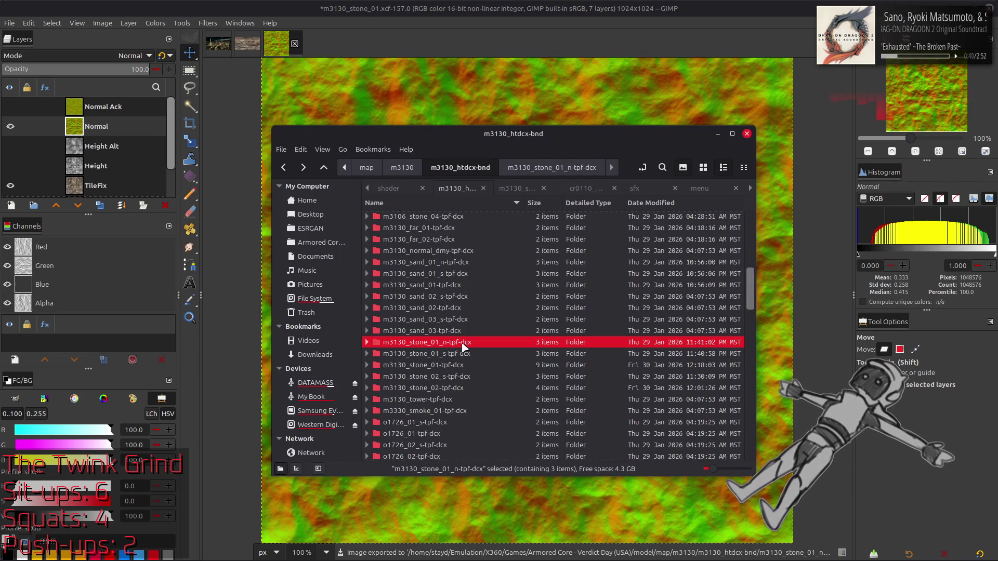
double_click(465, 343)
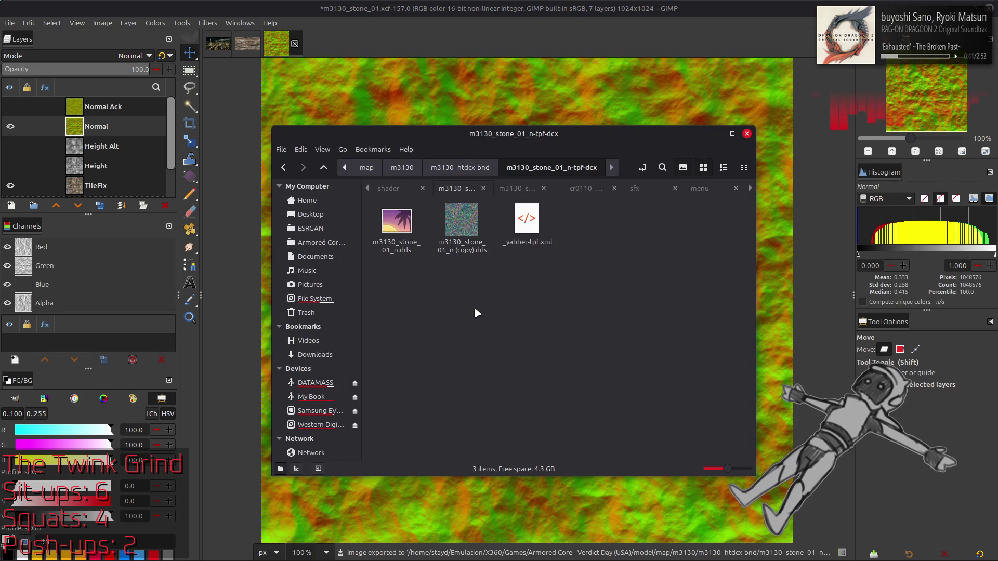
click(396, 222)
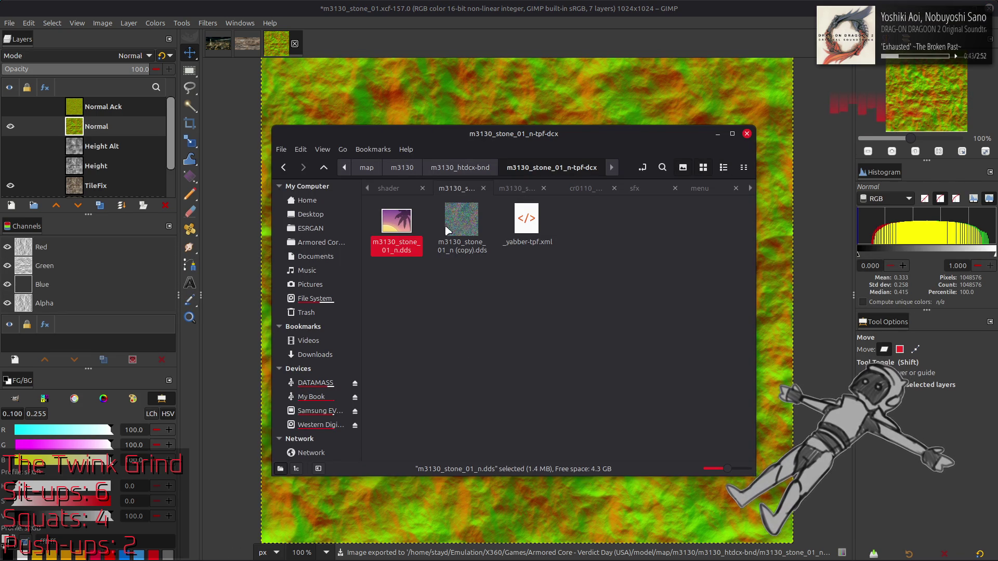
click(474, 227)
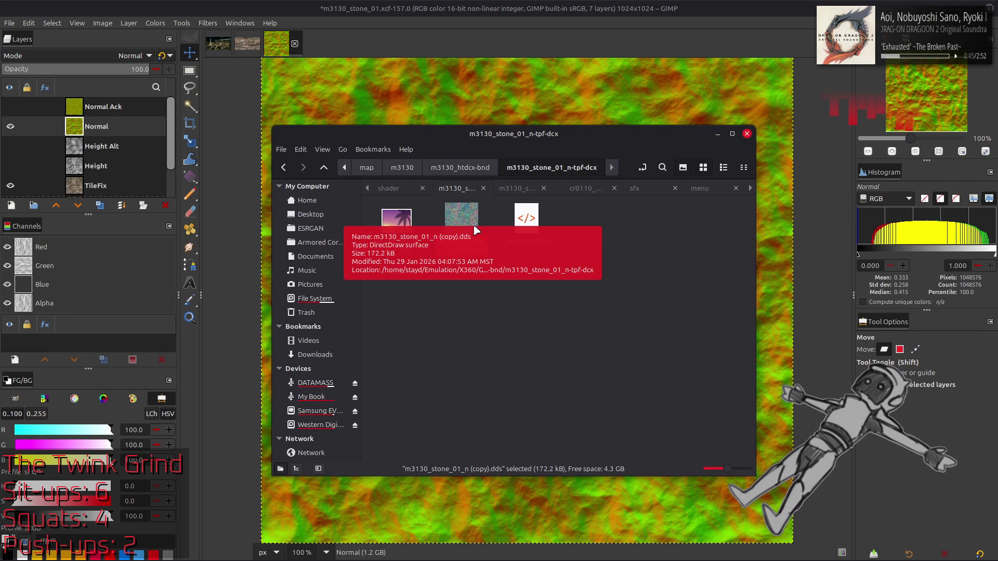
drag(473, 227, 512, 86)
click(571, 318)
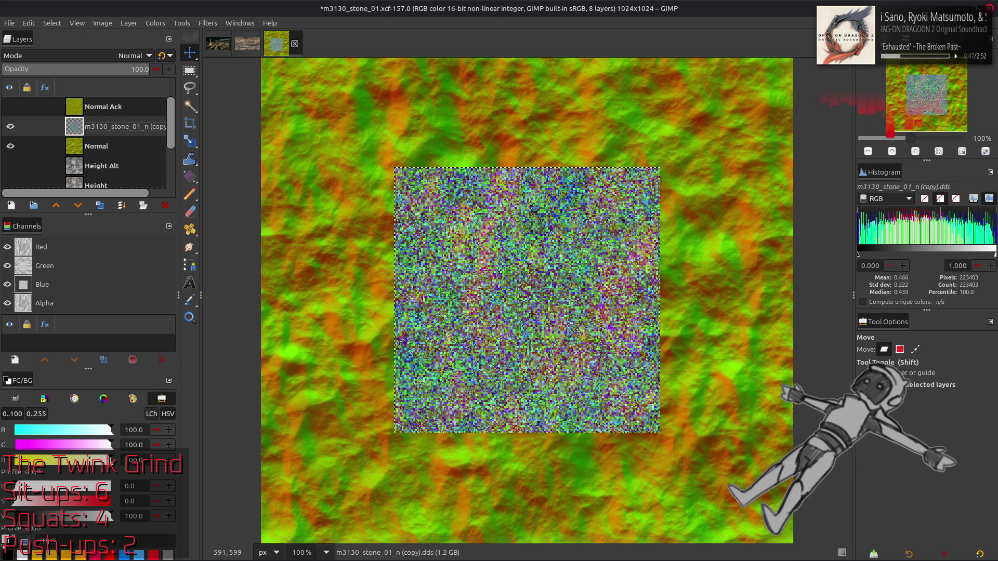
key(ctrl+z)
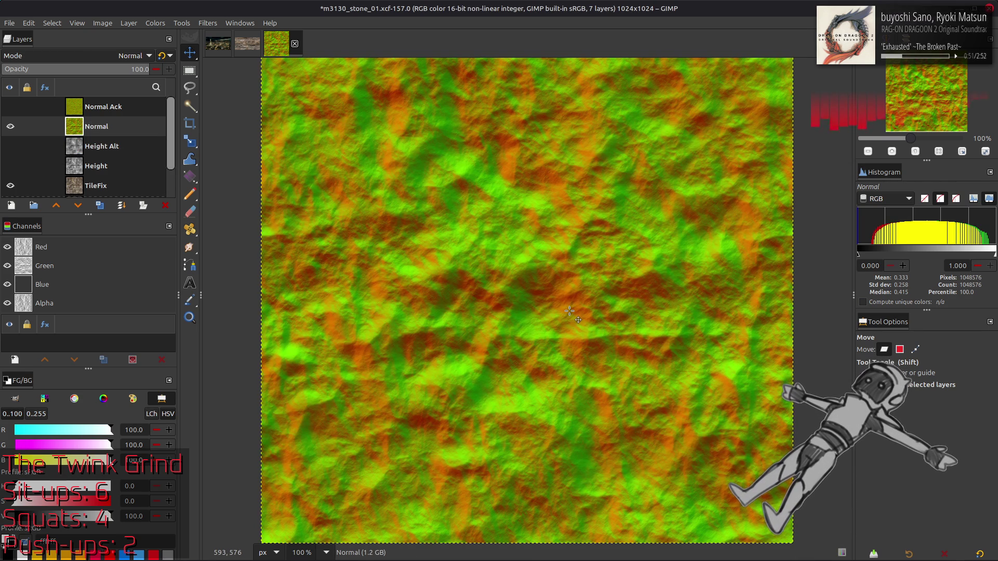
key(alt+Tab)
key(alt+Tab)
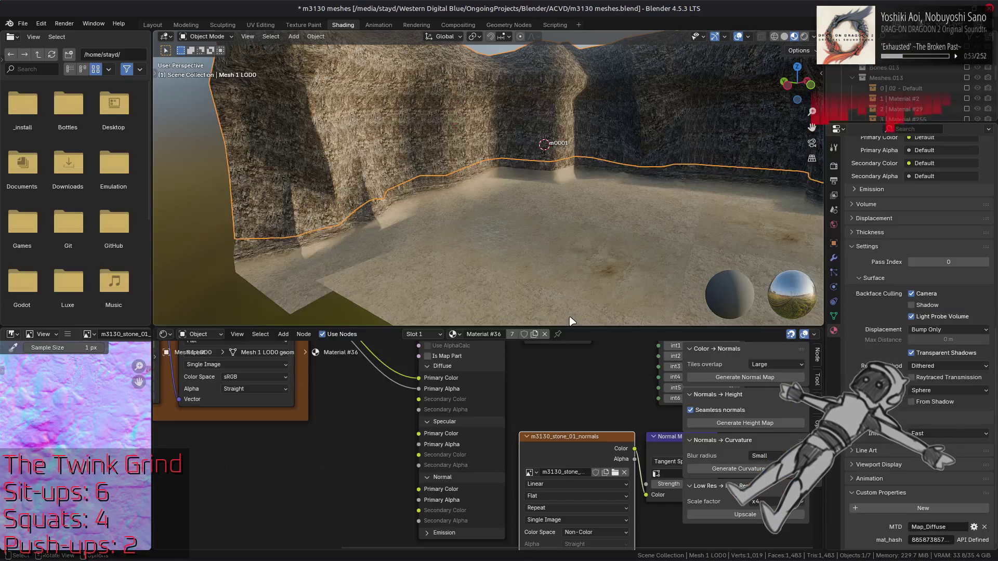
Copy the floor material's specular and bump texture nodes
scroll(591, 446, left, 5)
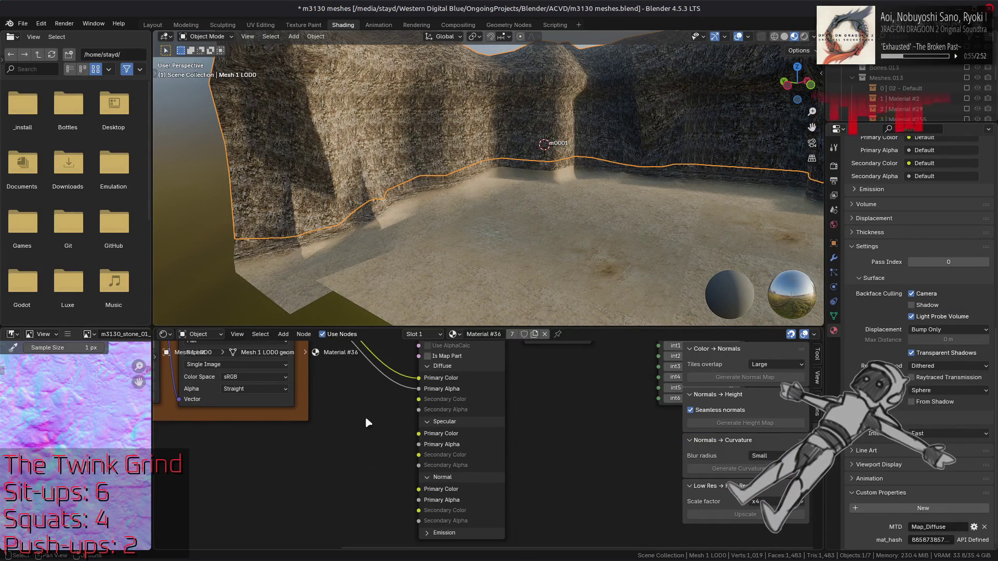
scroll(450, 434, up, 3)
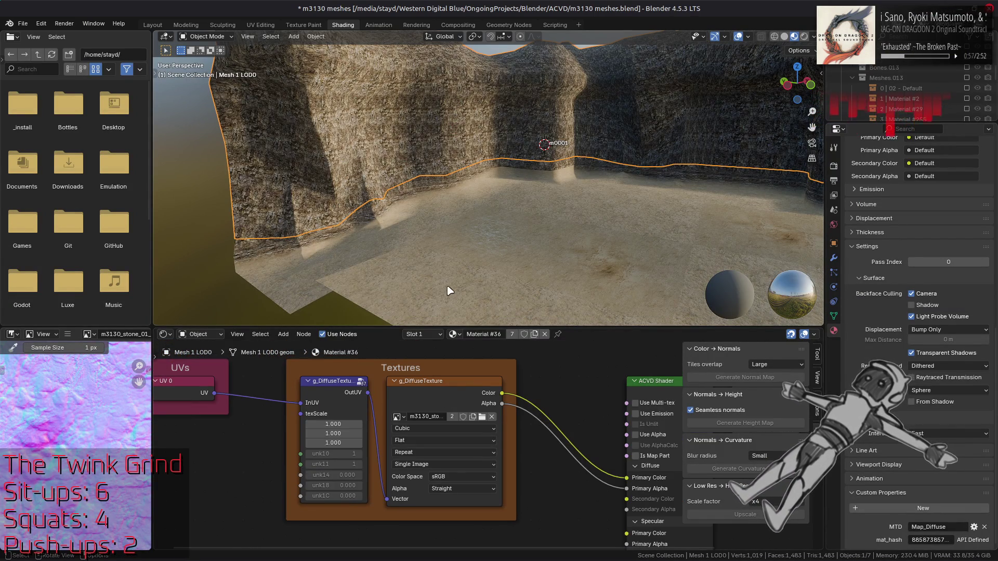
click(447, 287)
scroll(398, 455, left, 3)
scroll(520, 507, down, 3)
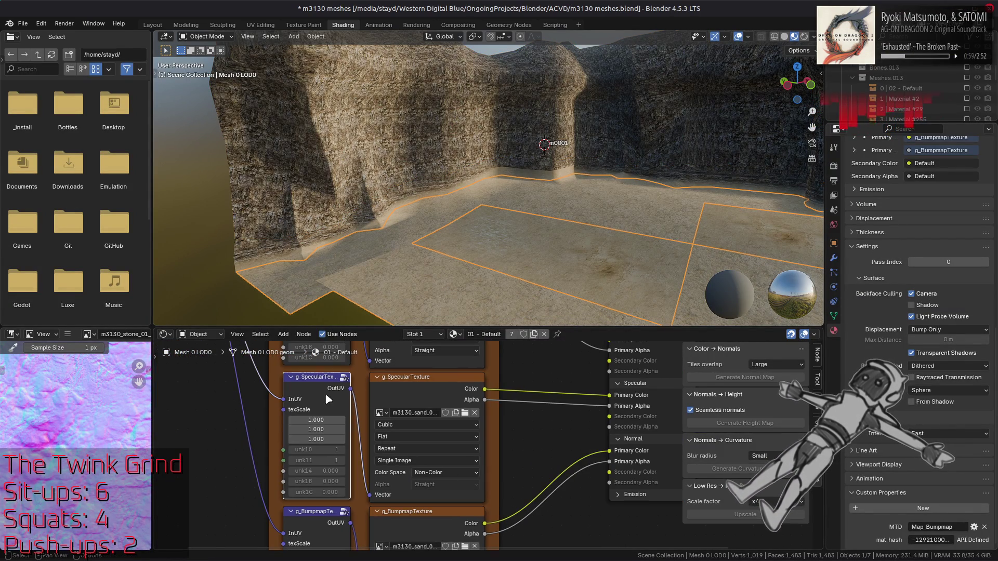
click(372, 484)
click(382, 519)
right_click(382, 519)
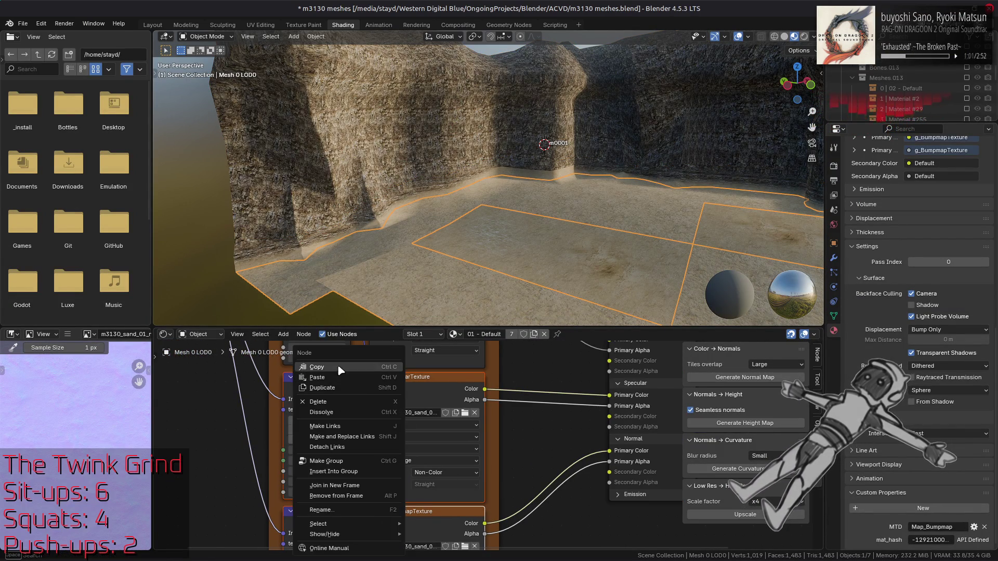
click(397, 127)
Paste the nodes into the wall material and link UV 0 to both textures' InUV inputs
key(KP_Decimal)
mouse_move(507, 216)
mouse_down()
mouse_move(494, 197)
mouse_move(508, 192)
mouse_move(475, 172)
mouse_move(458, 177)
mouse_up()
right_click(528, 416)
click(482, 391)
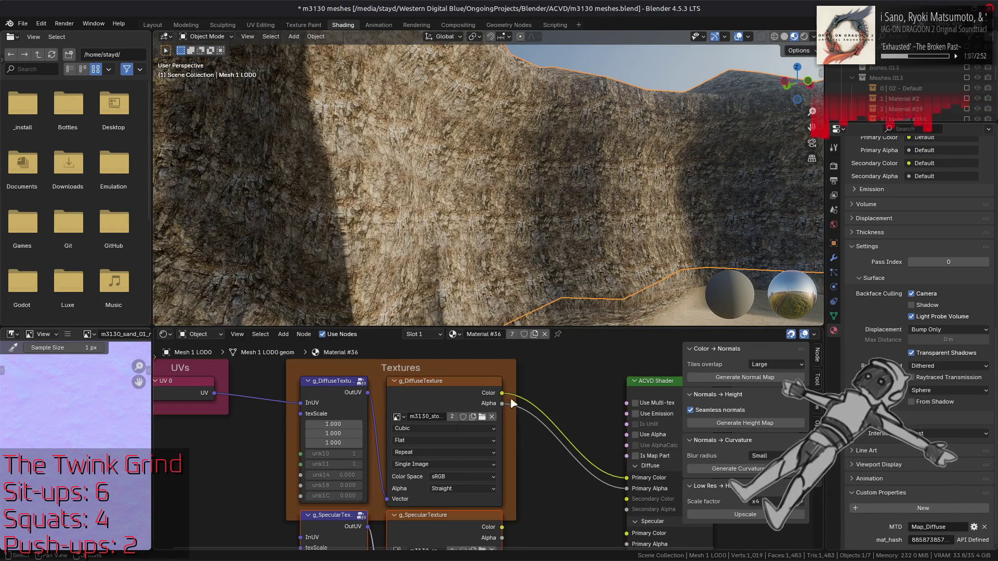
drag(213, 394, 301, 538)
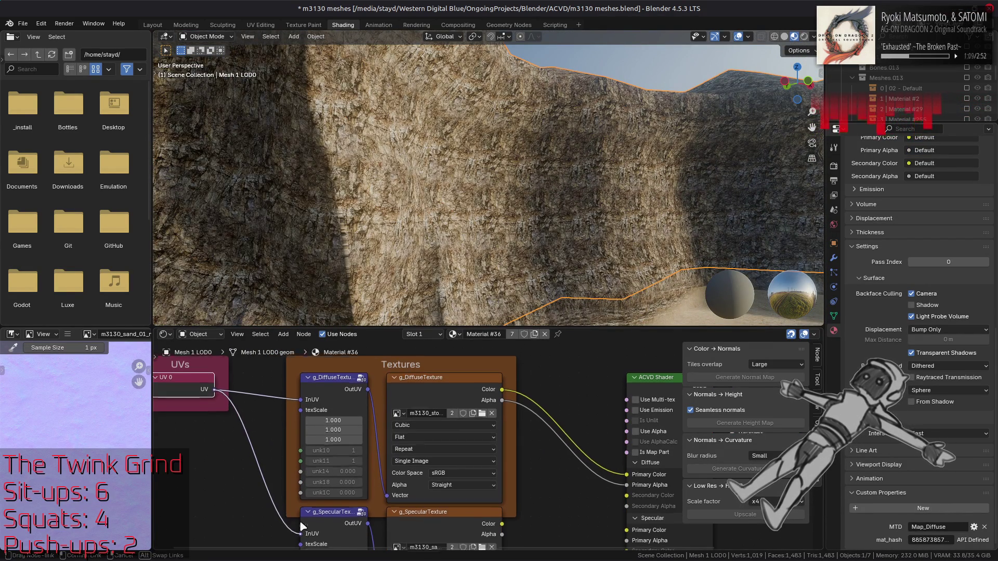
mouse_move(214, 393)
mouse_down()
mouse_move(243, 558)
mouse_move(300, 445)
mouse_up()
Assign the stone image to the g_BumpmapTexture node
drag(423, 422, 369, 425)
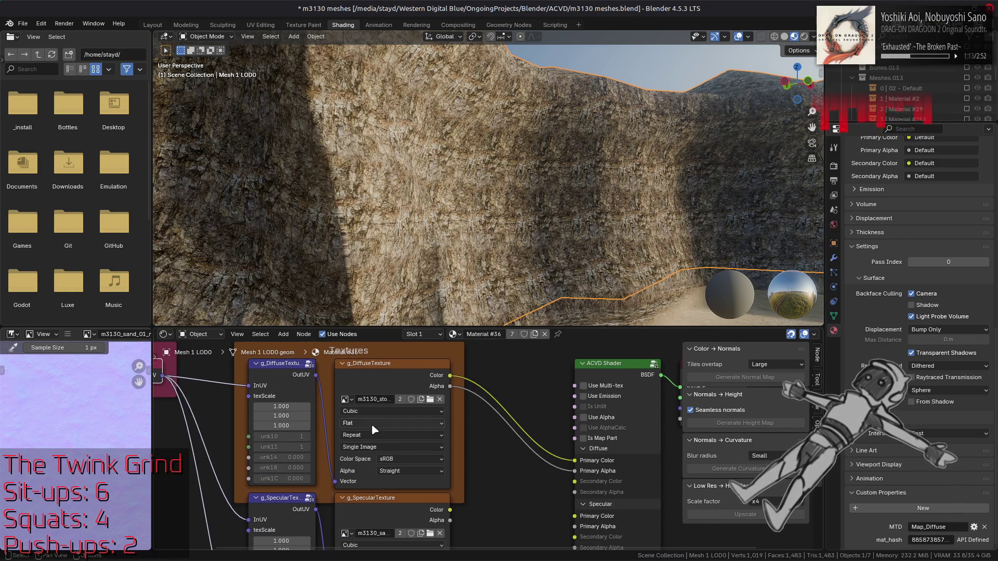
click(379, 377)
scroll(494, 469, down, 5)
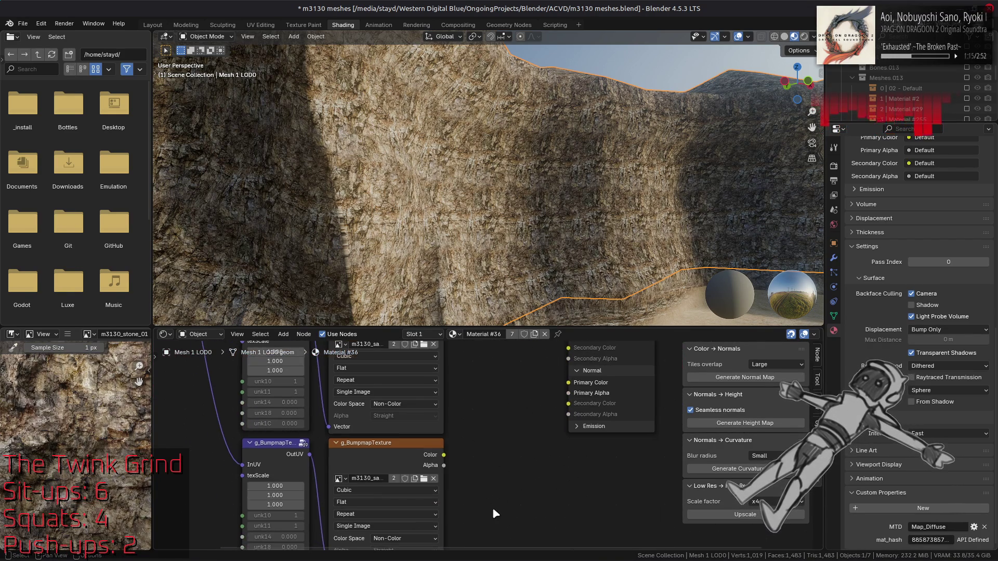
click(374, 460)
click(345, 481)
text(m3130_stone_01)
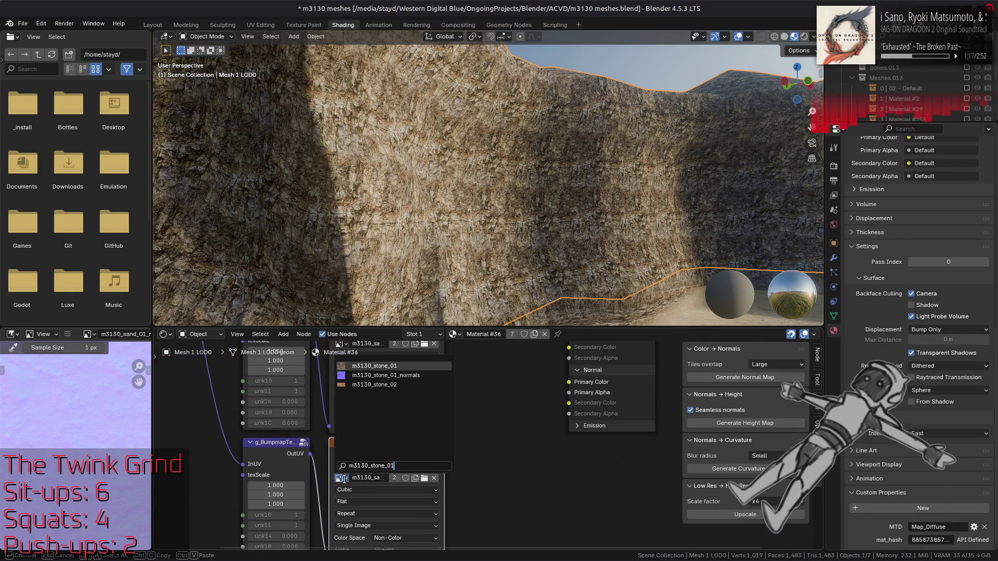
click(404, 370)
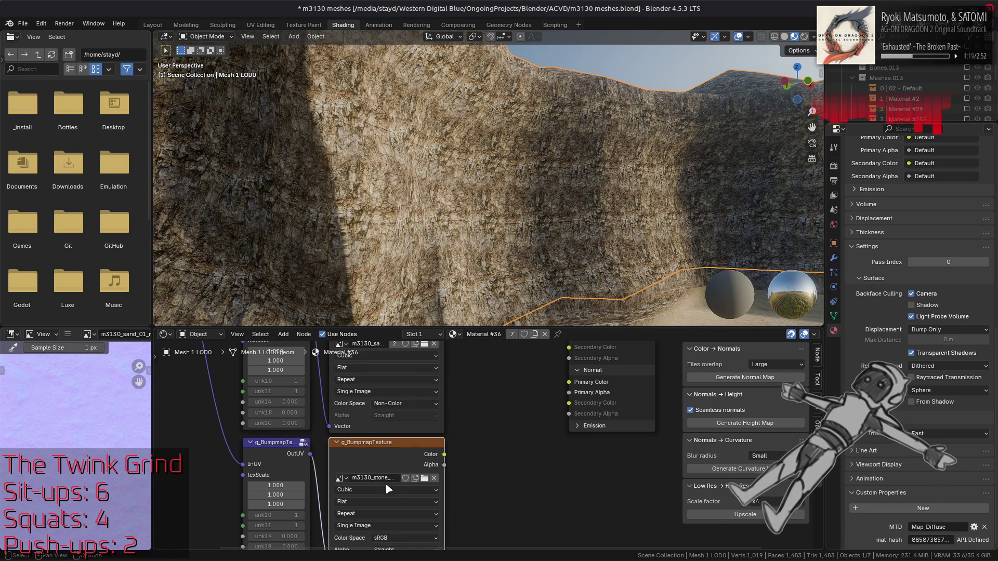
Rename the bump image to m3130_stone_01_n and set its colour space to Non-Color
click(379, 479)
key(BackSpace)
key(BackSpace)
key(BackSpace)
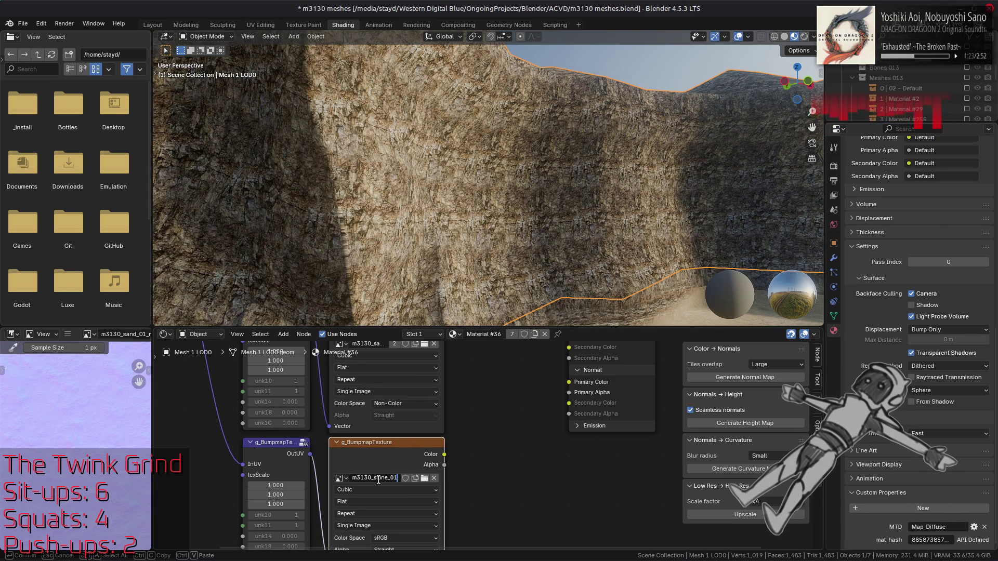
text(_n)
key(Return)
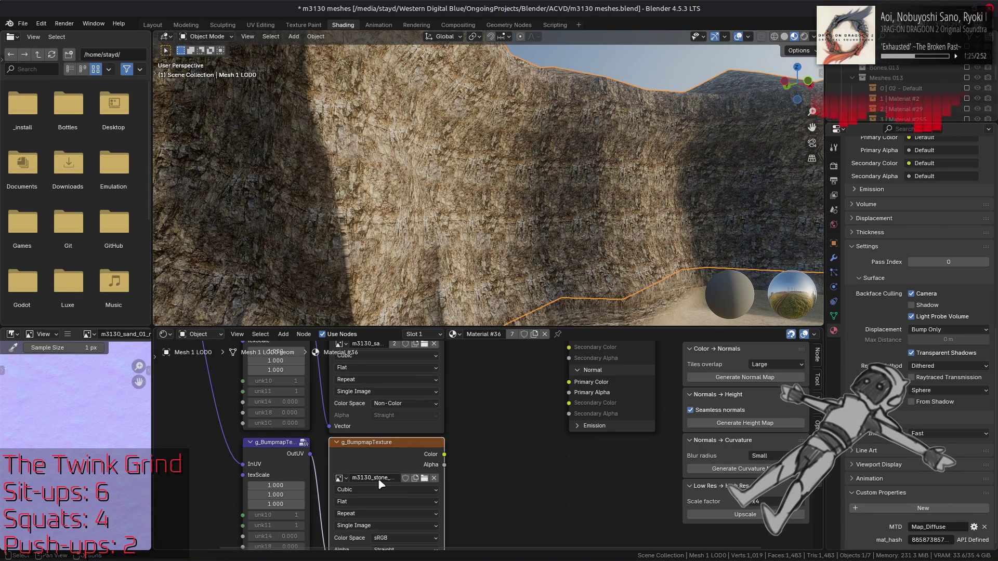
click(406, 538)
click(487, 485)
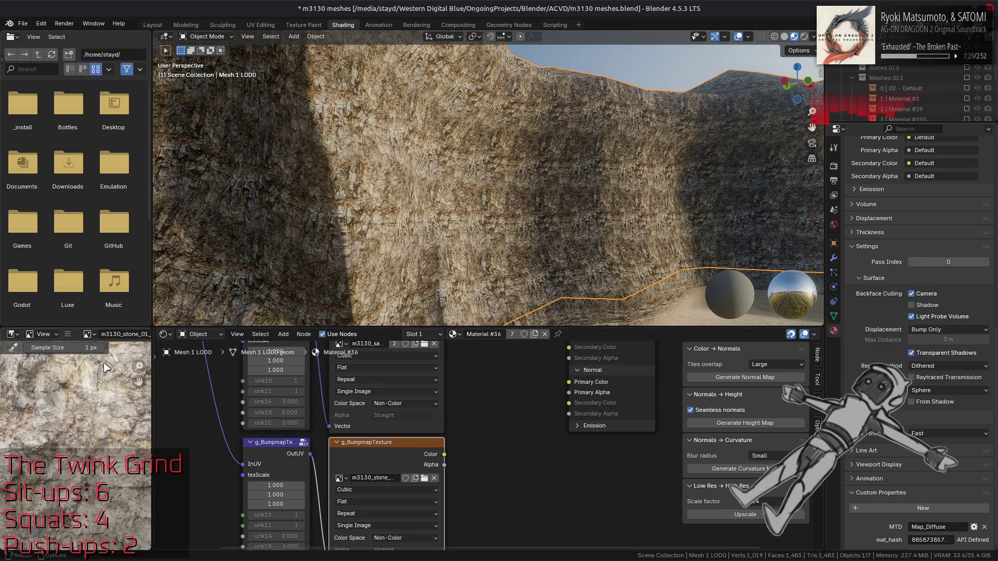
click(67, 335)
Replace the bump image's source with m3130_stone_01_n.dds from the m3130_stone_01_n-tpf-dcx folder
mouse_move(99, 359)
click(208, 195)
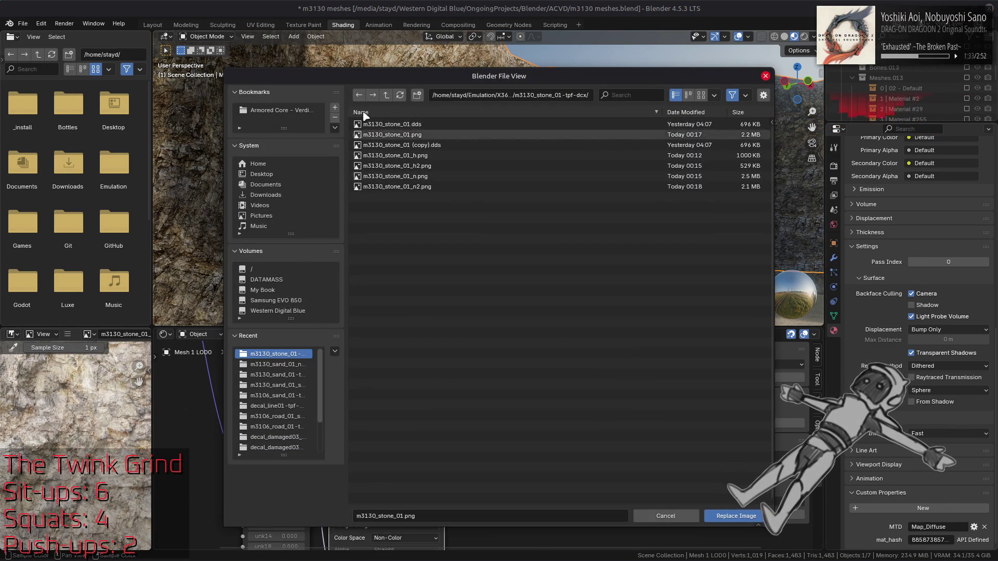
click(385, 96)
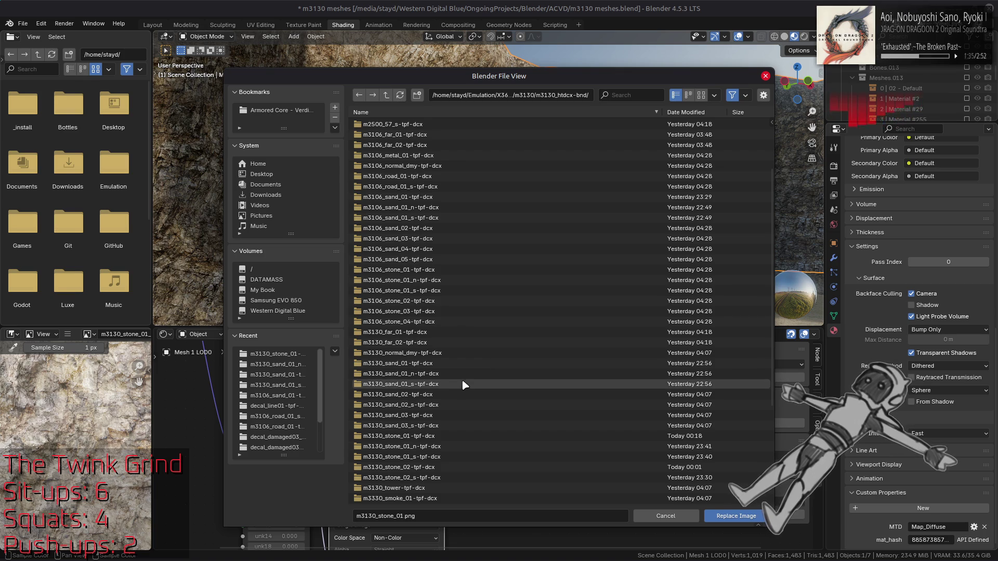
double_click(439, 446)
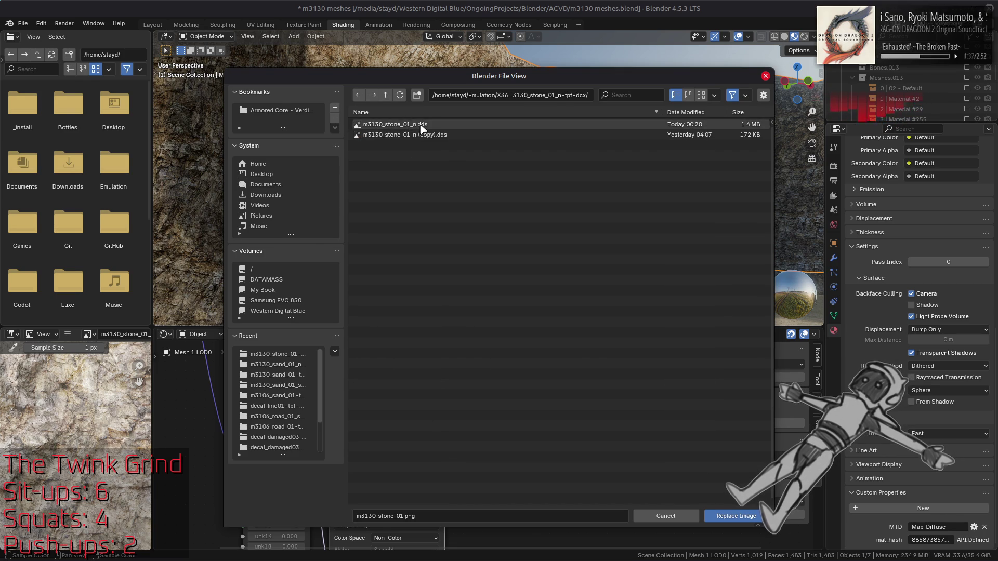
double_click(422, 129)
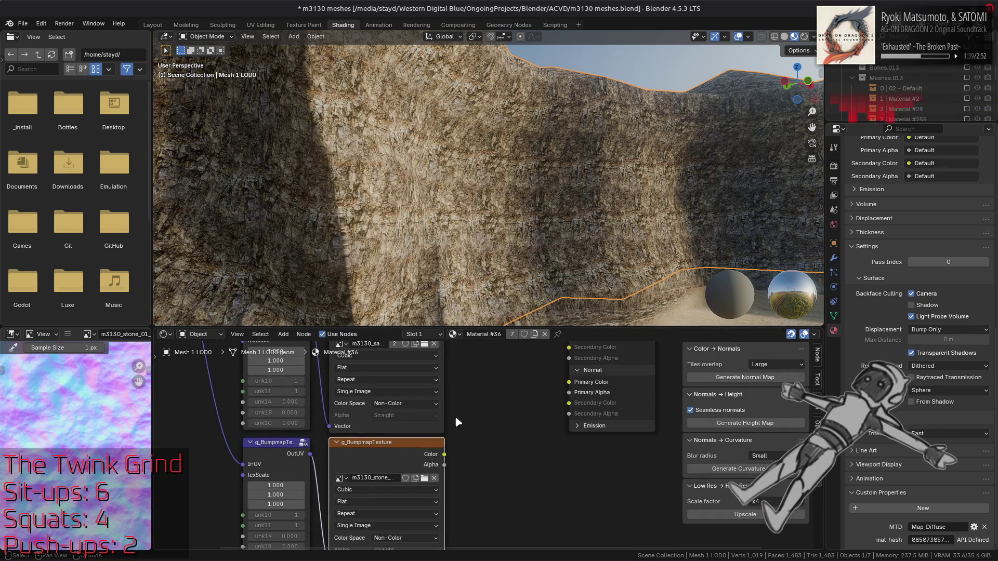
Link the bump texture's colour to Primary Color and alpha to Primary Alpha, then inspect the wall
mouse_move(445, 455)
mouse_down()
mouse_move(536, 391)
mouse_move(570, 382)
mouse_up()
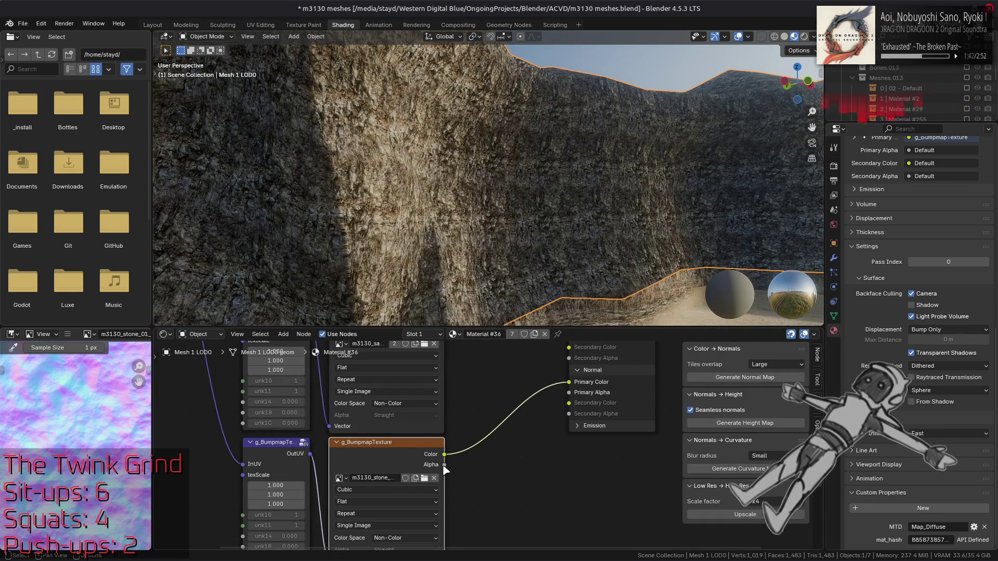
mouse_move(445, 465)
mouse_down()
mouse_move(557, 387)
mouse_move(569, 393)
mouse_up()
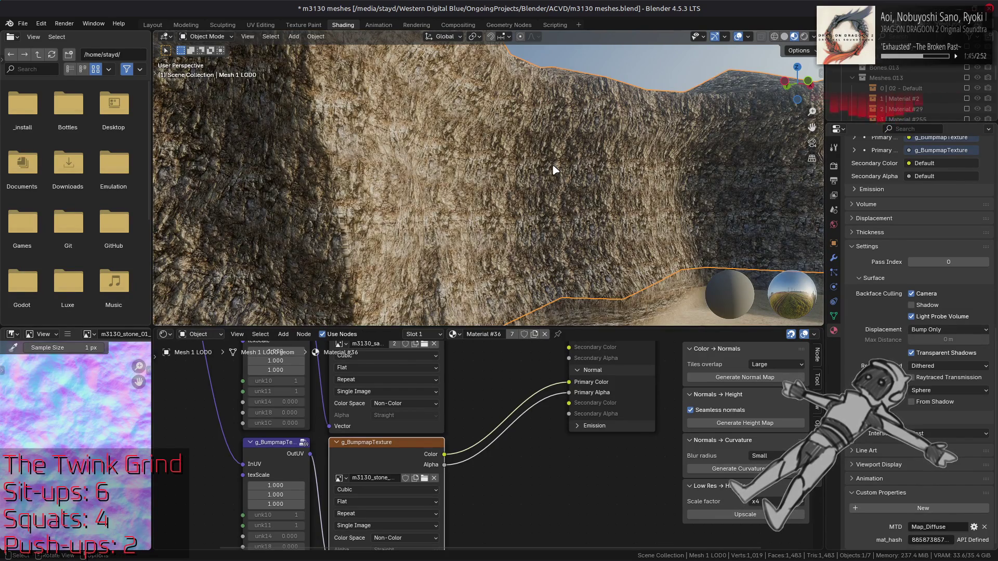
scroll(557, 167, up, 5)
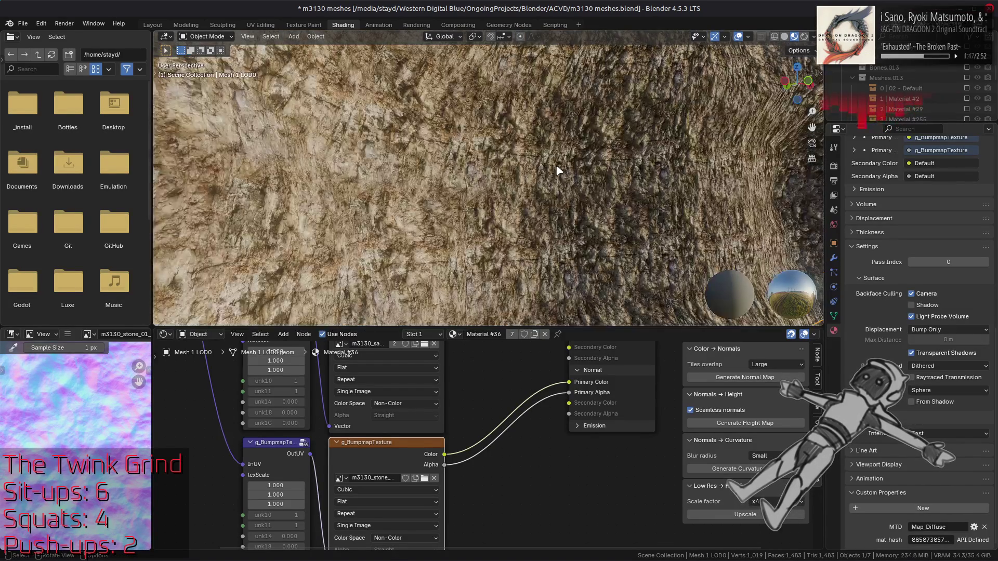
scroll(623, 191, up, 5)
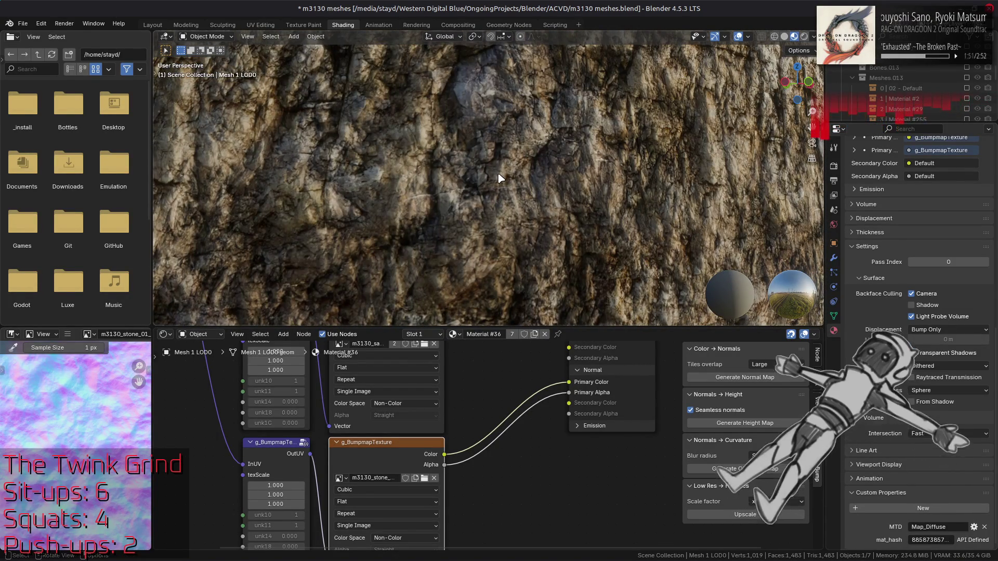
mouse_move(497, 175)
mouse_down()
mouse_move(453, 192)
mouse_move(531, 196)
mouse_move(497, 182)
mouse_move(503, 202)
mouse_move(508, 183)
mouse_move(503, 230)
mouse_move(470, 171)
mouse_move(494, 140)
mouse_move(537, 140)
mouse_up()
scroll(538, 140, up, 4)
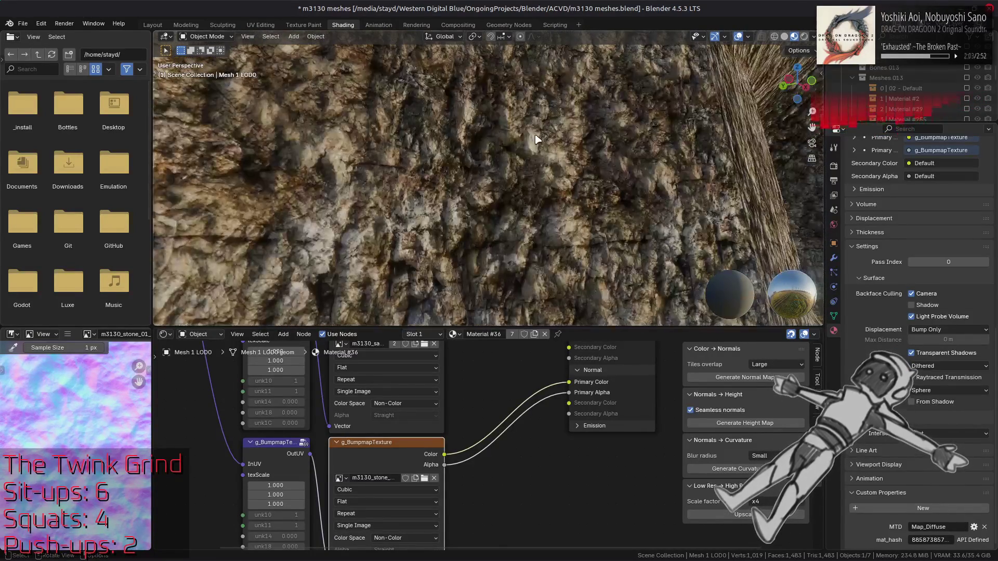
scroll(537, 139, up, 6)
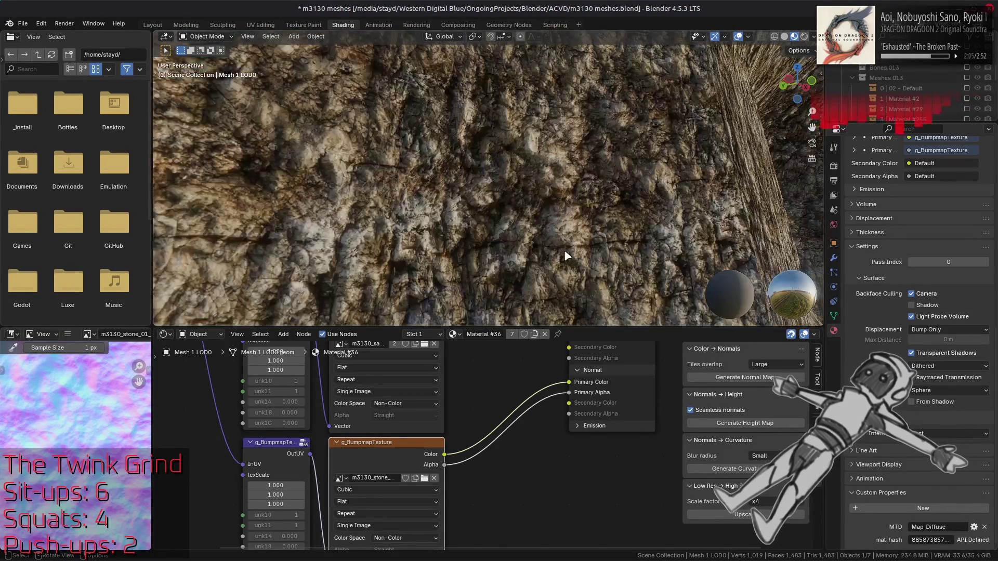
Select the bump map's UV node, then g_SpecularTexture to preview its m3130_sand_01 image
scroll(519, 149, up, 8)
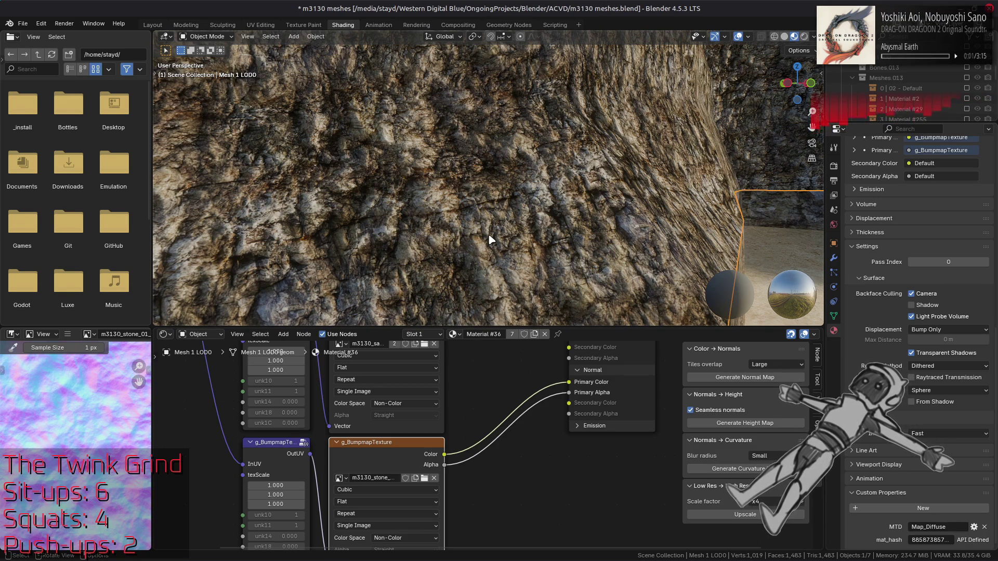
click(300, 442)
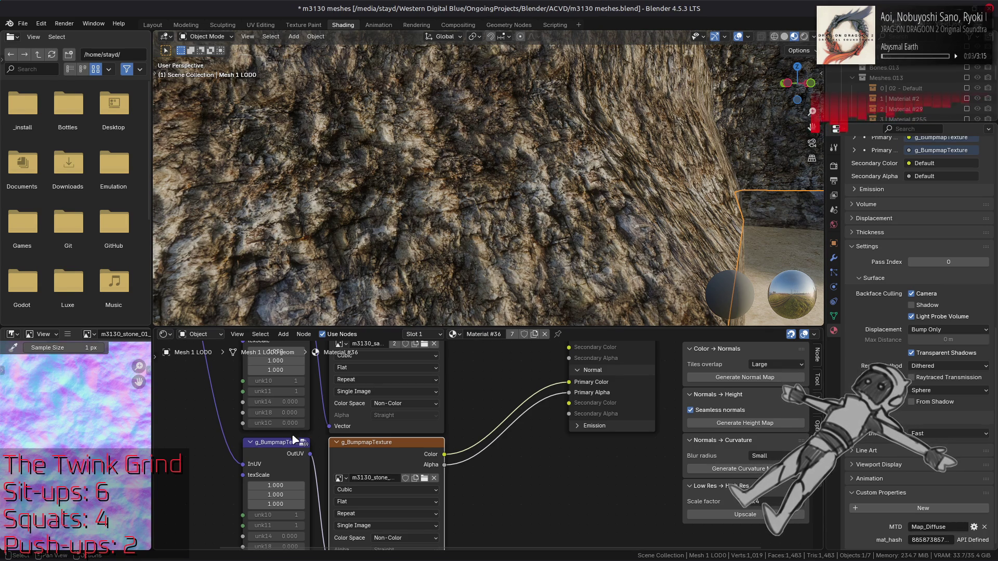
scroll(366, 451, up, 5)
click(373, 444)
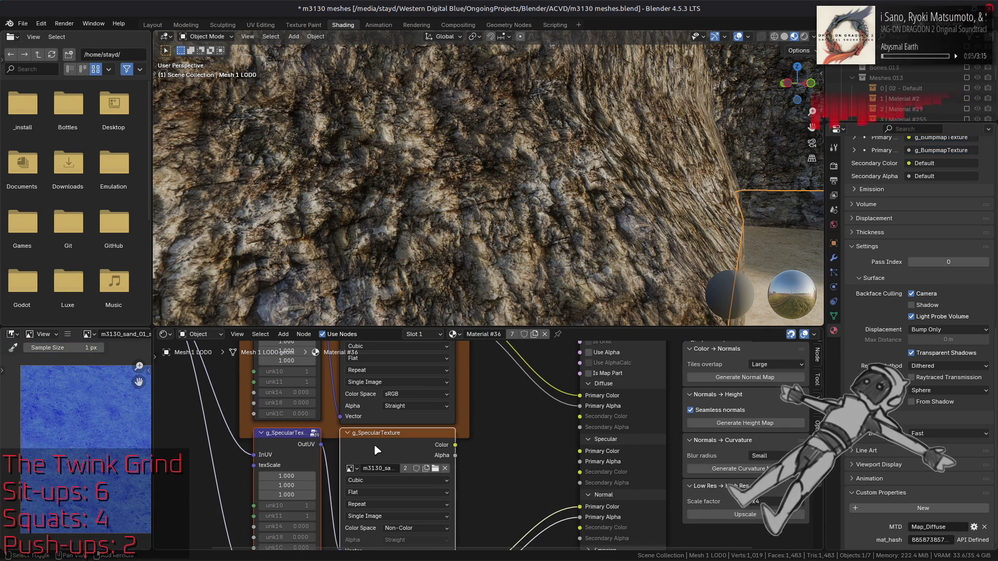
drag(396, 445, 392, 436)
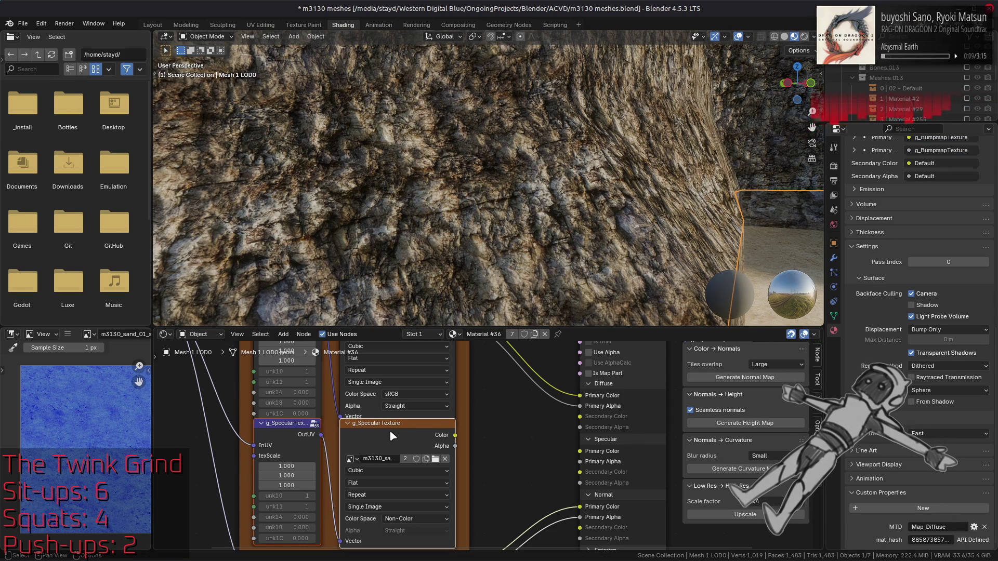
key(ctrl+z)
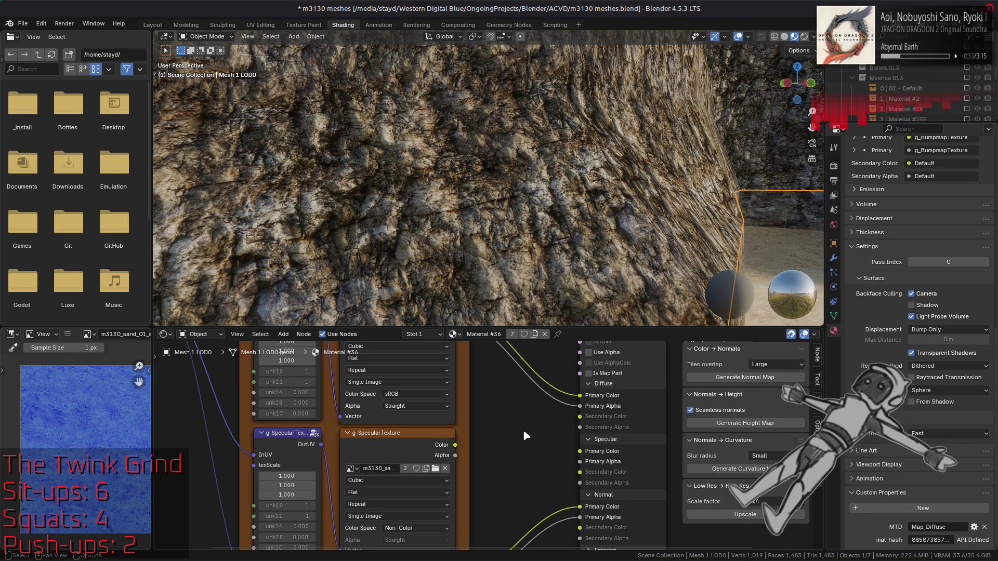
click(410, 419)
click(421, 442)
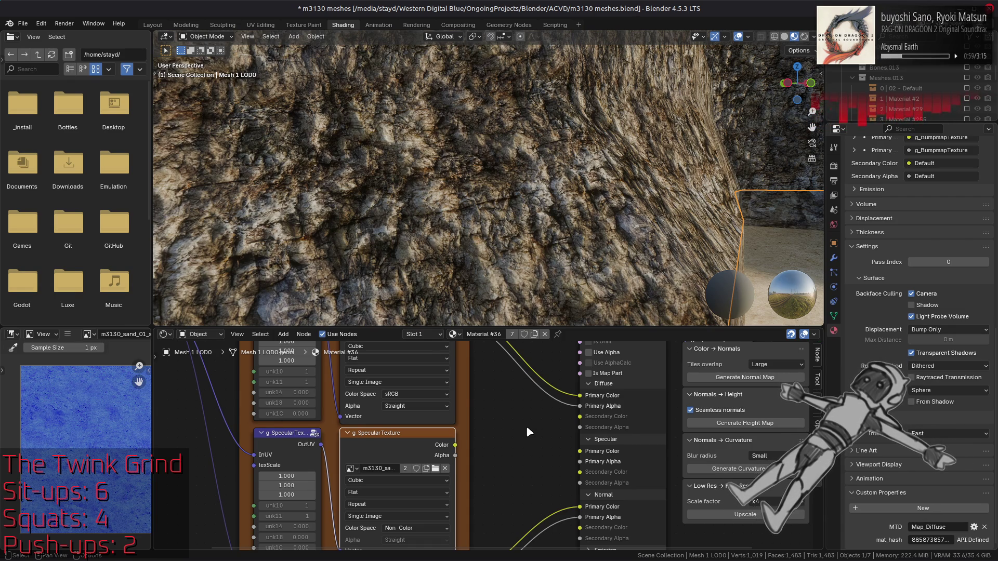
Orbit and zoom around the rock wall corner, then deselect everything
scroll(545, 203, down, 5)
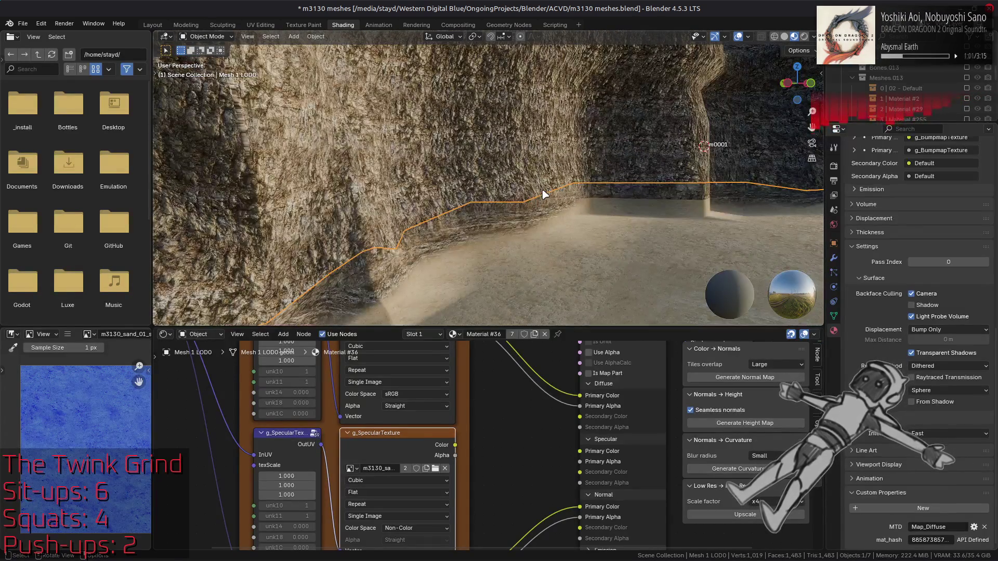
drag(542, 195, 530, 233)
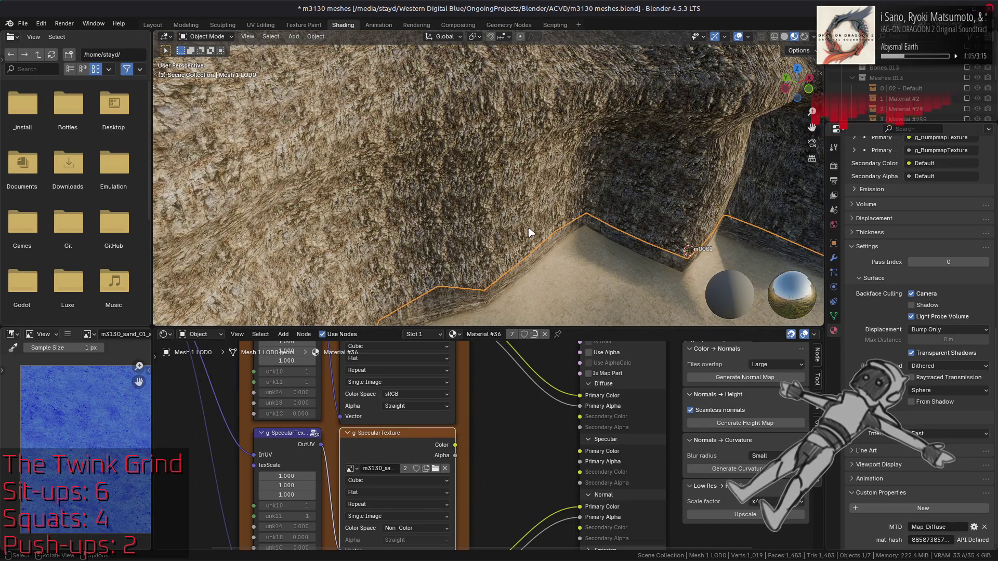
scroll(525, 181, down, 3)
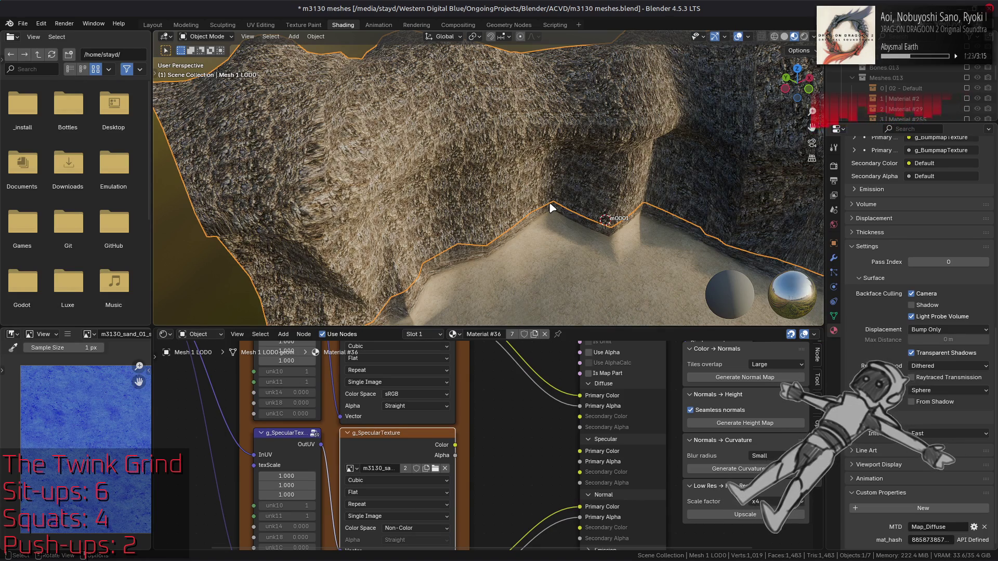
scroll(564, 225, up, 5)
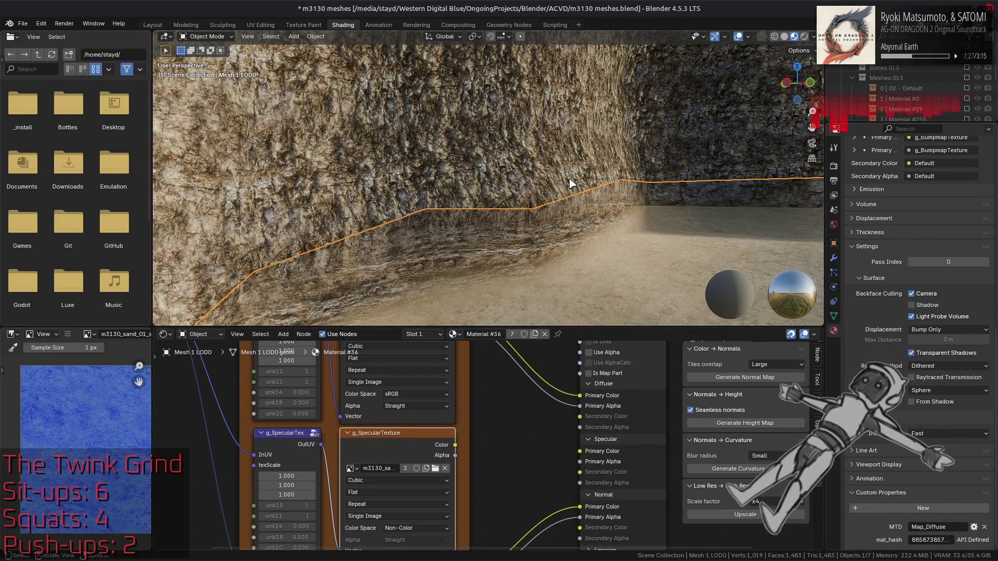
scroll(572, 183, up, 3)
key(alt+a)
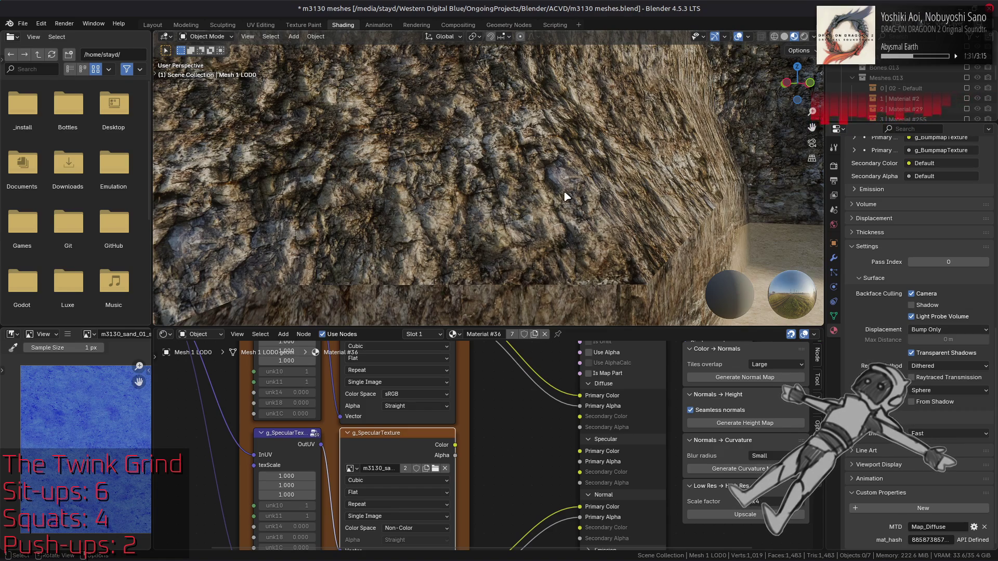
Turn the view across the rock surface and pan the node editor to the UVs and diffuse nodes
scroll(567, 192, down, 5)
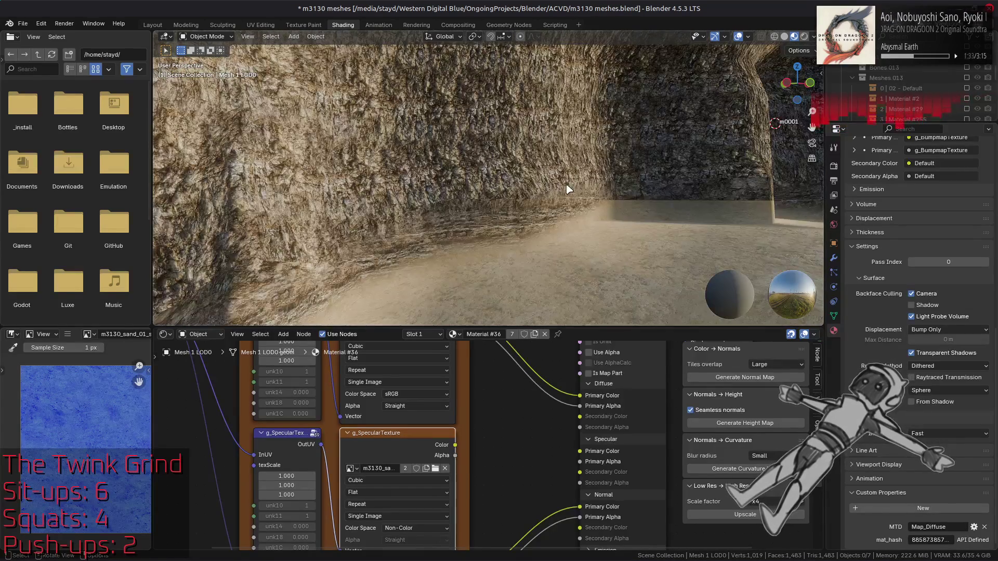
scroll(572, 182, up, 5)
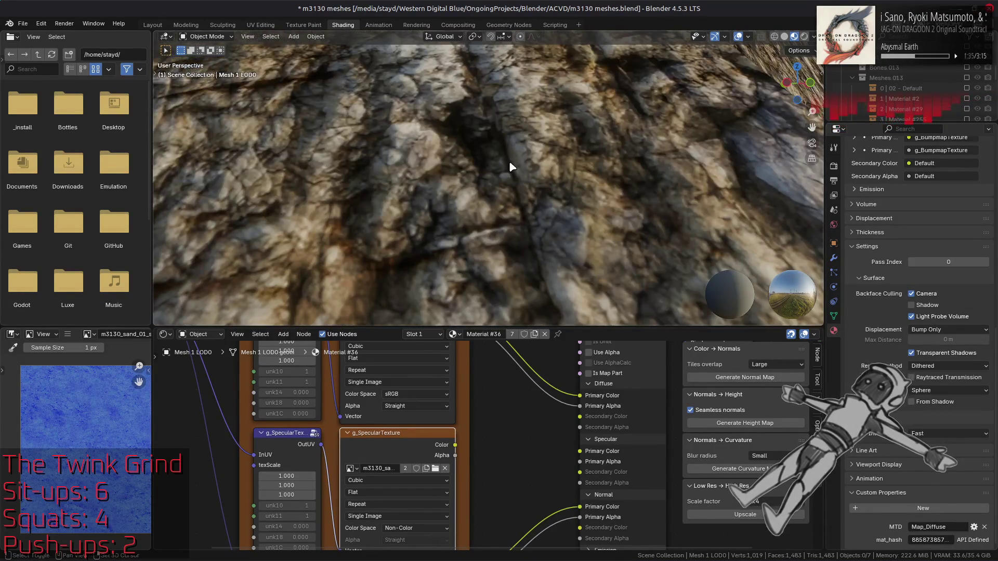
mouse_move(525, 202)
mouse_down()
mouse_move(541, 154)
mouse_move(546, 178)
mouse_move(553, 163)
mouse_move(534, 149)
mouse_move(552, 194)
mouse_up()
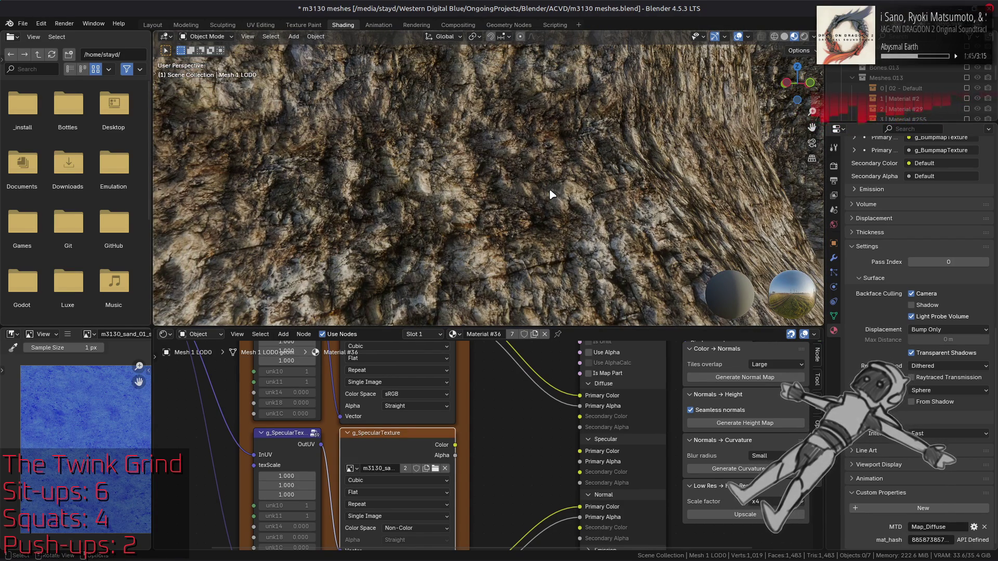
mouse_move(518, 369)
mouse_down()
mouse_move(487, 429)
mouse_move(522, 520)
mouse_up()
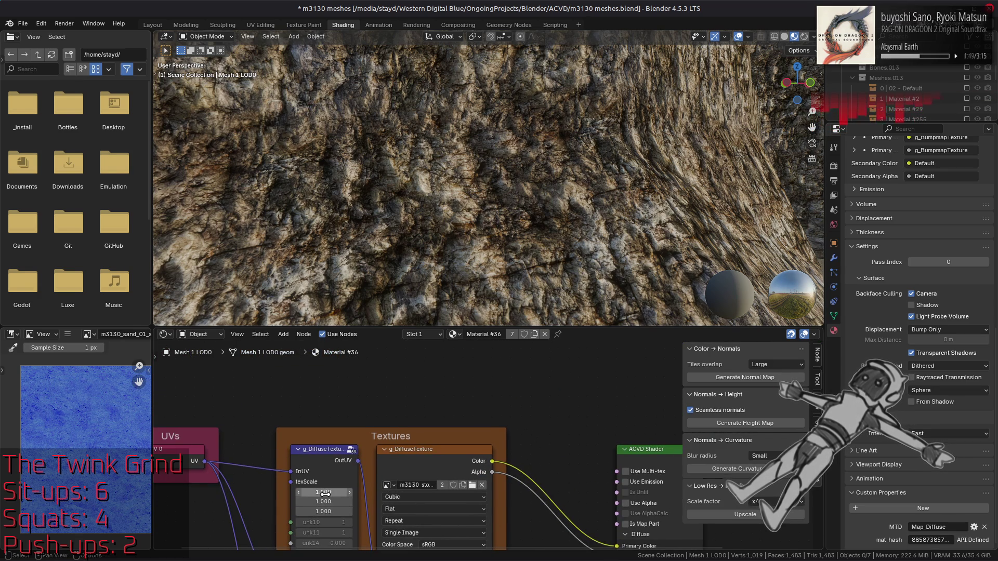
Set the cliff's diffuse and bump map texScale X and Y to 0.5
click(429, 232)
drag(333, 493, 333, 502)
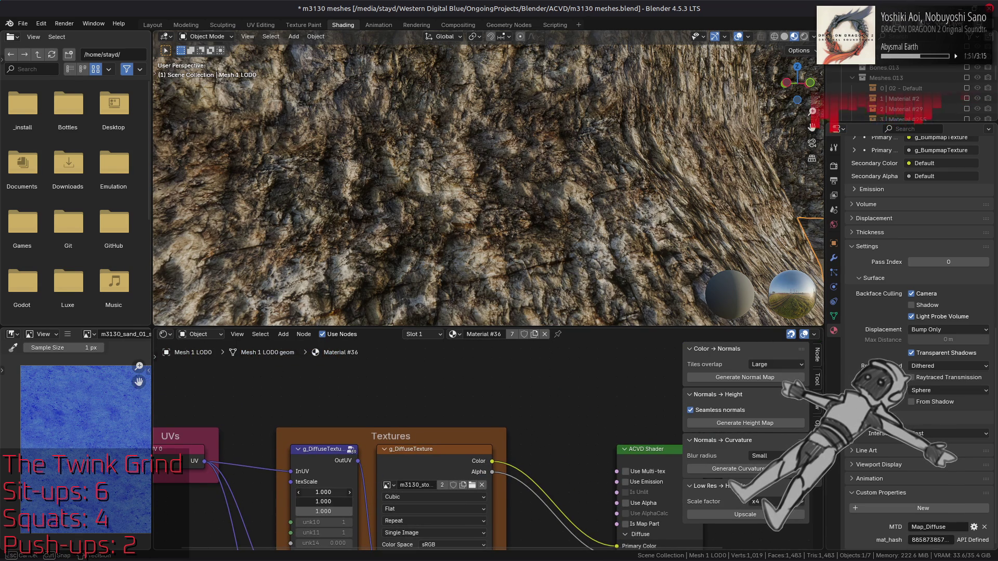
text(0.5)
key(Return)
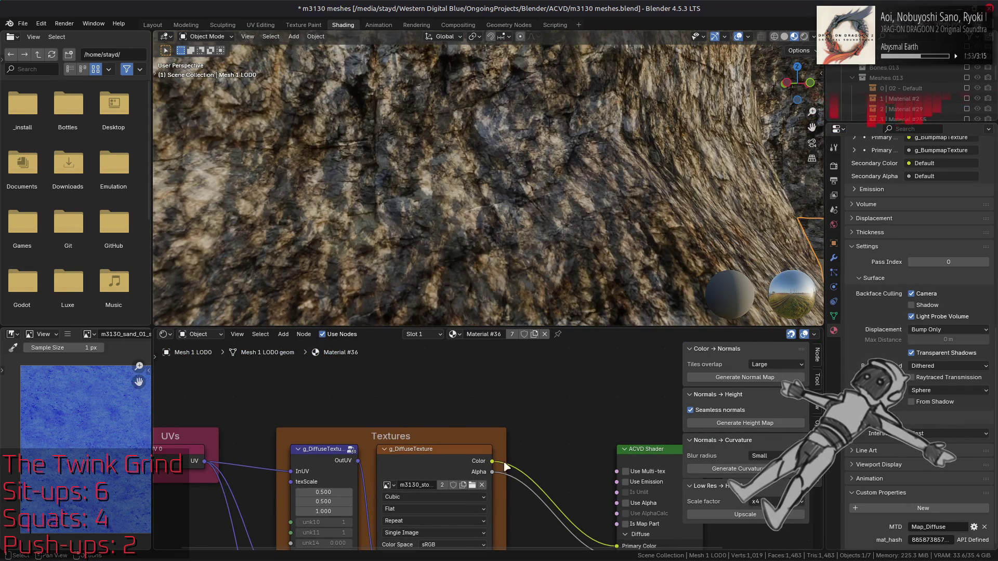
scroll(396, 453, down, 5)
scroll(408, 438, down, 5)
drag(354, 478, 356, 485)
text(0.5)
key(Return)
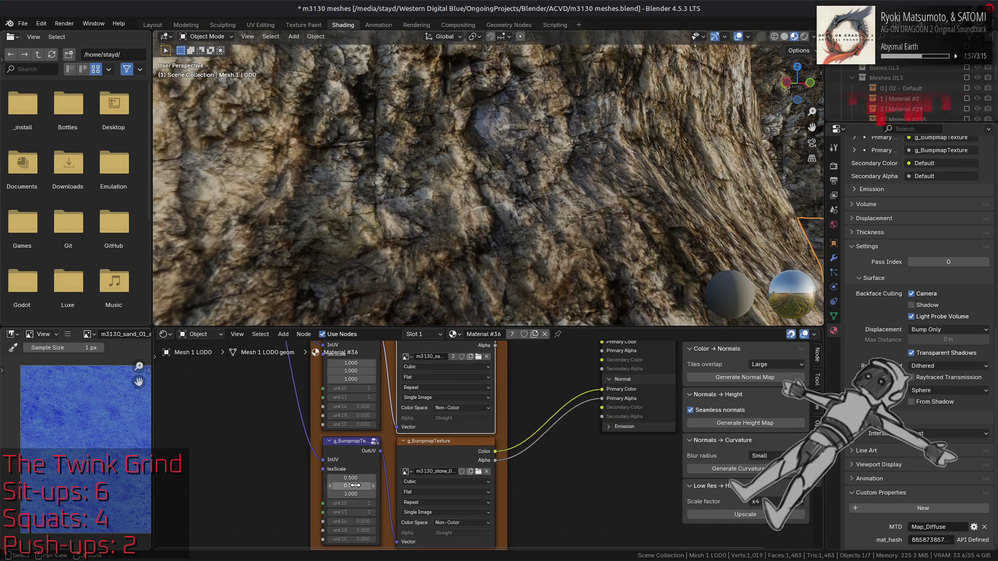
Inspect the cliff from a new angle, reselect it and save m3130 meshes.blend
scroll(548, 176, down, 6)
scroll(548, 176, up, 6)
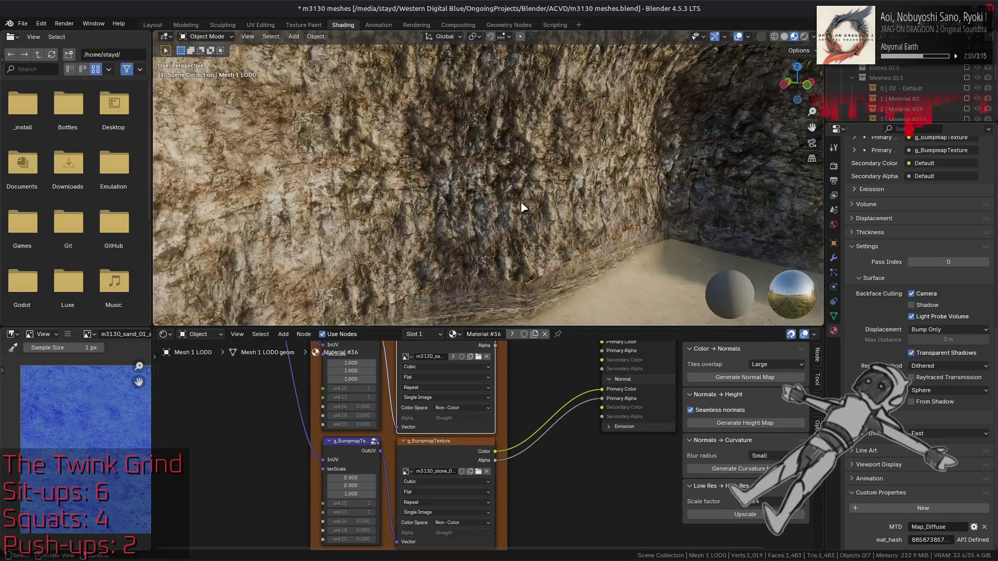
shift+click(453, 173)
scroll(494, 234, down, 5)
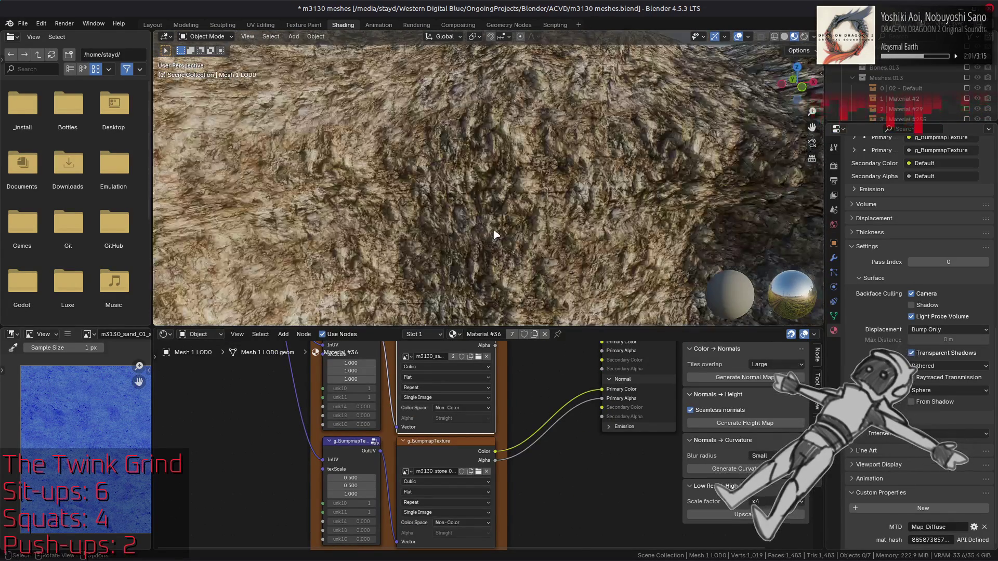
drag(538, 233, 522, 210)
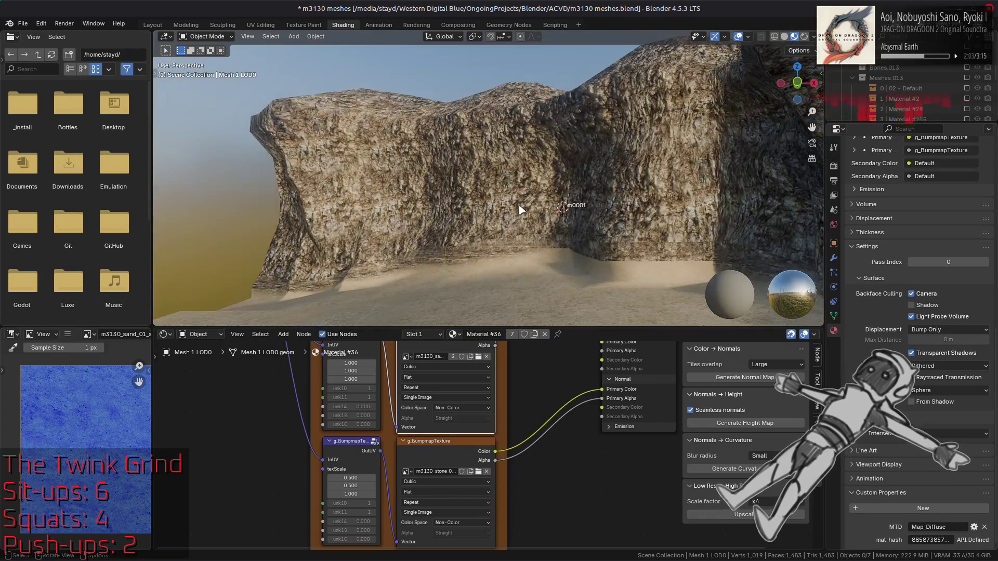
scroll(521, 210, up, 6)
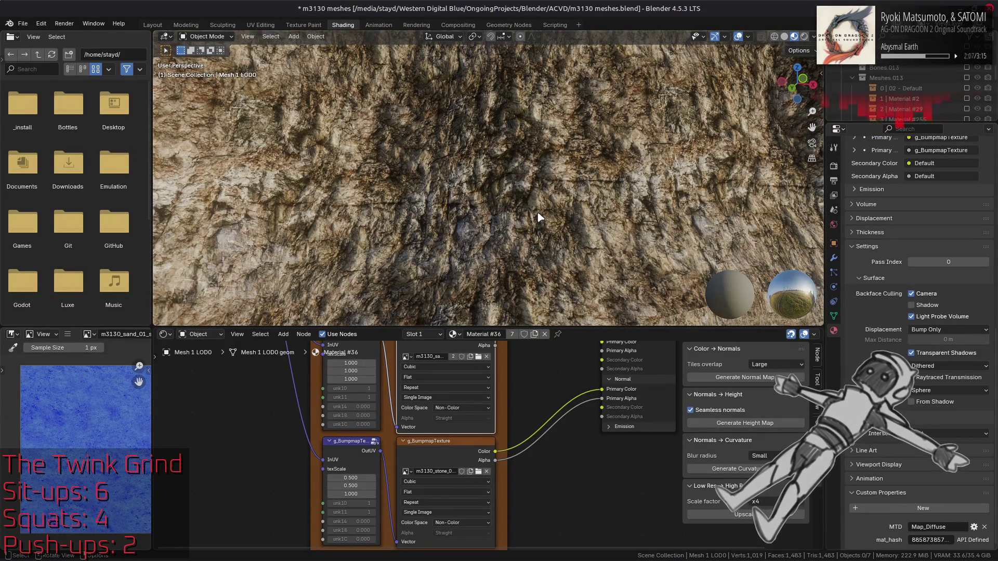
click(540, 215)
scroll(543, 215, down, 3)
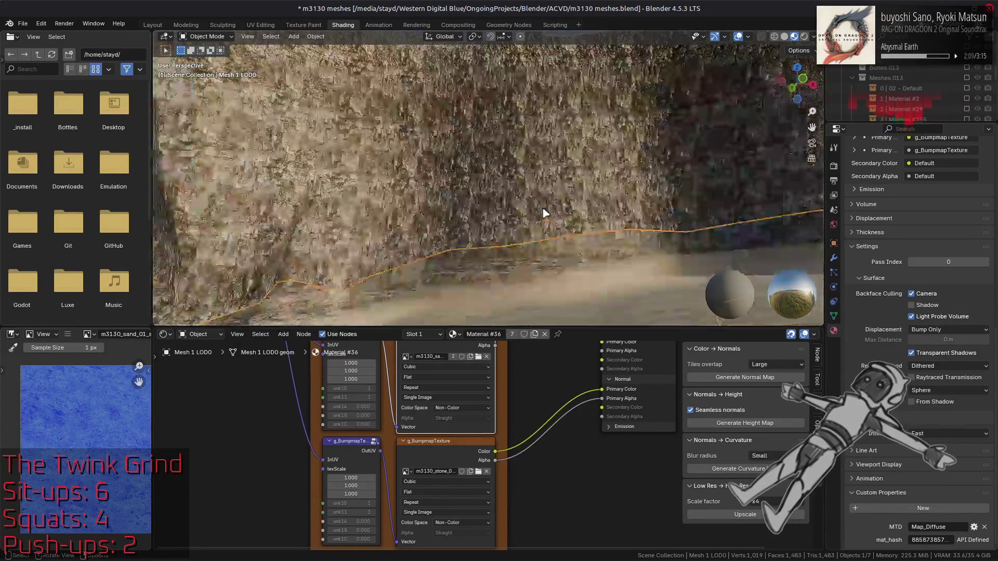
scroll(544, 214, down, 3)
key(ctrl+s)
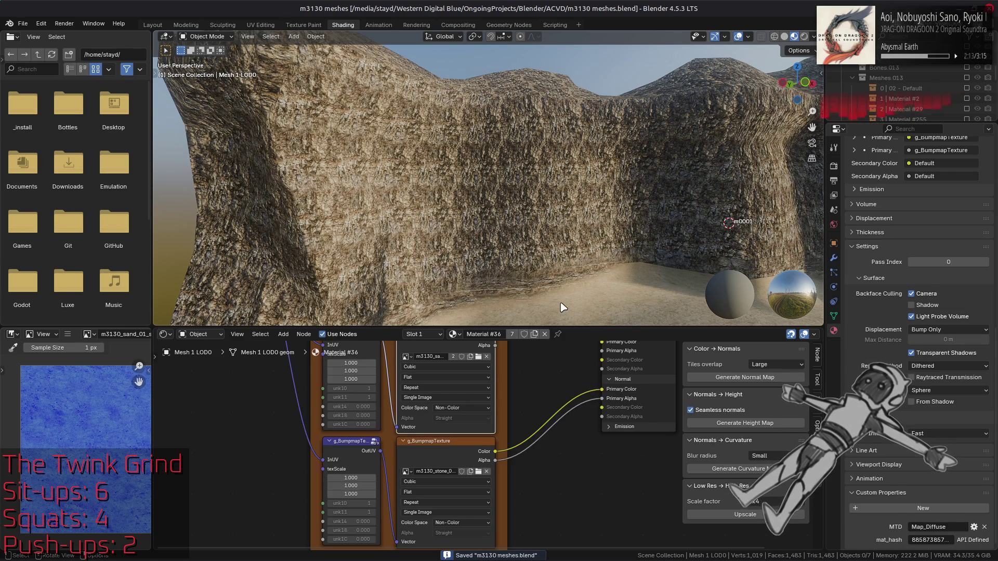
key(alt+Tab)
Duplicate the Normal layer, invert the copy's colours and blend it in Soft light
key(alt+Tab)
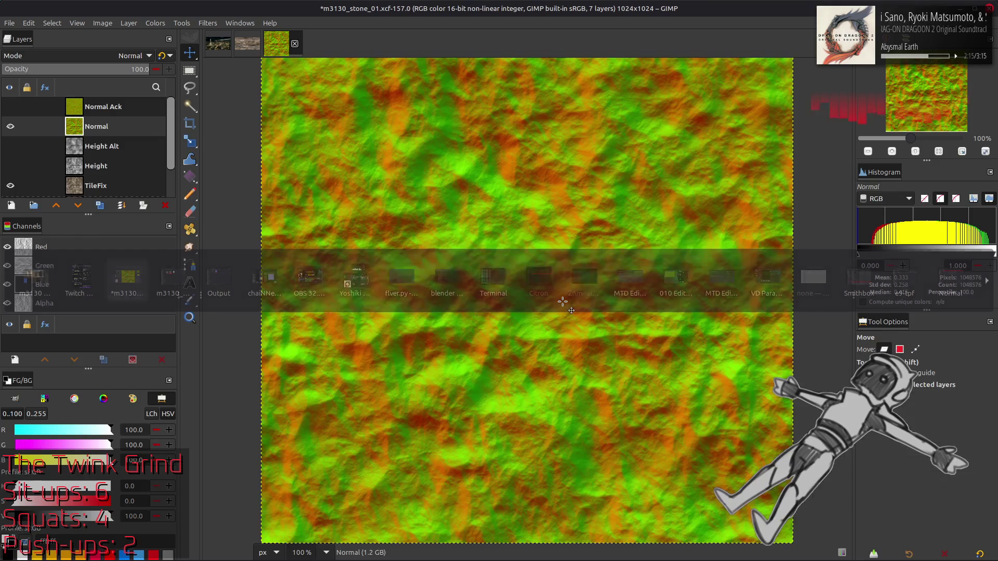
key(alt+Tab)
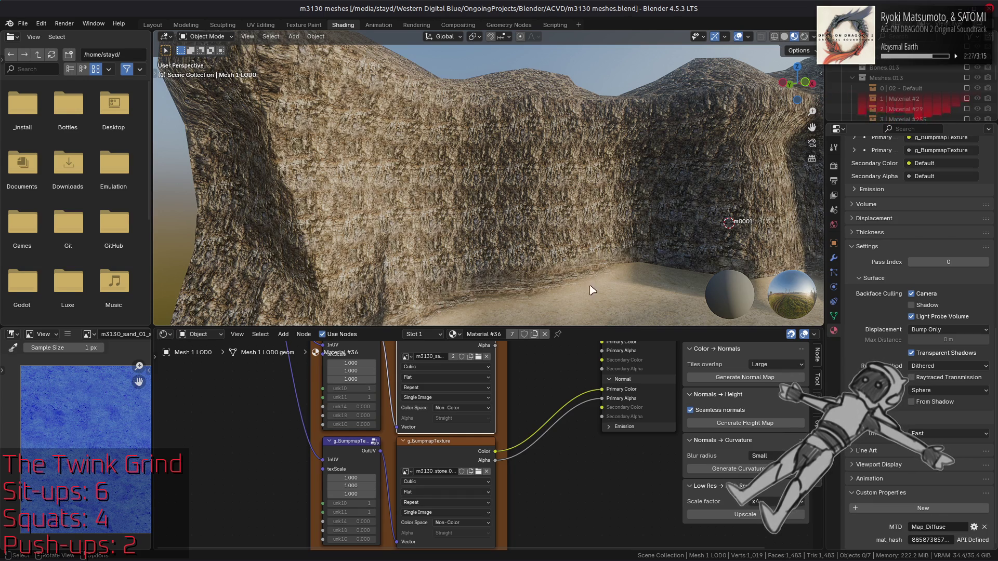
key(alt+Tab)
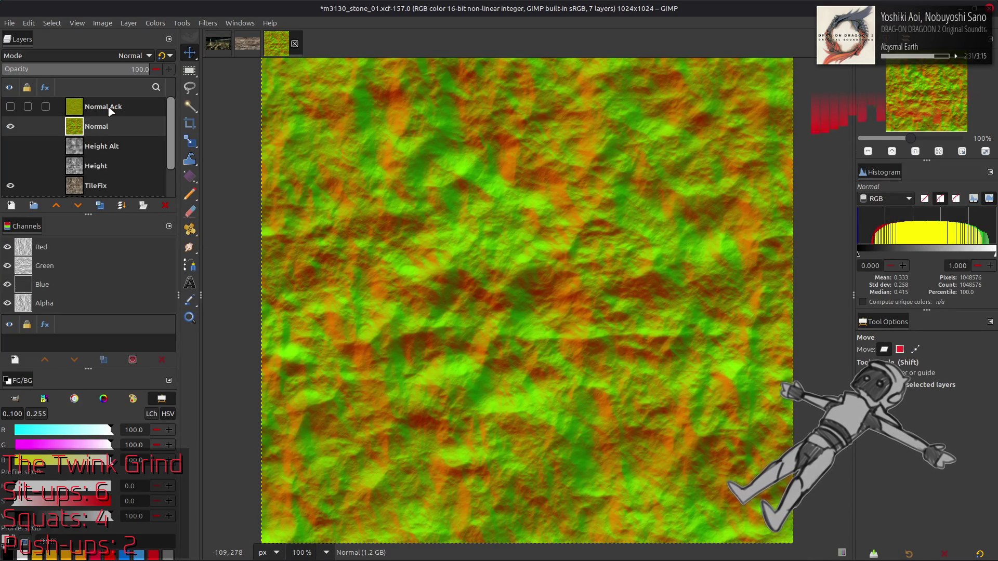
click(10, 106)
click(9, 106)
click(99, 205)
click(155, 23)
click(189, 163)
click(133, 56)
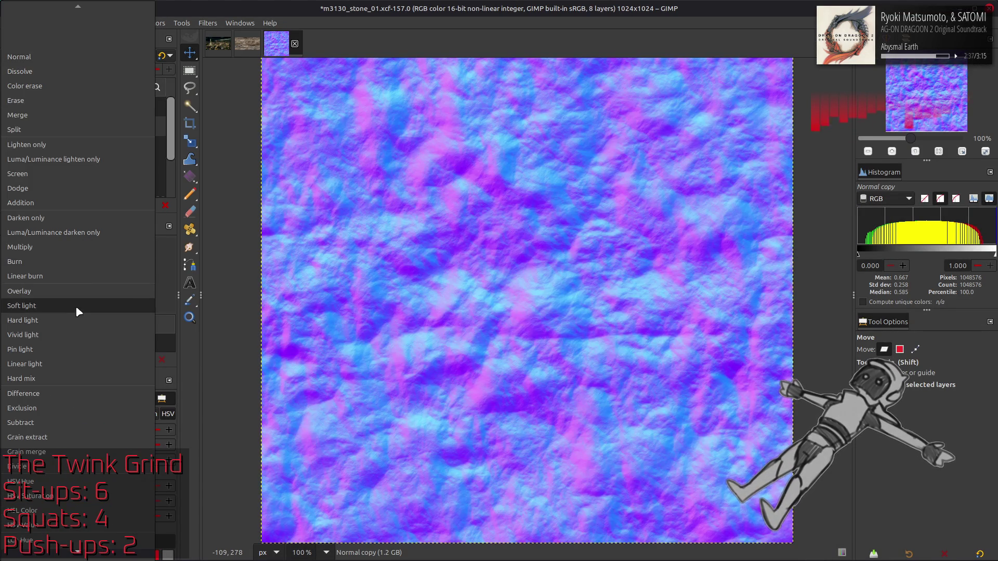
click(76, 309)
Compare the texture with and without Normal copy, leaving Normal copy hidden
click(10, 128)
click(11, 128)
click(11, 128)
click(10, 127)
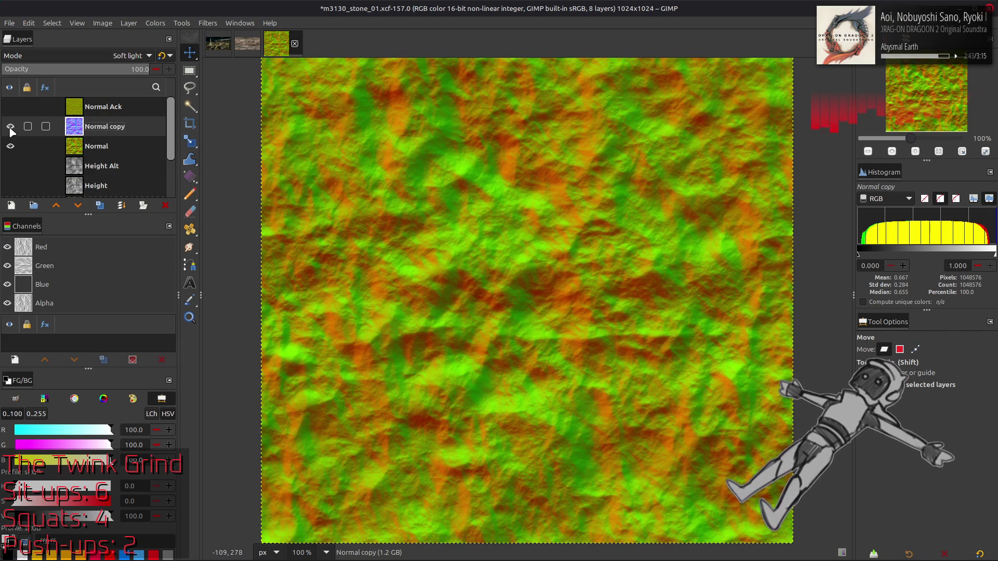
click(10, 127)
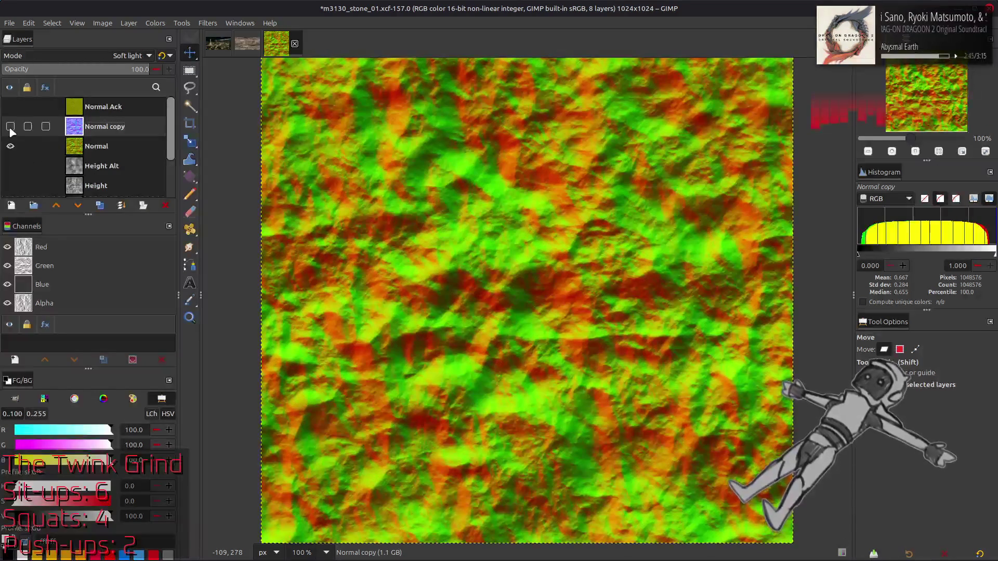
Make Normal the active layer and export the image to m3130_stone_01_n.dds
click(104, 146)
click(11, 24)
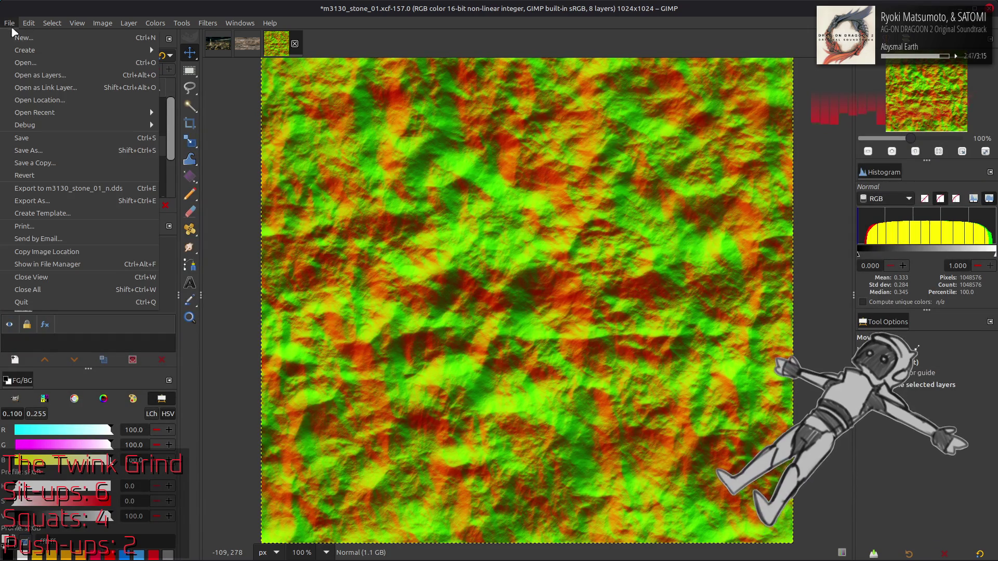
click(68, 188)
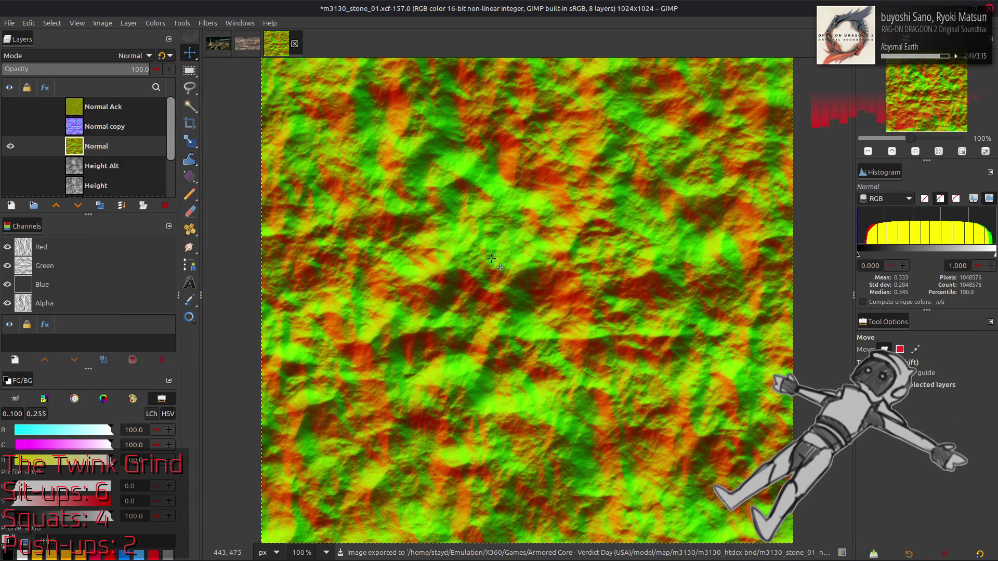
key(alt+Tab)
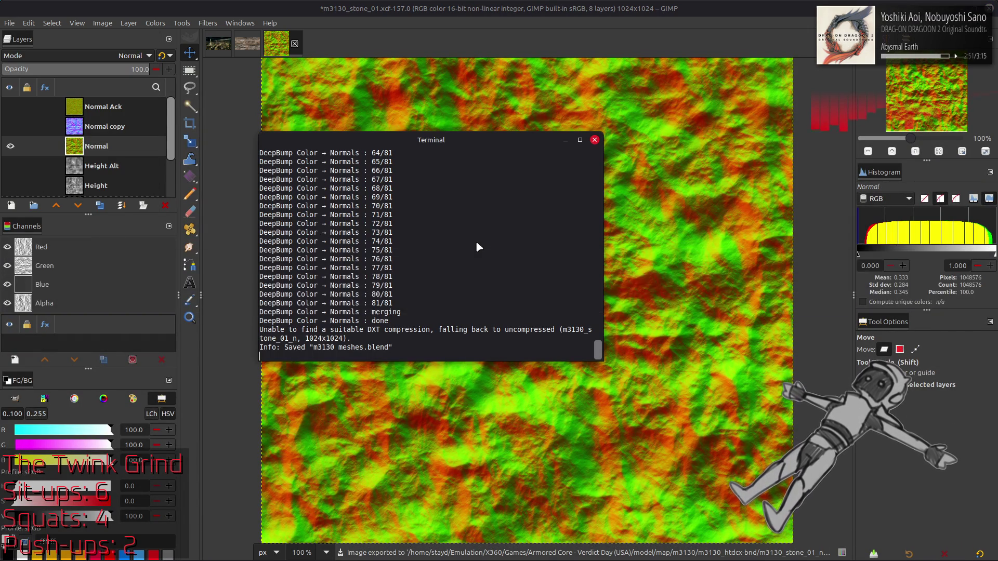
Reload the stone normal map on Blender's g_BumpmapTexture node, zoom in, then re-show Normal copy in GIMP
key(alt+Tab)
key(alt+Tab)
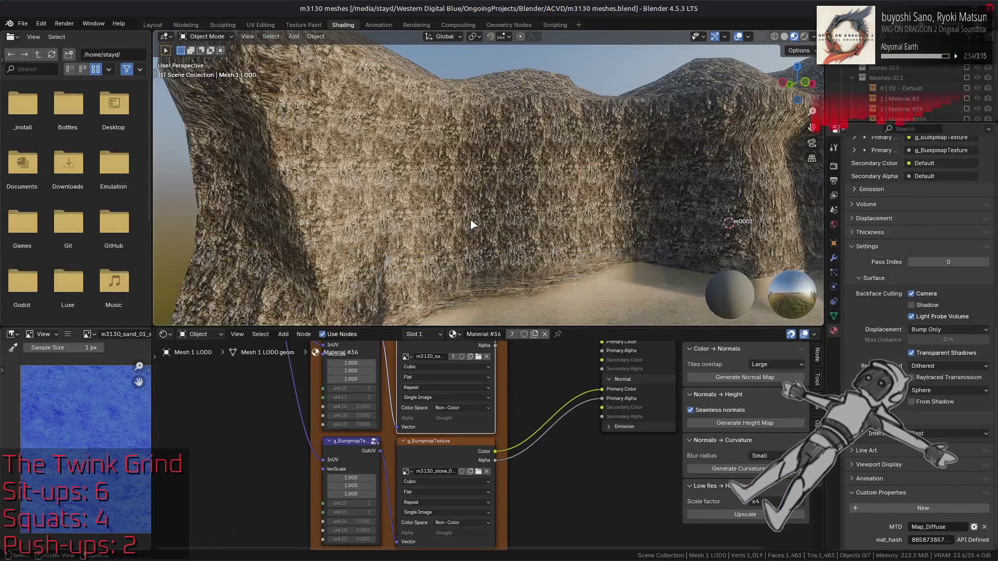
click(470, 223)
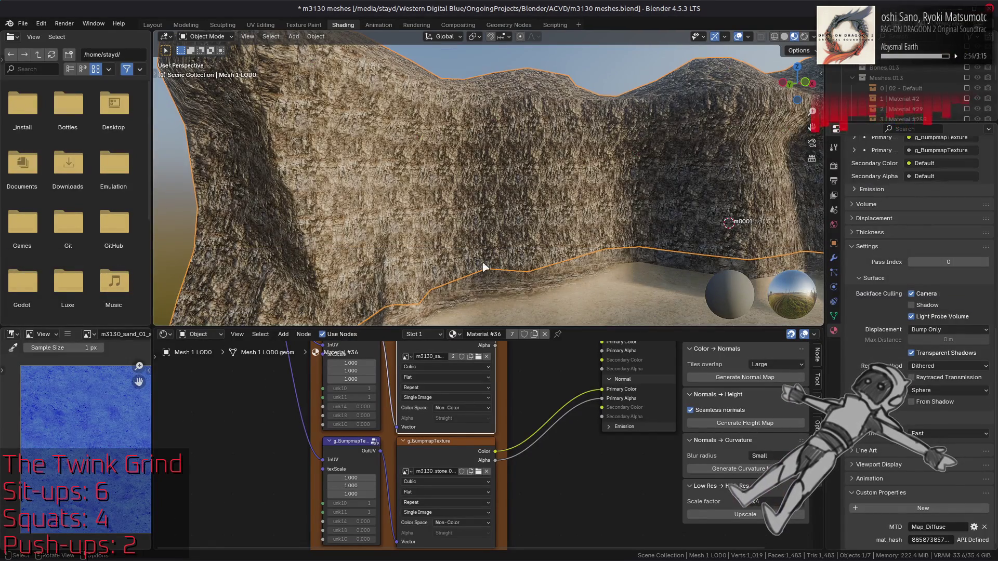
click(441, 446)
click(66, 336)
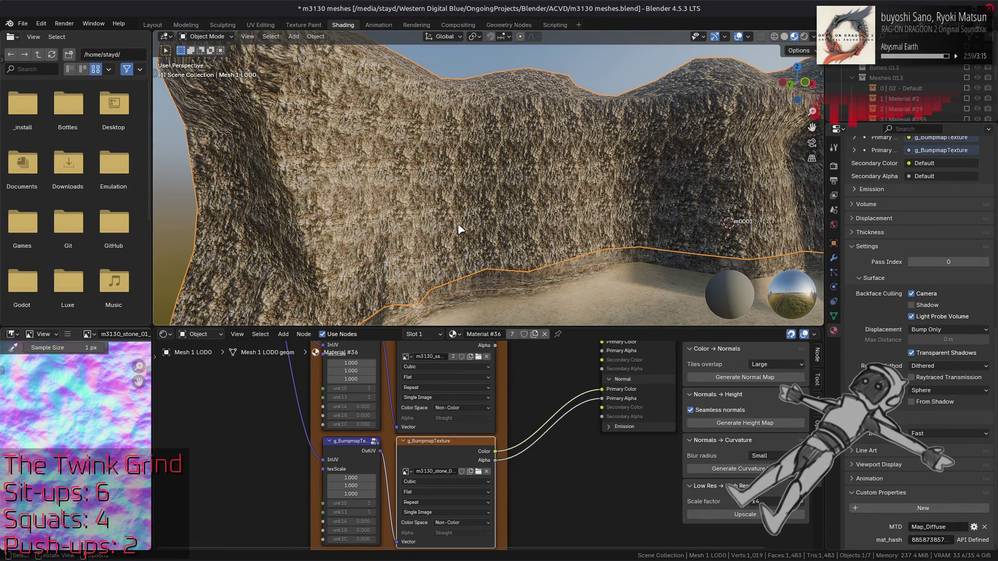
scroll(459, 229, up, 6)
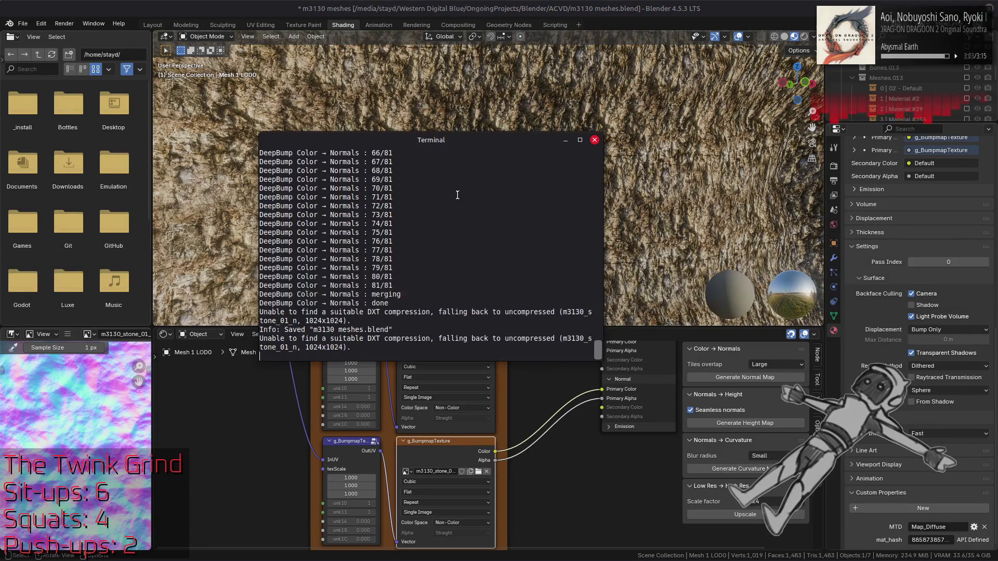
key(alt+Tab)
key(alt+Tab)
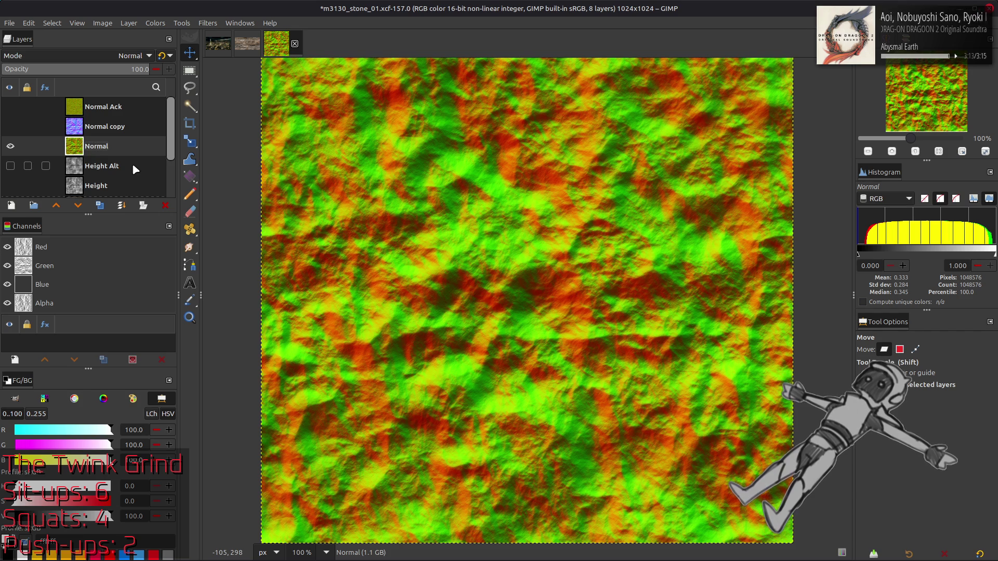
click(10, 127)
Show Normal Ack, duplicate it, and blur the copy with G'MIC Gaussian XY-Amplitude 4
click(9, 107)
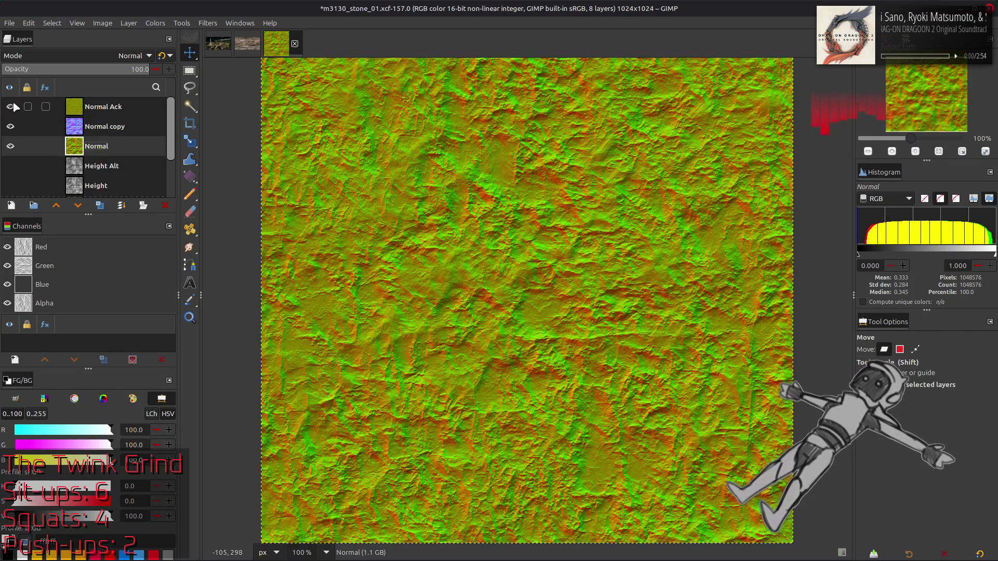
click(106, 111)
click(100, 205)
click(208, 23)
click(248, 277)
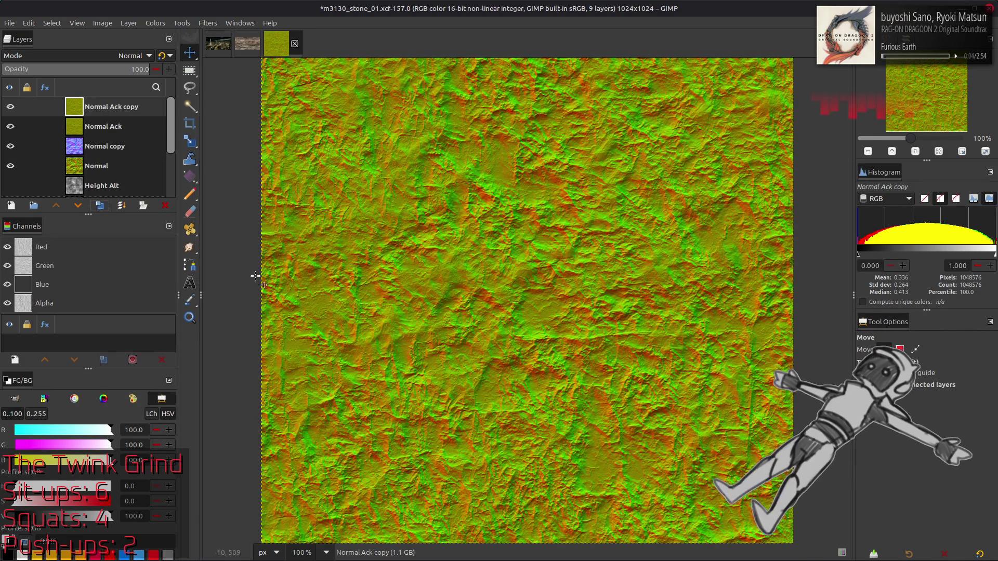
double_click(767, 137)
text(4)
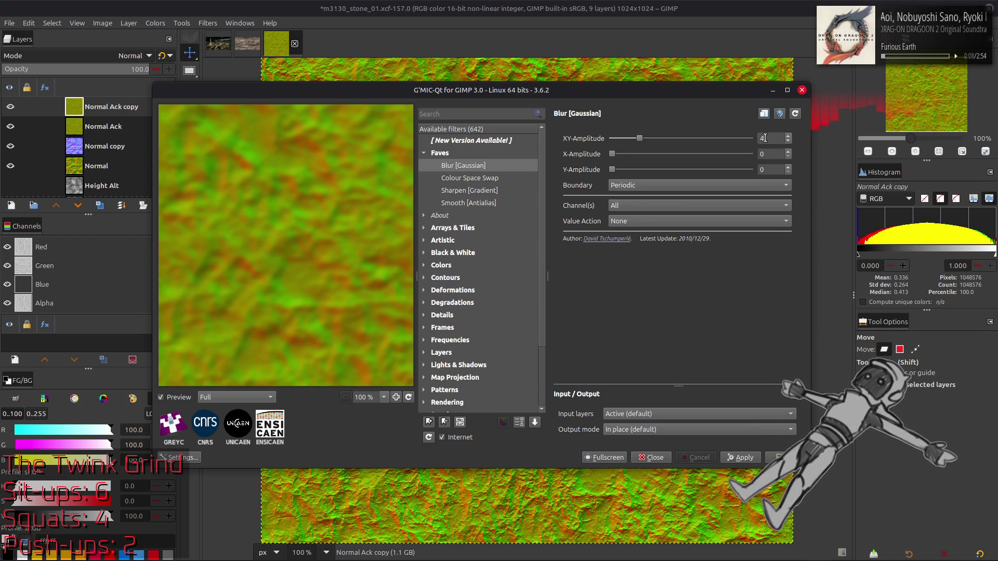
click(772, 455)
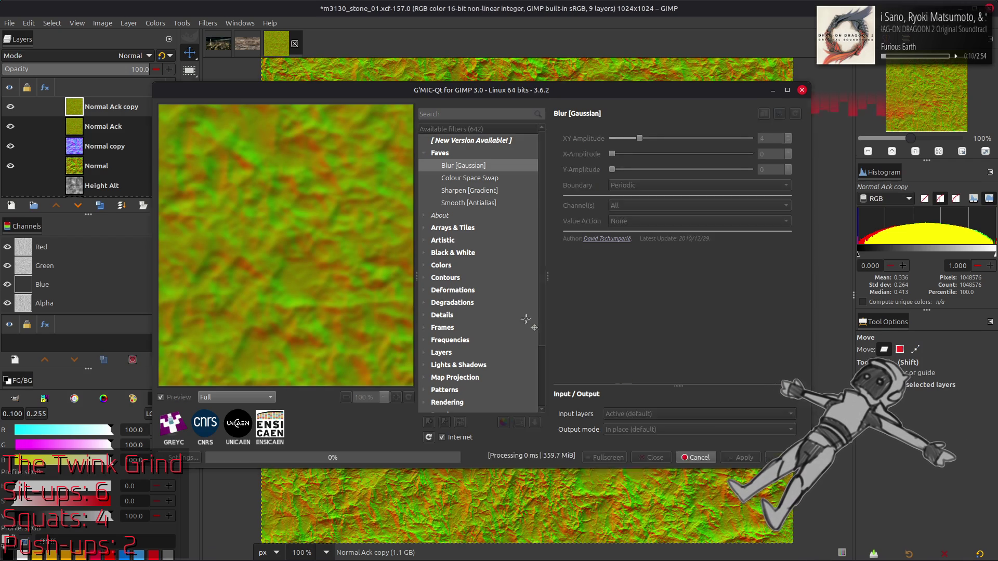
Test a Grain extract copy of Normal Ack merged down and blended in Grain merge at 200%
click(115, 130)
click(100, 205)
click(130, 56)
click(91, 439)
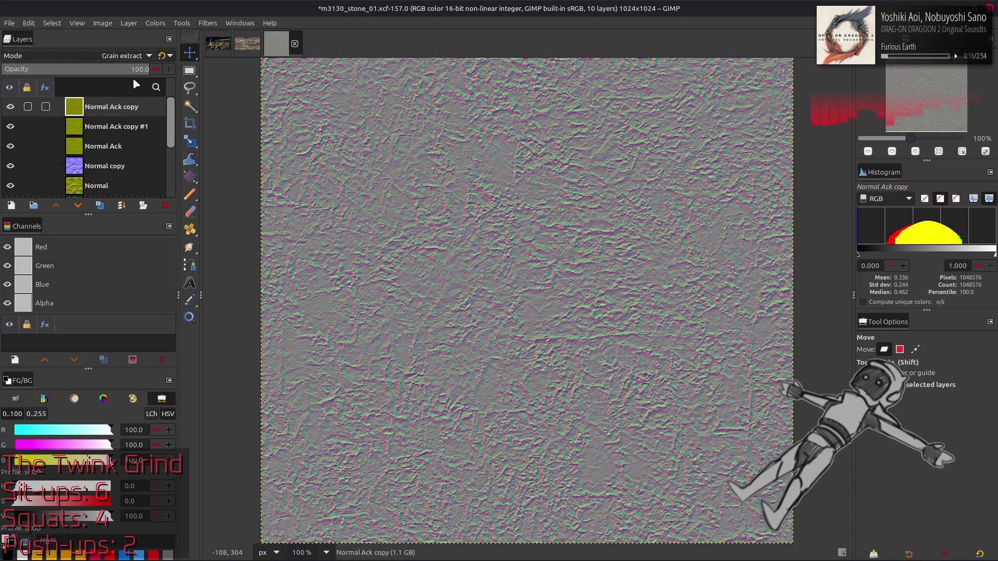
right_click(115, 102)
click(132, 226)
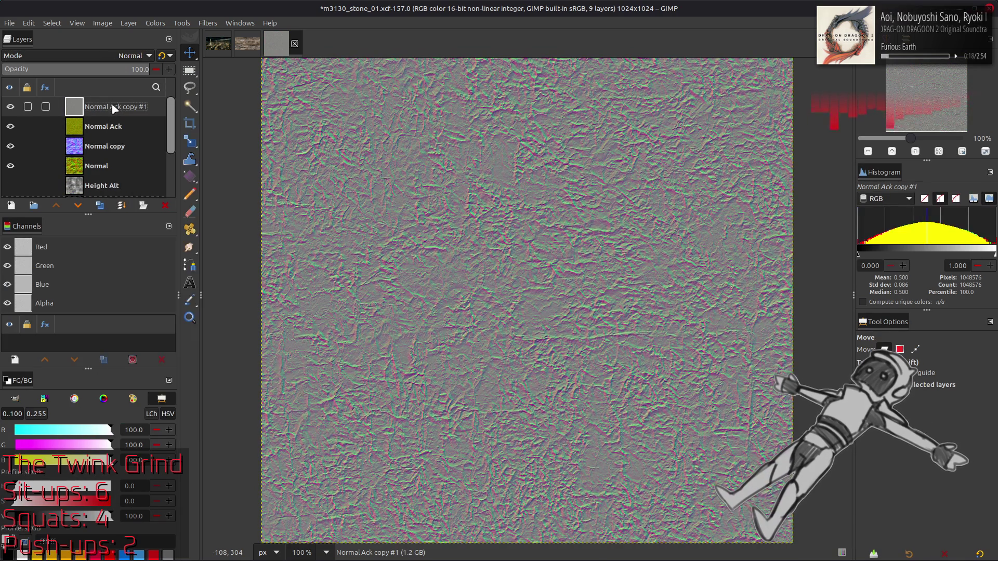
click(112, 56)
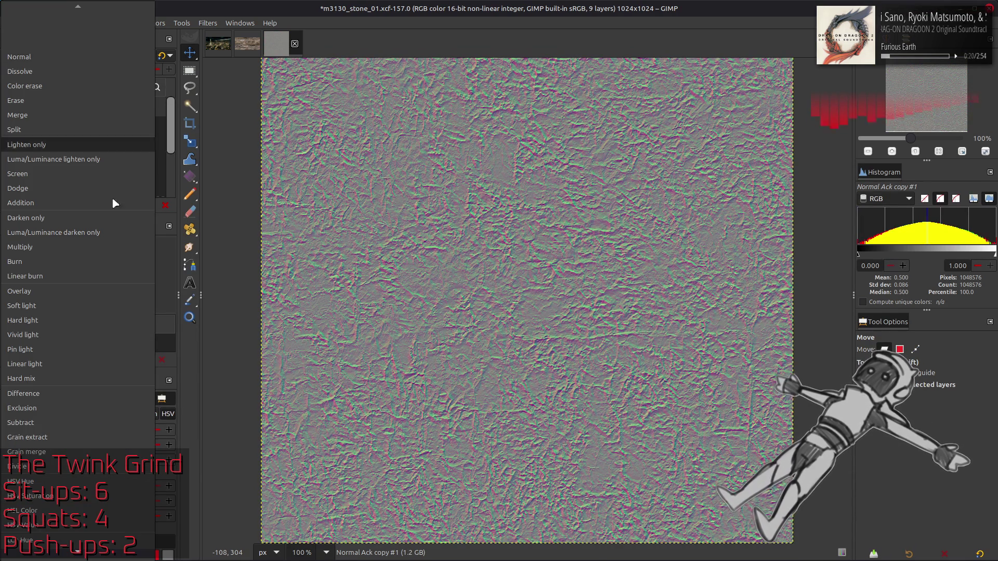
click(112, 451)
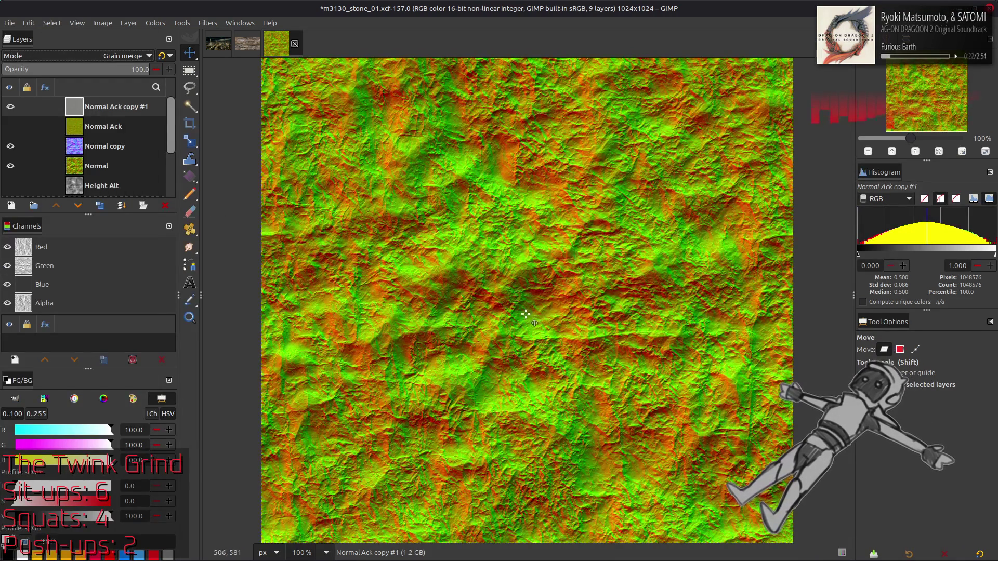
key(2)
click(10, 107)
click(10, 107)
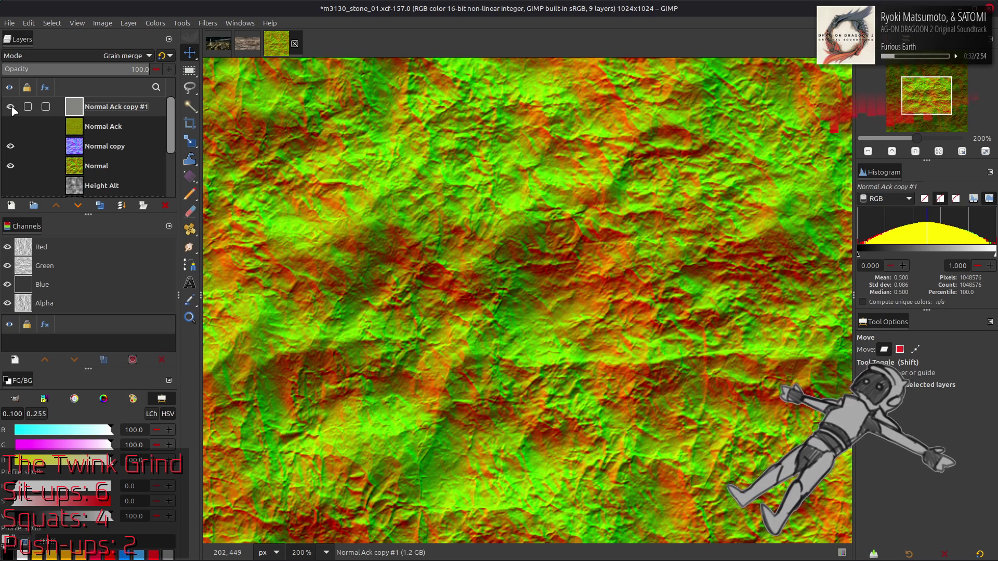
Undo the grain extract/merge test back to the blurred copy and duplicate it
key(ctrl+z)
key(ctrl+z)
key(ctrl+z)
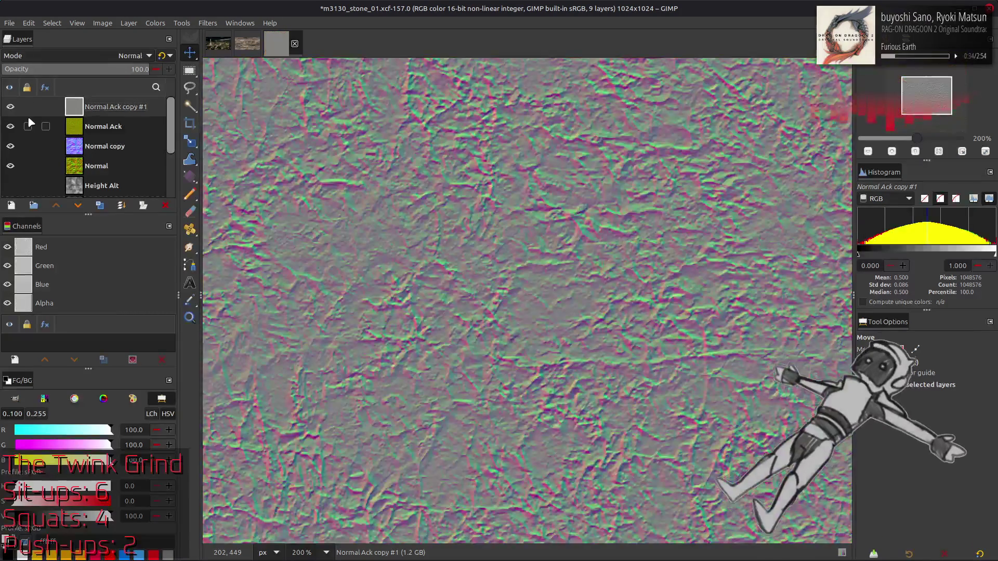
key(ctrl+z)
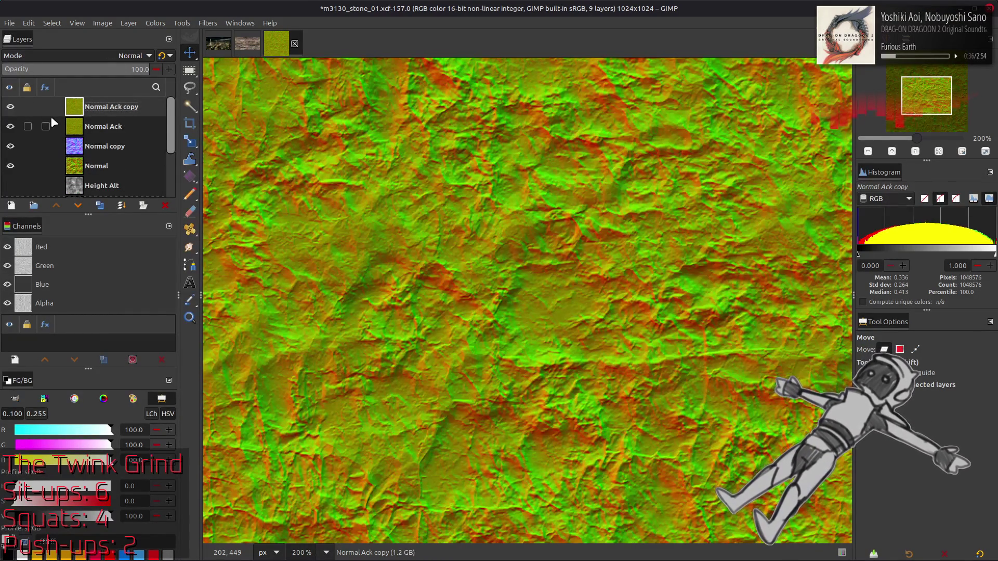
click(100, 205)
click(100, 205)
click(100, 206)
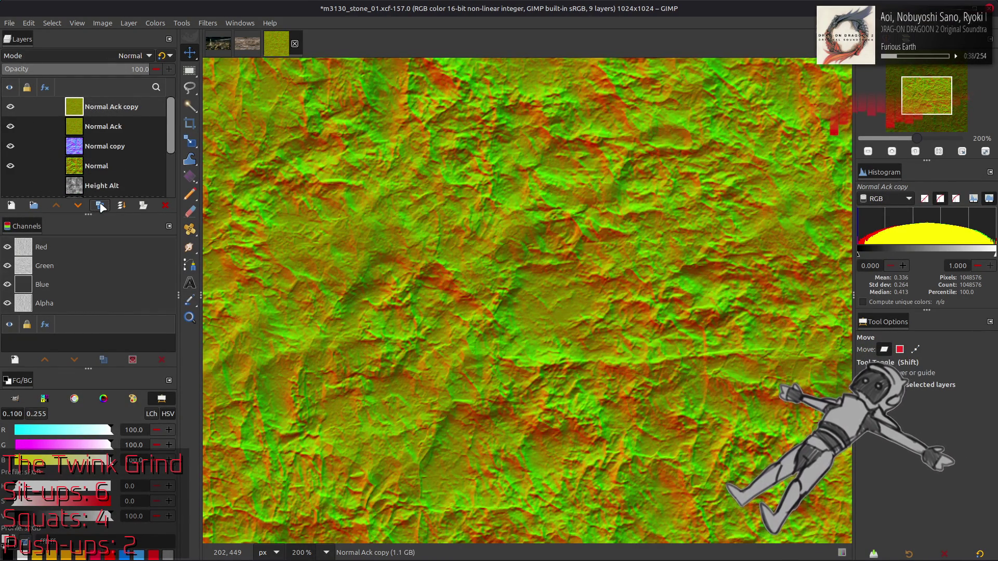
Blur the top copy with Gaussian strength 20 and repeat that blur on Normal Ack copy #2
click(208, 23)
click(261, 277)
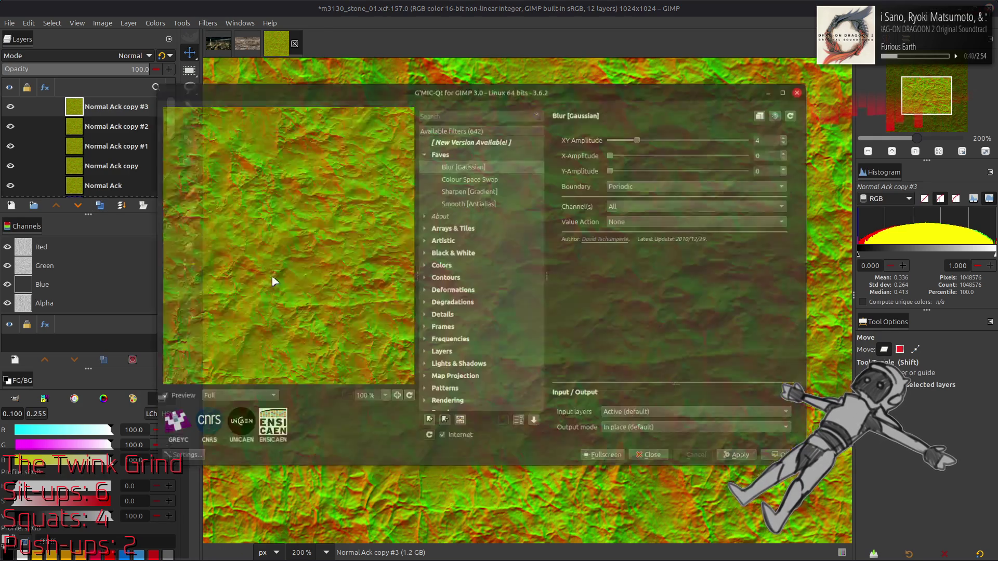
drag(640, 138, 676, 138)
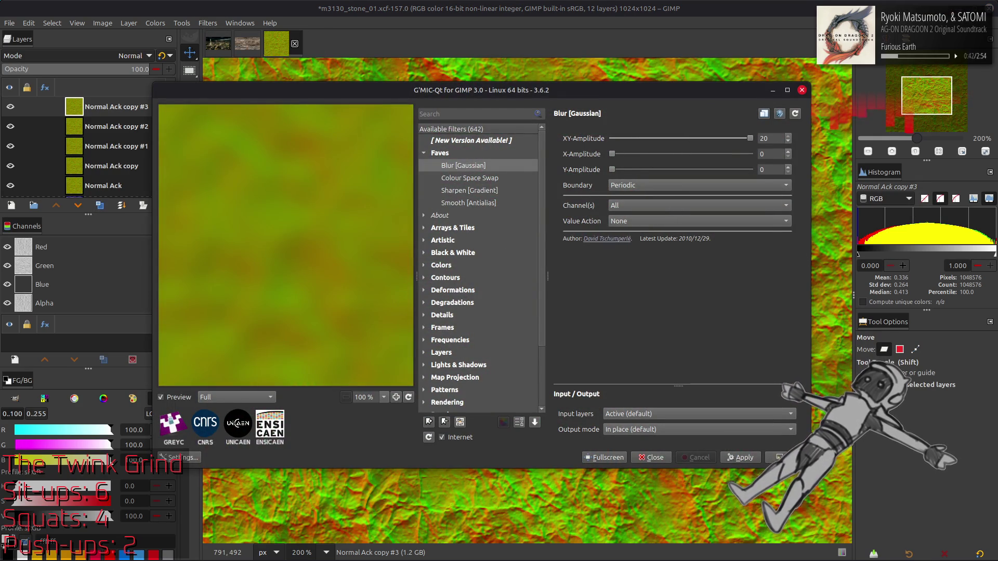
click(780, 458)
key(Page_Down)
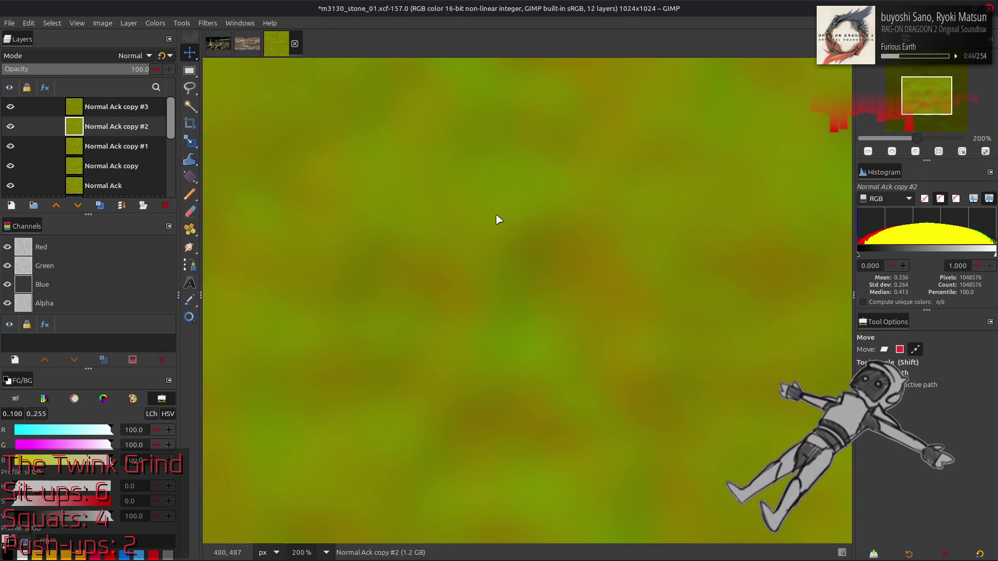
key(ctrl+shift+f)
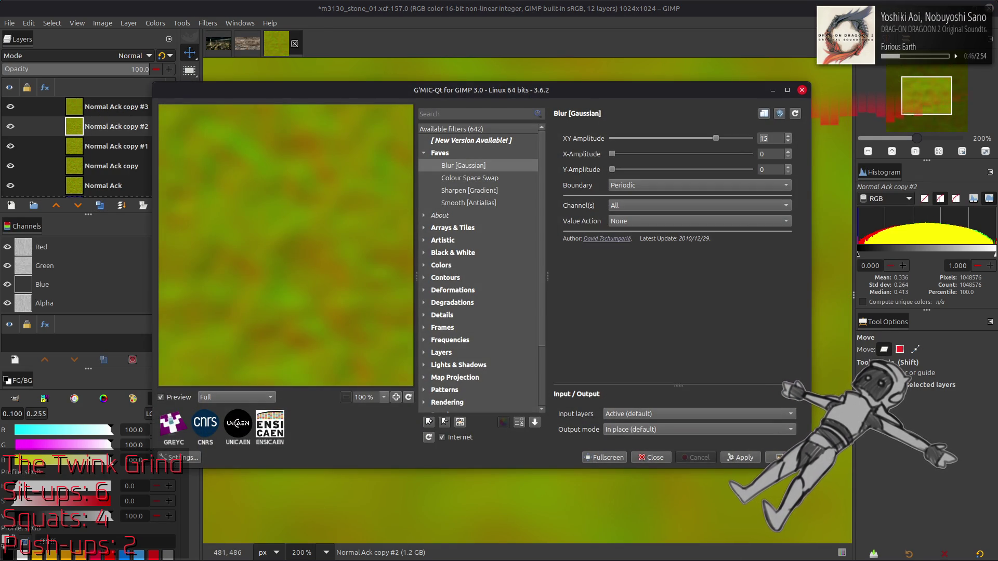
key(Return)
Blur Normal Ack copy #1 with a Gaussian XY-Amplitude of 10
key(Page_Down)
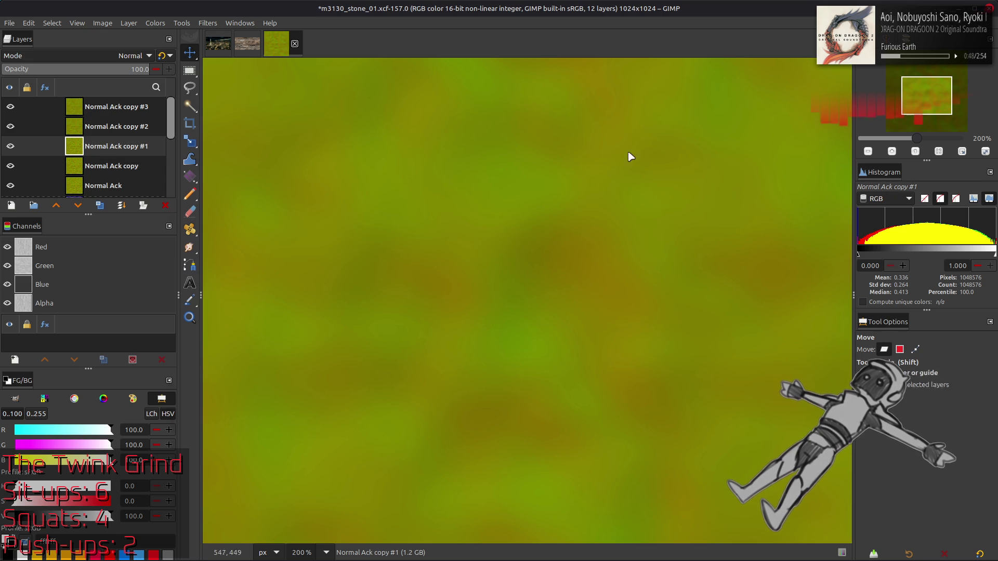
key(ctrl+shift+f)
double_click(778, 136)
text(10)
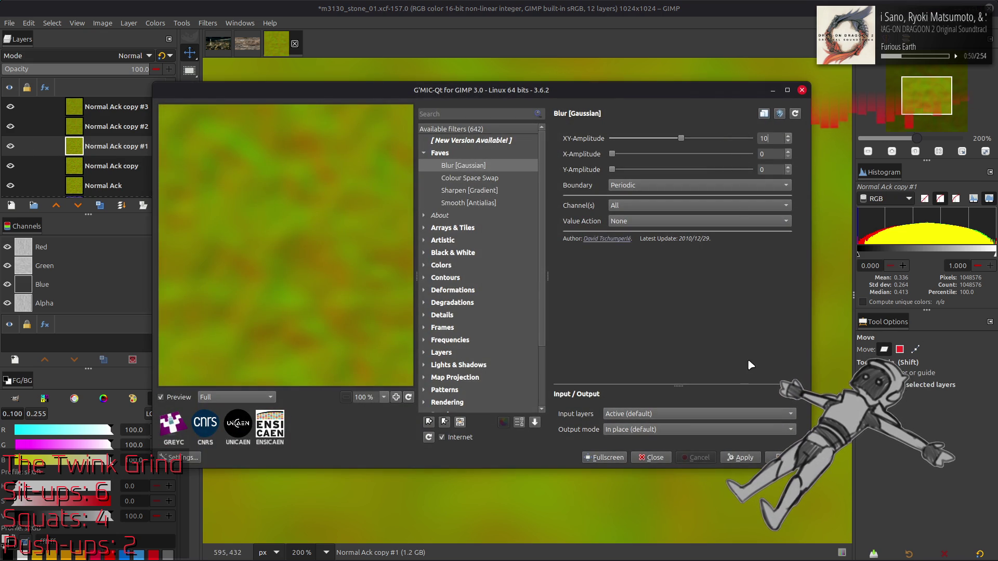
key(Return)
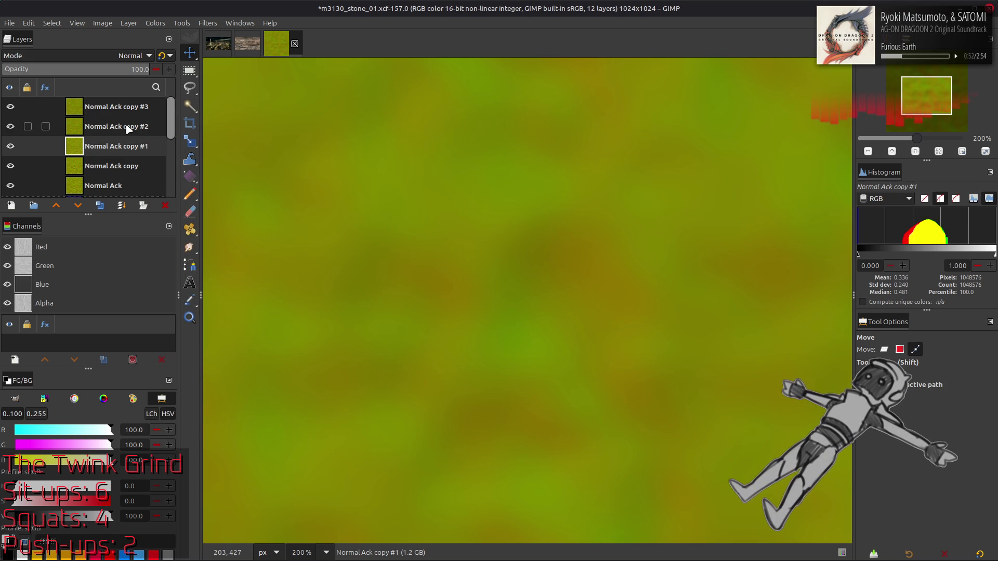
Rerun the blur on copy #2 and give copy #1 a lighter blur of about 5
key(Page_Up)
key(ctrl+shift+f)
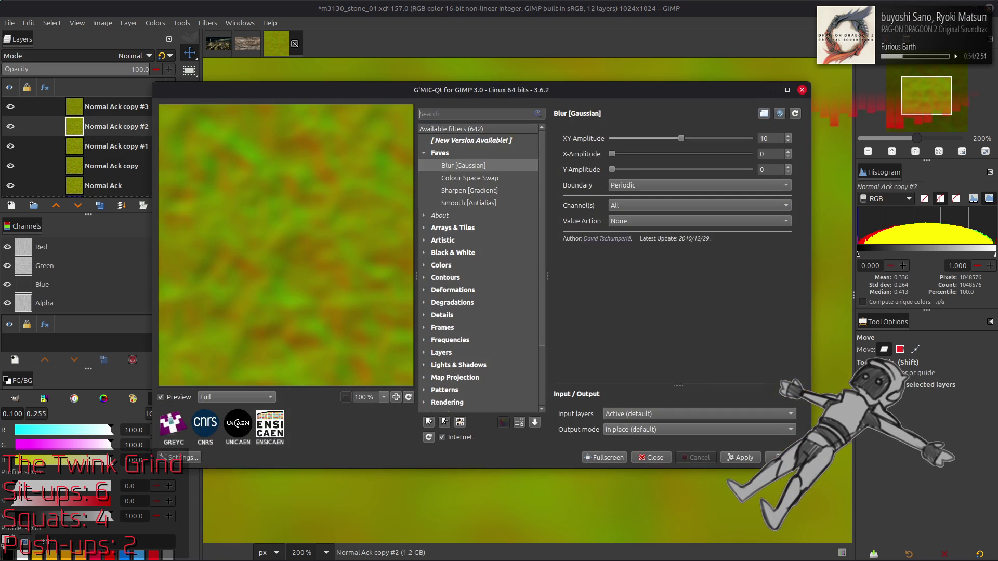
key(Page_Down)
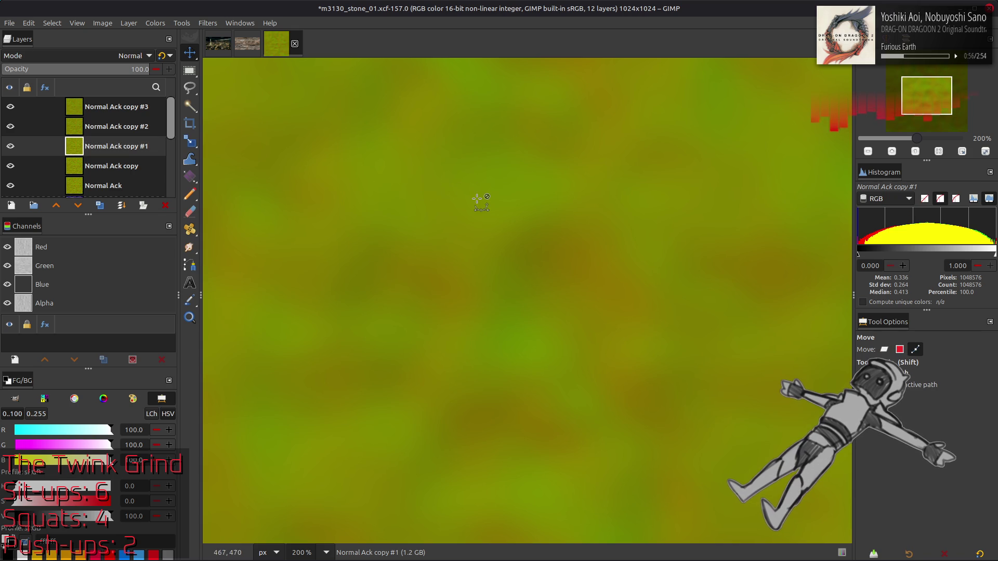
key(ctrl+shift+f)
scroll(759, 142, down, 5)
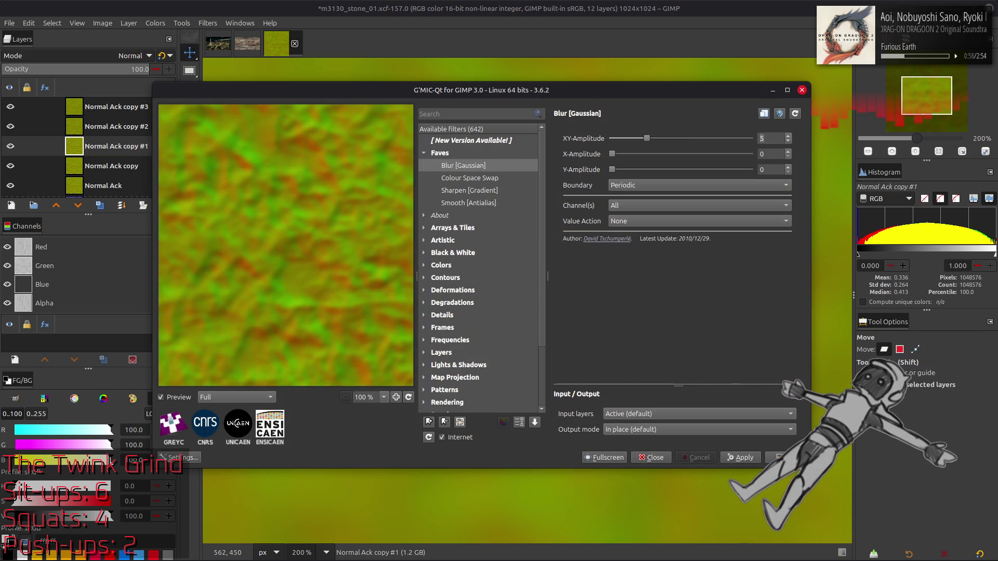
key(Return)
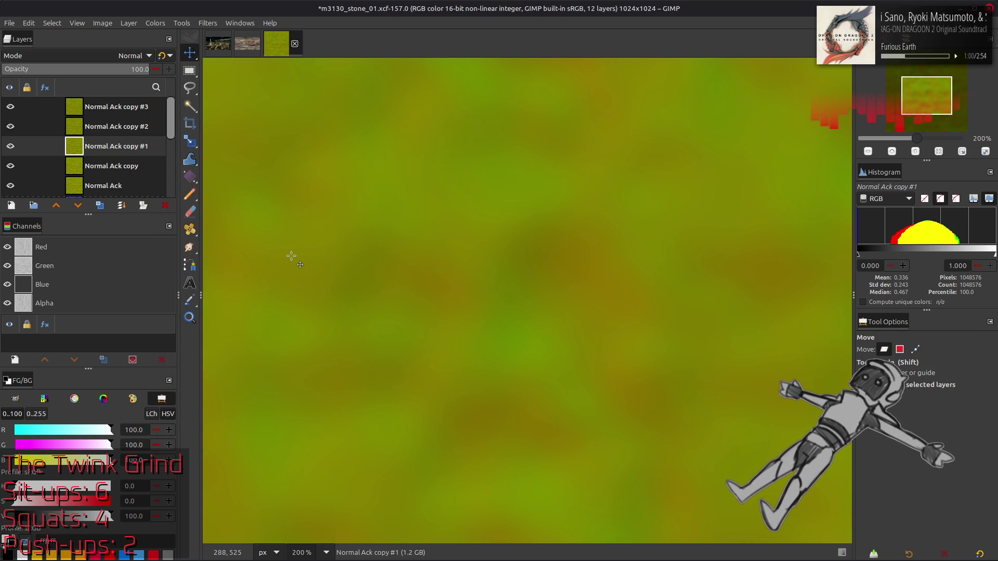
Blur the Normal Ack copy layer with a Gaussian amplitude of 2.5
click(101, 166)
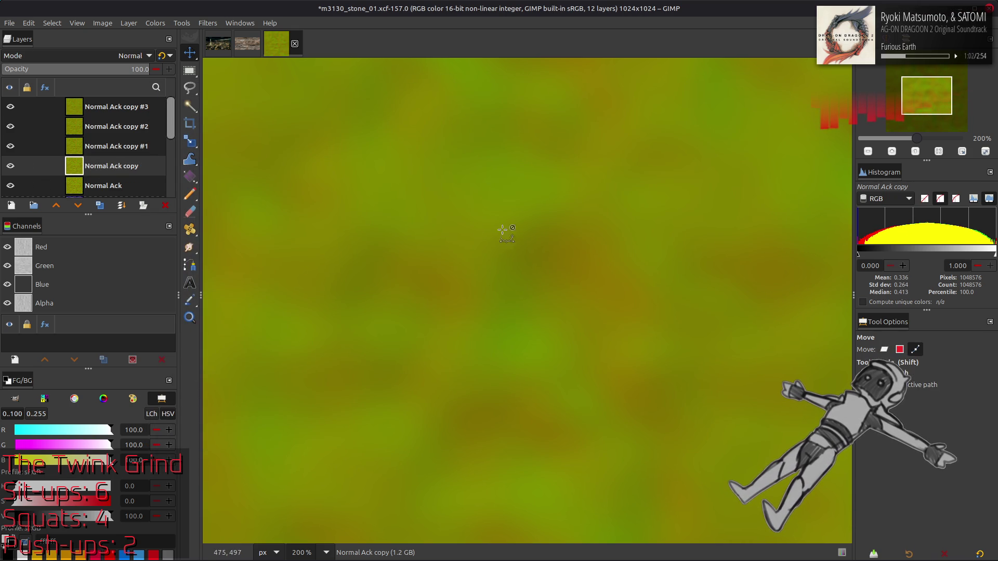
key(ctrl+shift+f)
text(2)
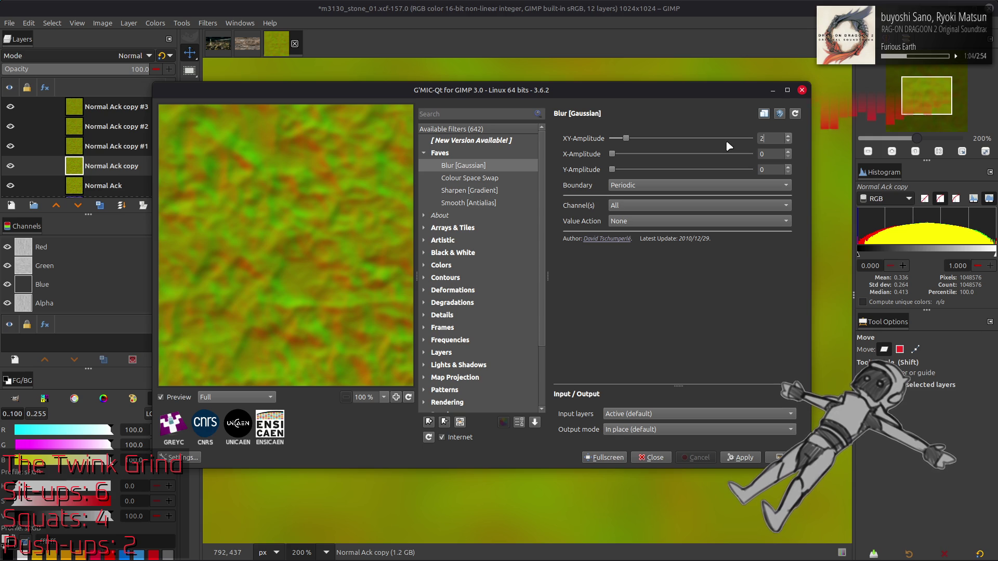
text(.5)
key(Return)
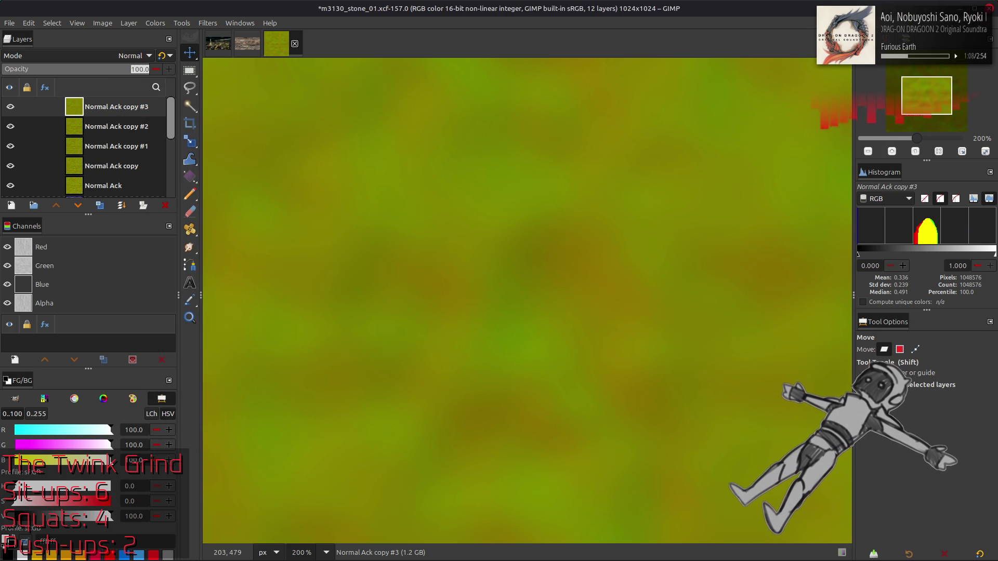
text(50)
Discard blurred copies #3, #2 and #1 after trying 50 opacity on them
click(76, 67)
click(163, 56)
key(ctrl+z)
key(ctrl+z)
key(ctrl+z)
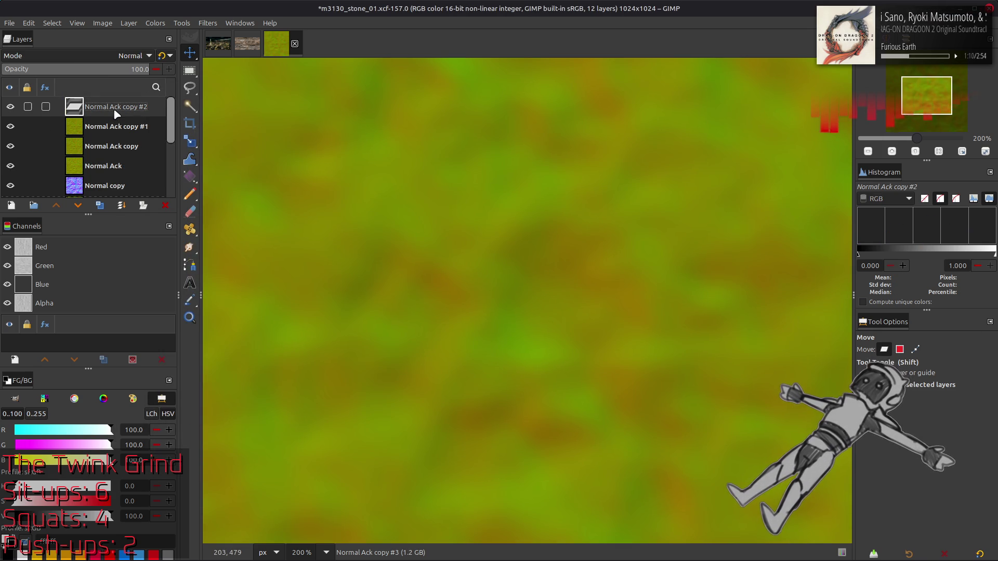
text(0)
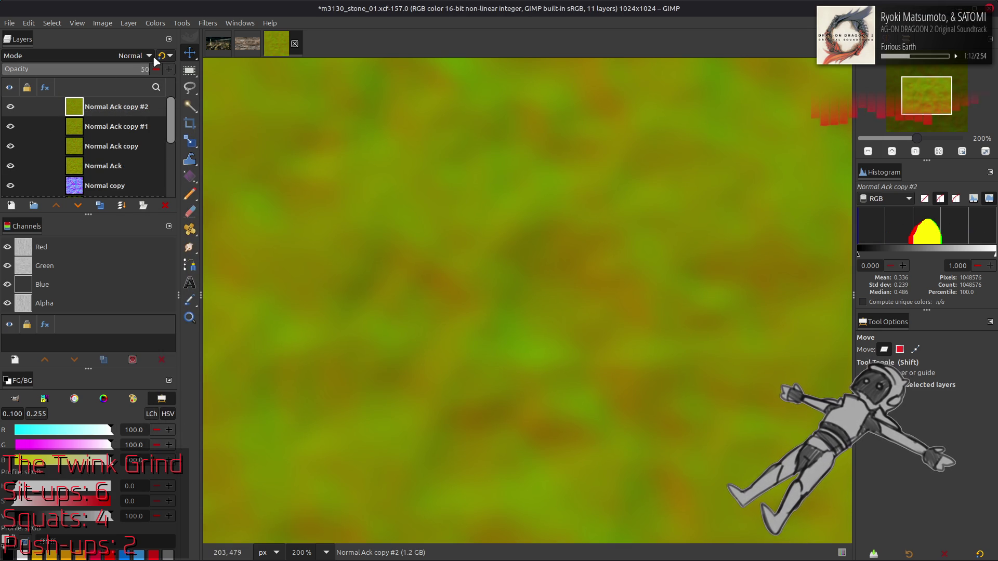
key(Return)
click(162, 56)
key(ctrl+z)
key(ctrl+z)
key(ctrl+z)
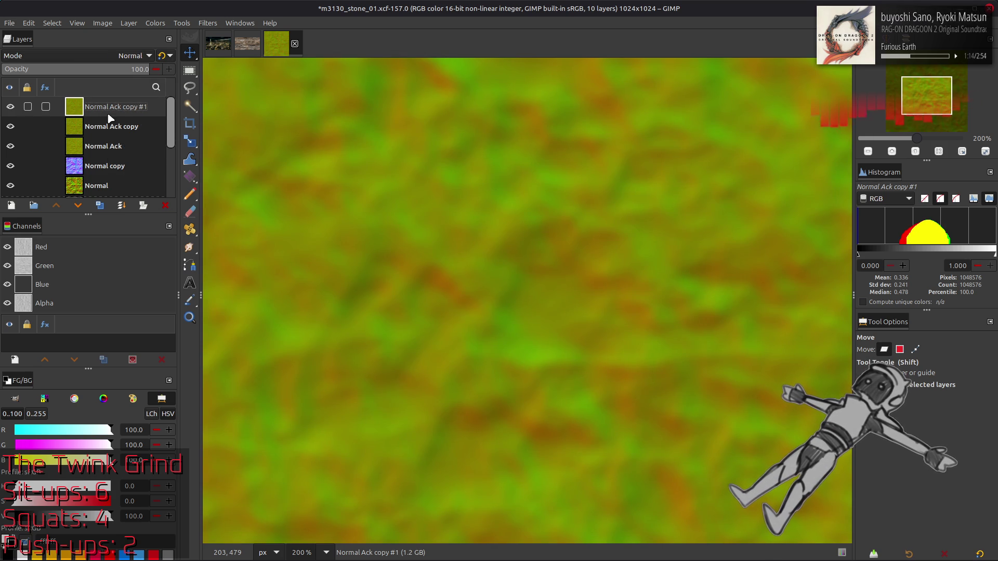
click(148, 68)
text(50)
key(ctrl+z)
key(ctrl+z)
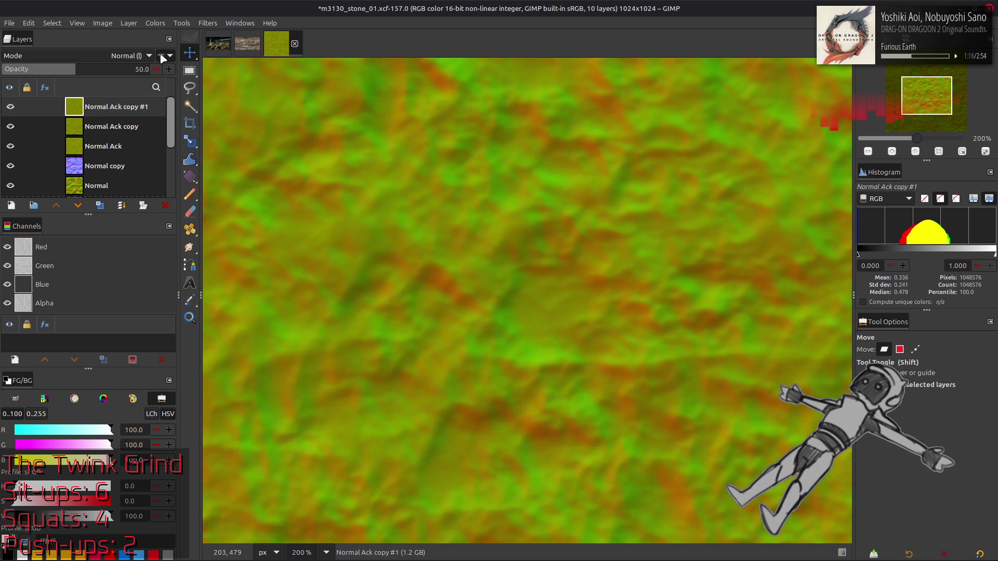
Compare the top blurred copy on and off, then blend it in Grain extract
click(10, 107)
click(10, 106)
click(90, 54)
click(64, 438)
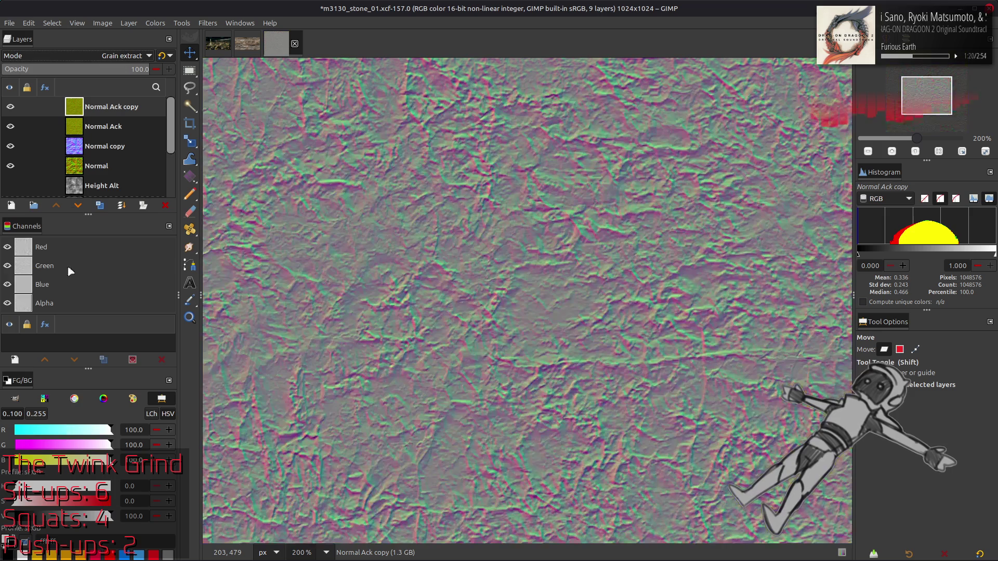
Create the grey detail layer from Normal Ack, hide Normal Ack, and blend the detail in Grain merge
click(106, 127)
click(101, 206)
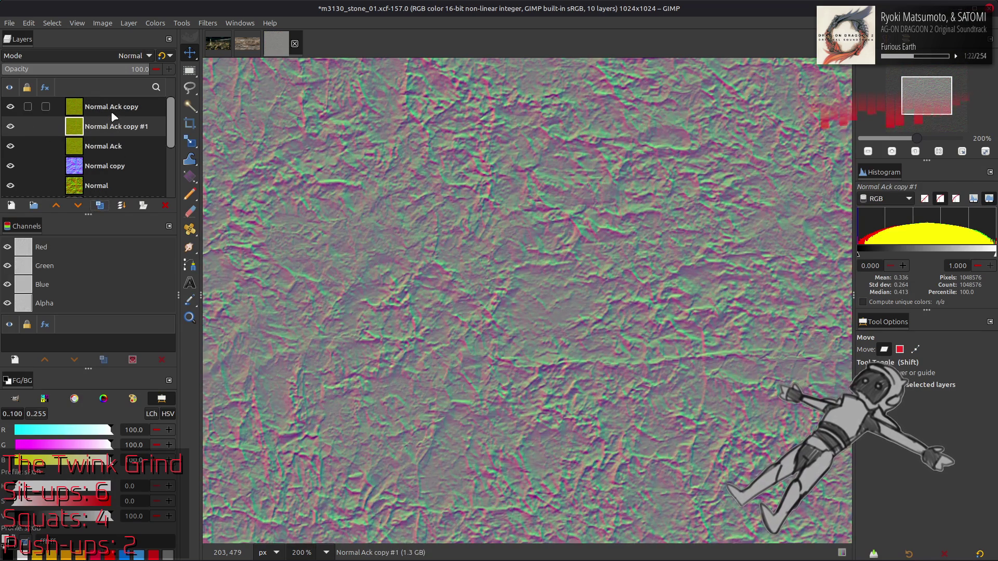
click(10, 126)
click(130, 55)
click(32, 451)
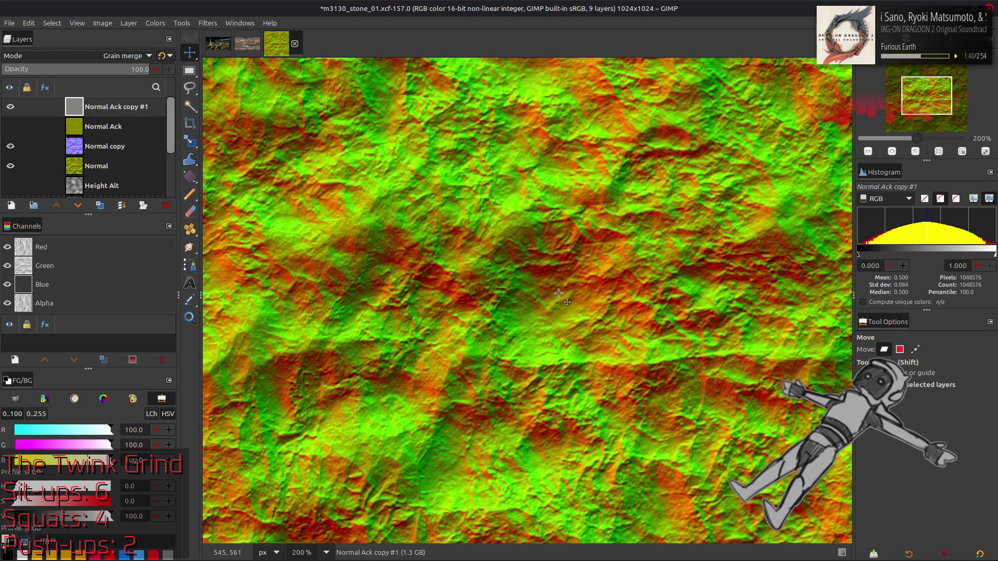
At 100% zoom, compare with and without the detail layer and set its opacity to 50
key(1)
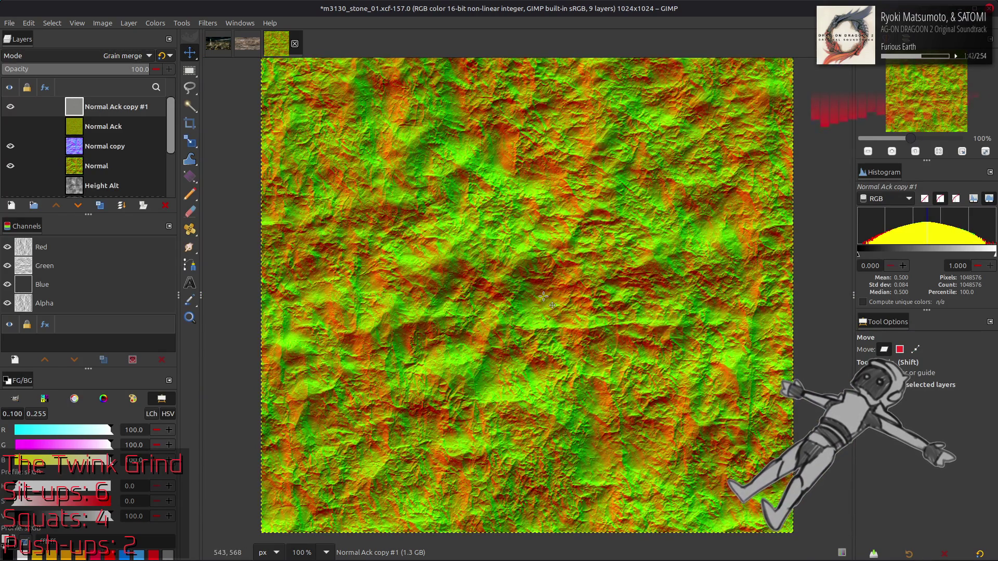
click(11, 107)
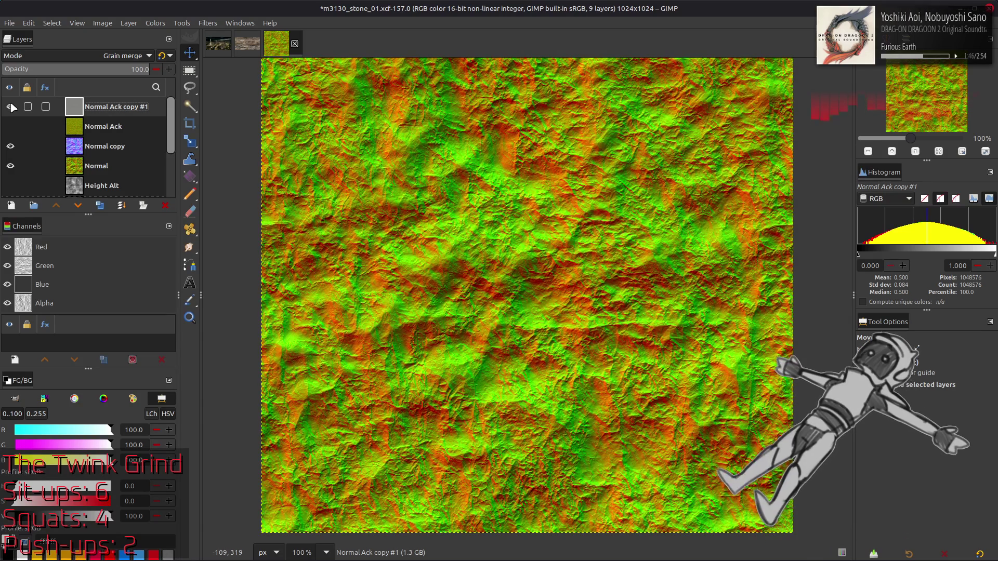
click(11, 107)
click(114, 74)
text(50)
key(Return)
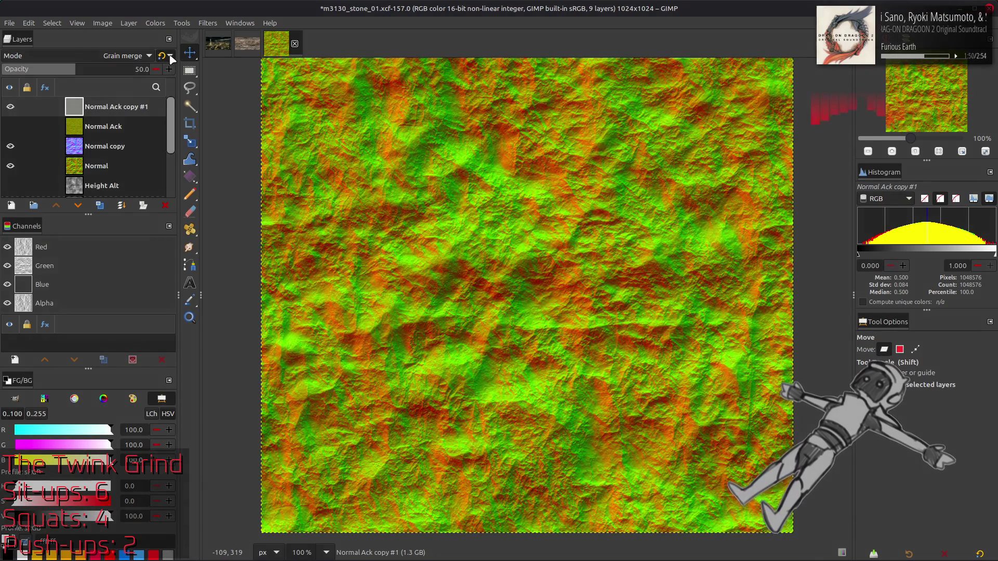
Inspect the detail layer's effect at 200% and 400%, then raise its opacity toward full
key(2)
key(3)
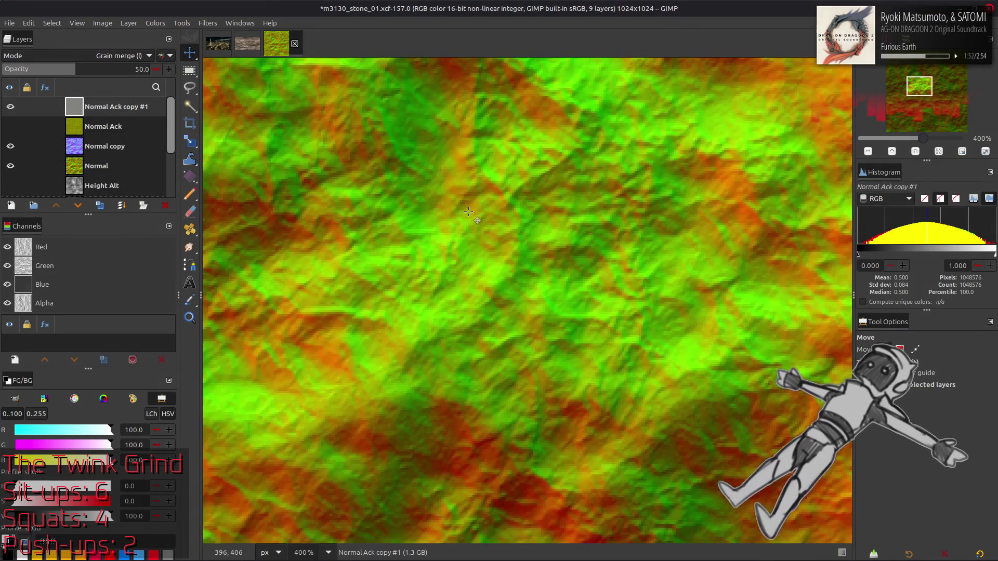
click(8, 106)
click(8, 106)
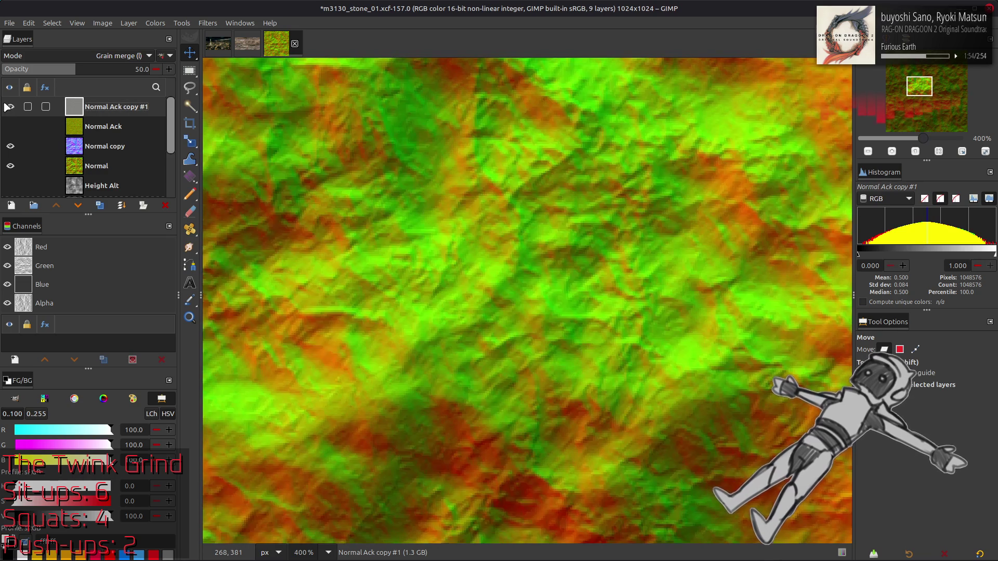
key(2)
scroll(408, 187, down, 3)
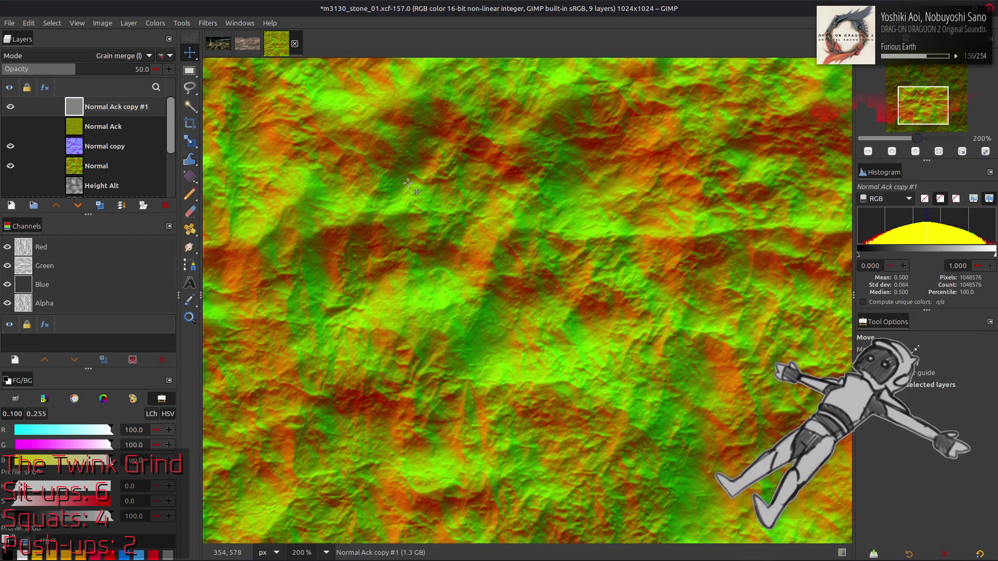
click(10, 106)
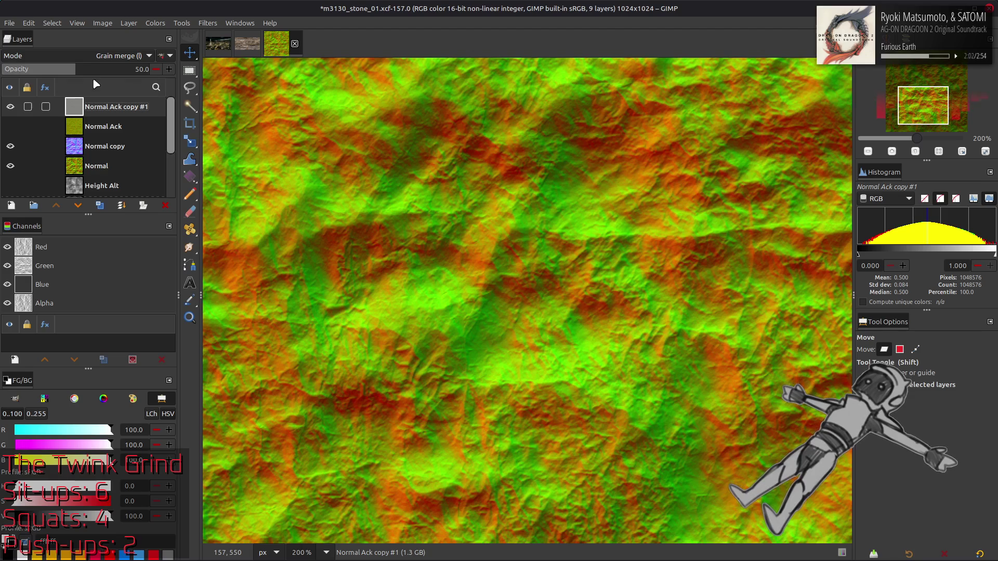
click(147, 66)
Blend the detail layer in Overlay and compare it toggled on and off
click(149, 55)
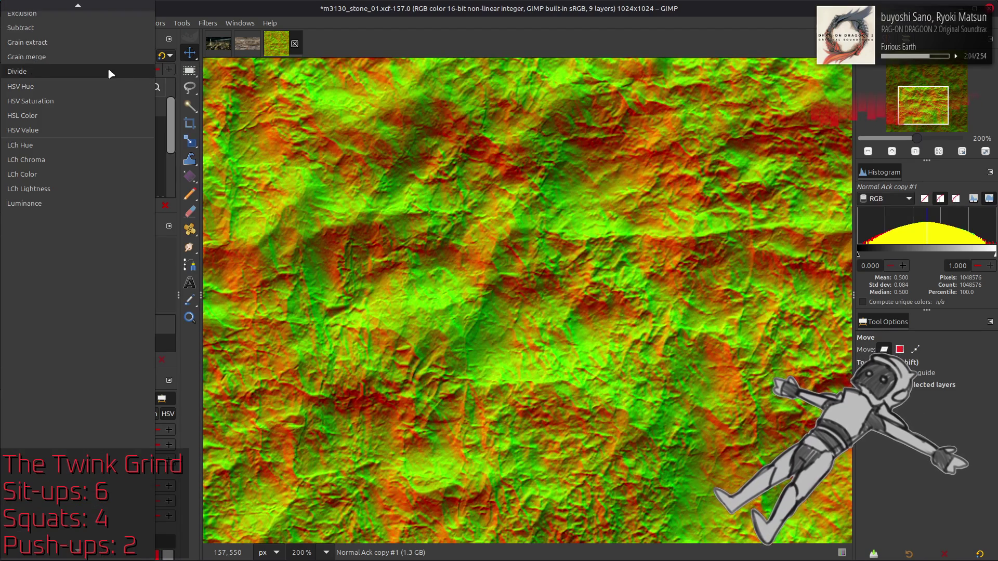
scroll(123, 65, up, 5)
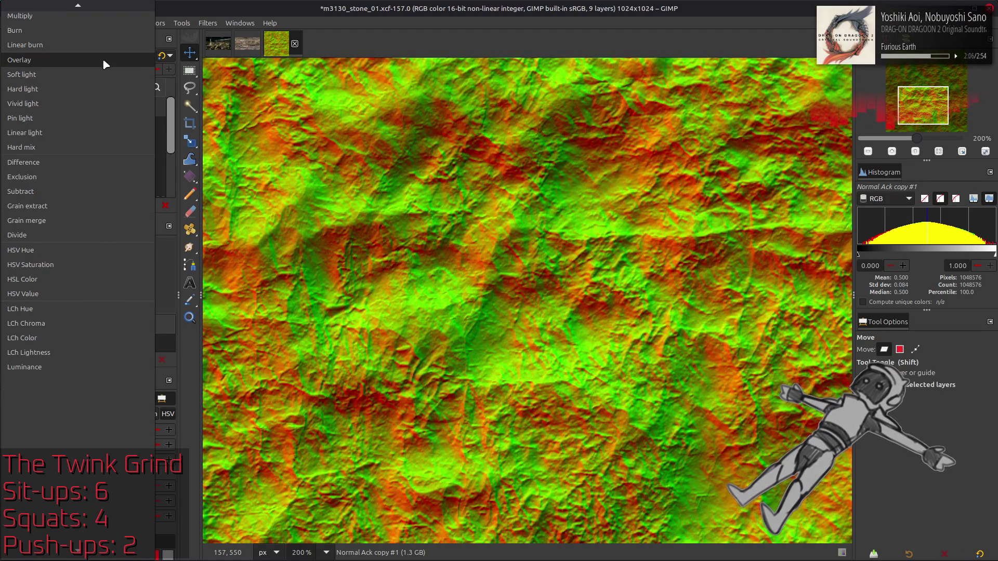
click(102, 58)
scroll(86, 56, down, 1)
scroll(87, 56, down, 1)
click(10, 107)
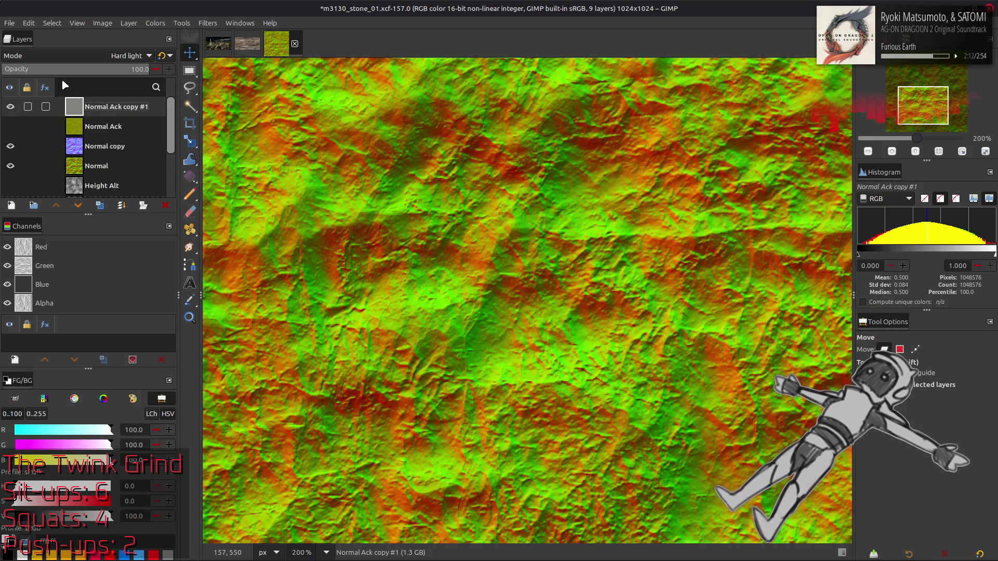
Try Grain merge, then Hard light blending on the detail layer
click(79, 58)
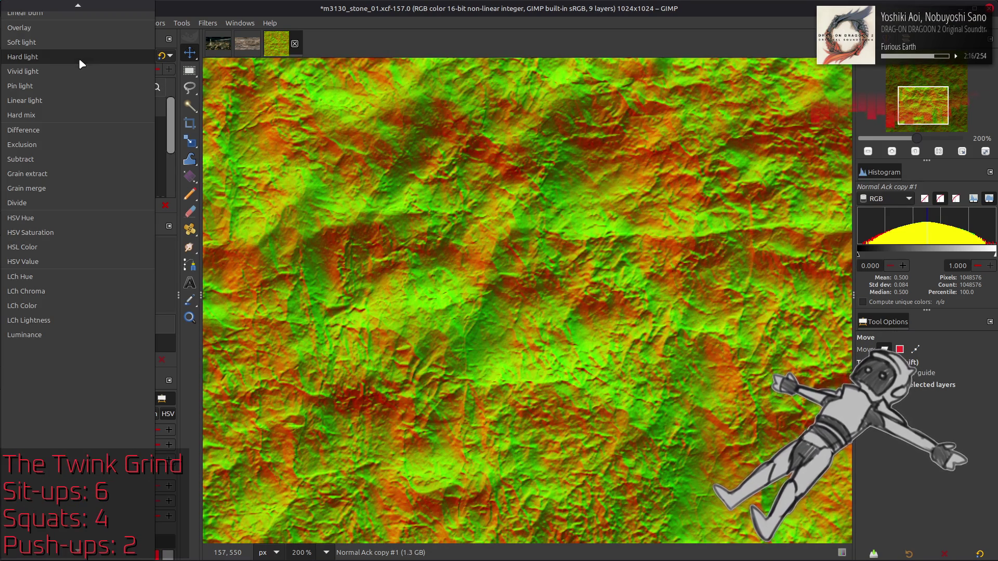
click(67, 186)
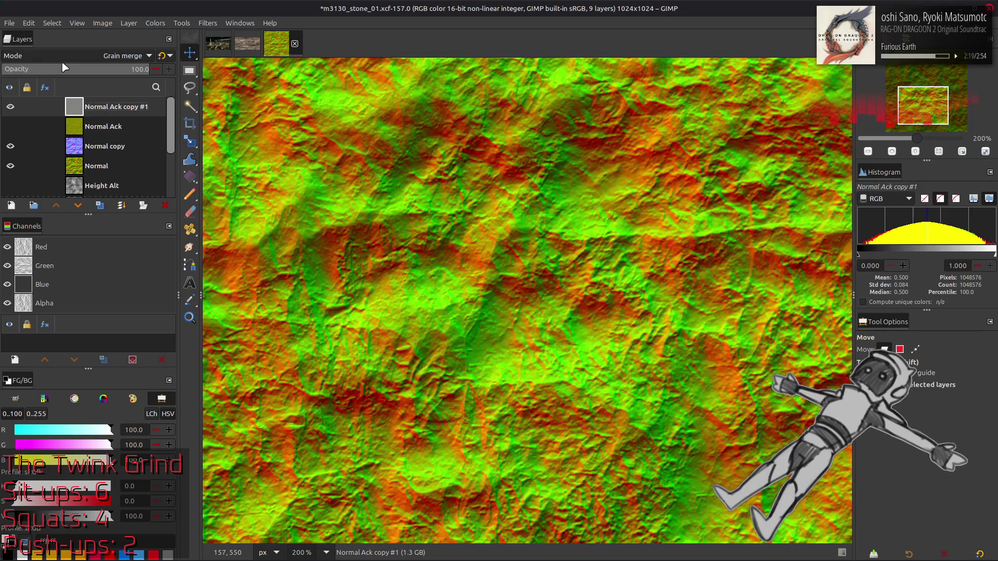
click(62, 57)
scroll(62, 57, up, 5)
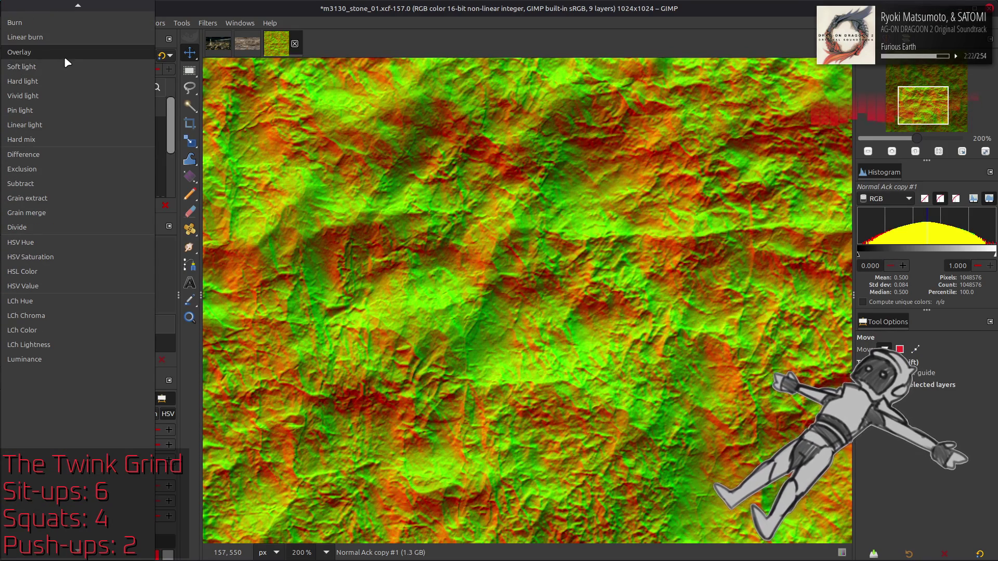
click(65, 80)
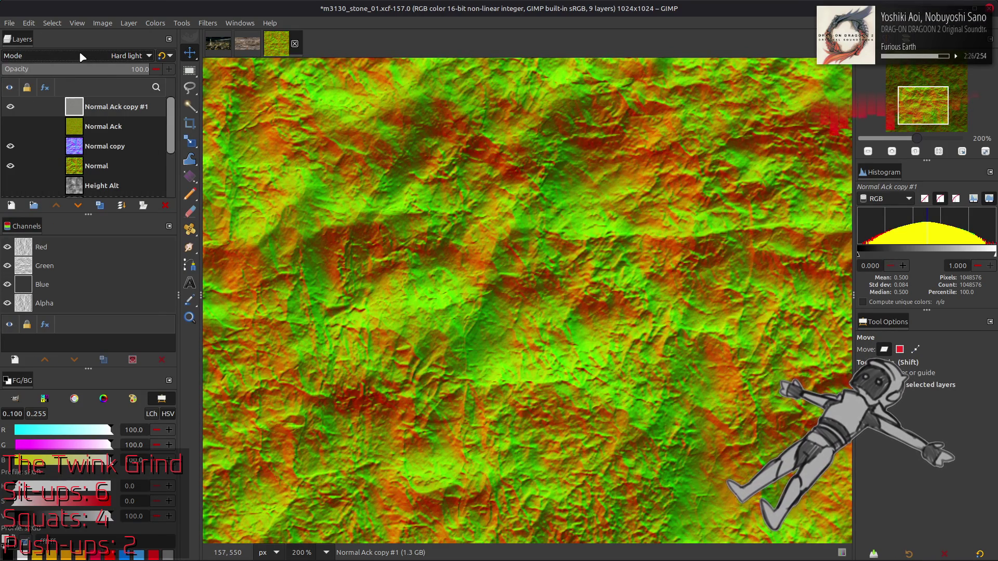
Cycle through blend modes to settle on Soft light, comparing with the layer toggled
scroll(81, 56, up, 2)
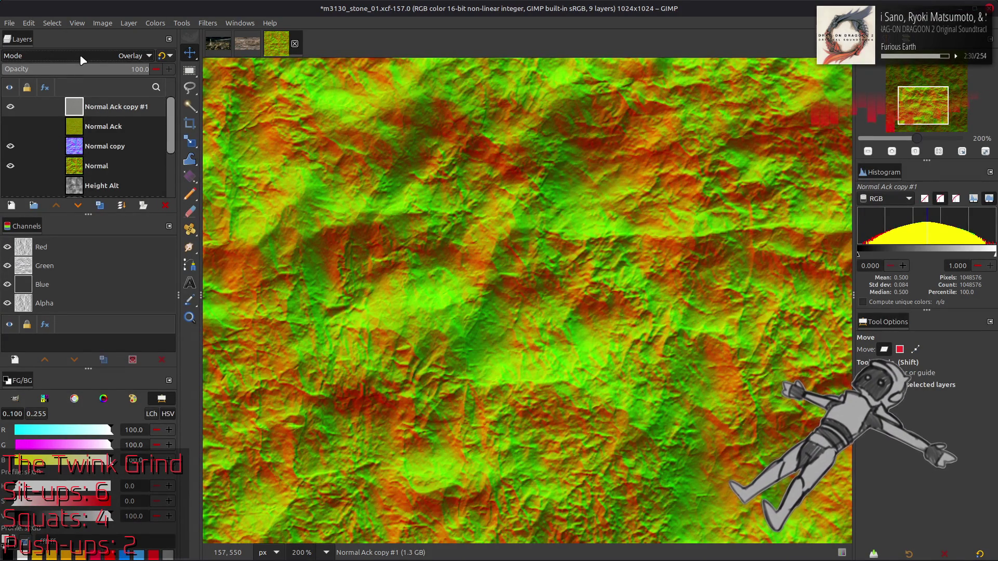
scroll(81, 56, down, 2)
scroll(81, 57, down, 1)
scroll(80, 57, up, 1)
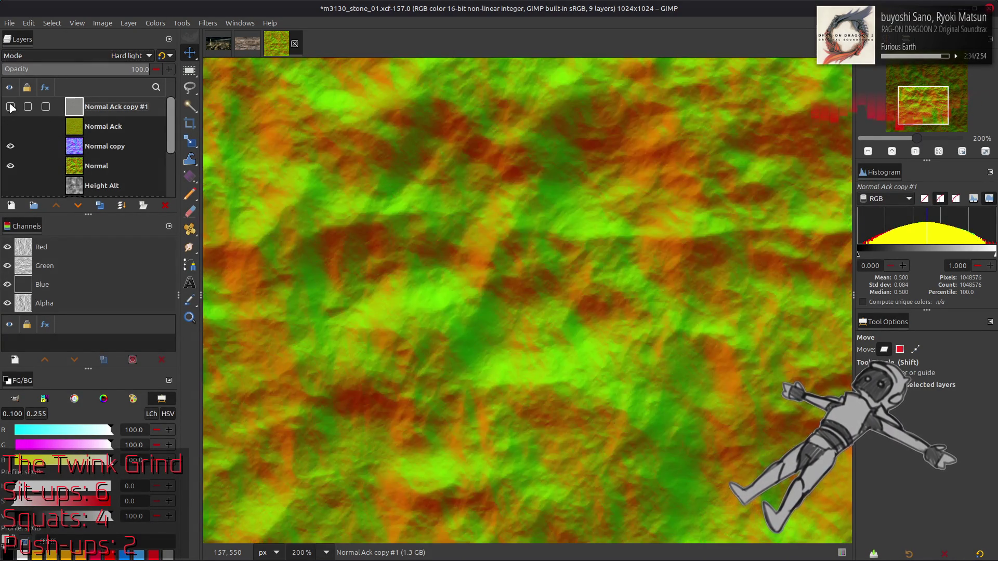
scroll(81, 57, down, 1)
scroll(81, 56, up, 2)
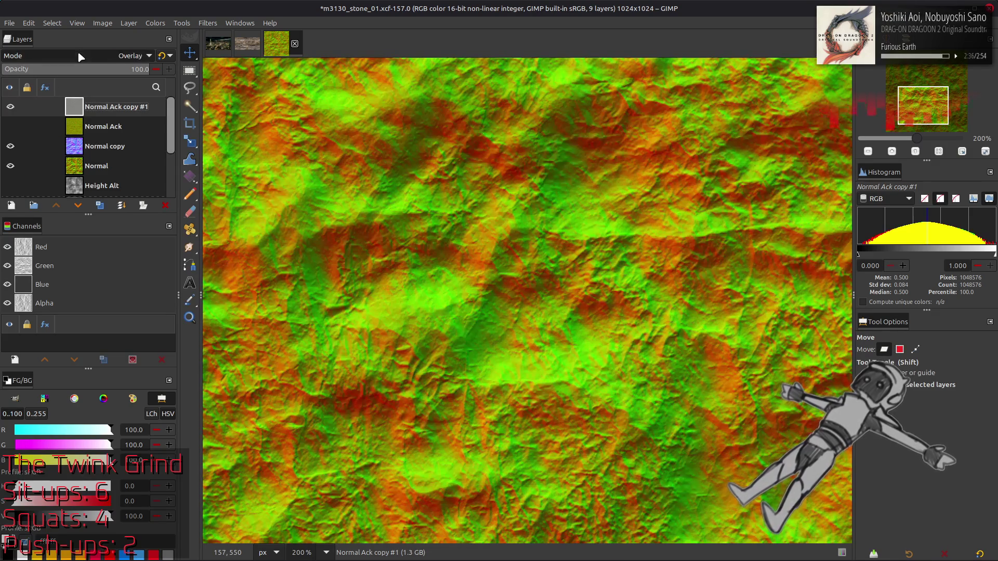
scroll(77, 57, down, 1)
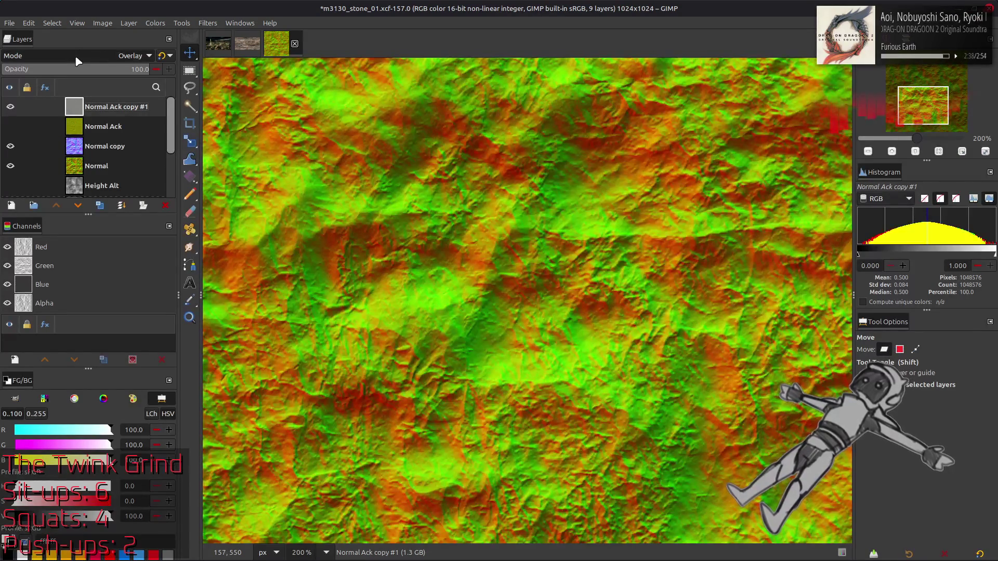
click(10, 107)
click(10, 107)
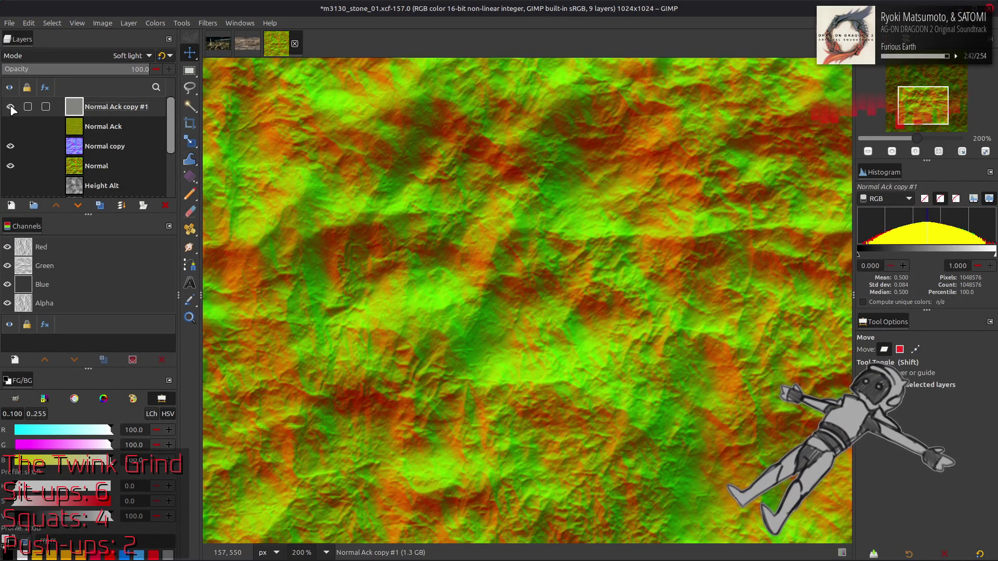
Move Normal Ack copy #1 below Normal Ack and compare it on and off
mouse_move(114, 109)
mouse_down()
mouse_move(116, 136)
mouse_move(21, 141)
mouse_up()
click(10, 126)
click(10, 127)
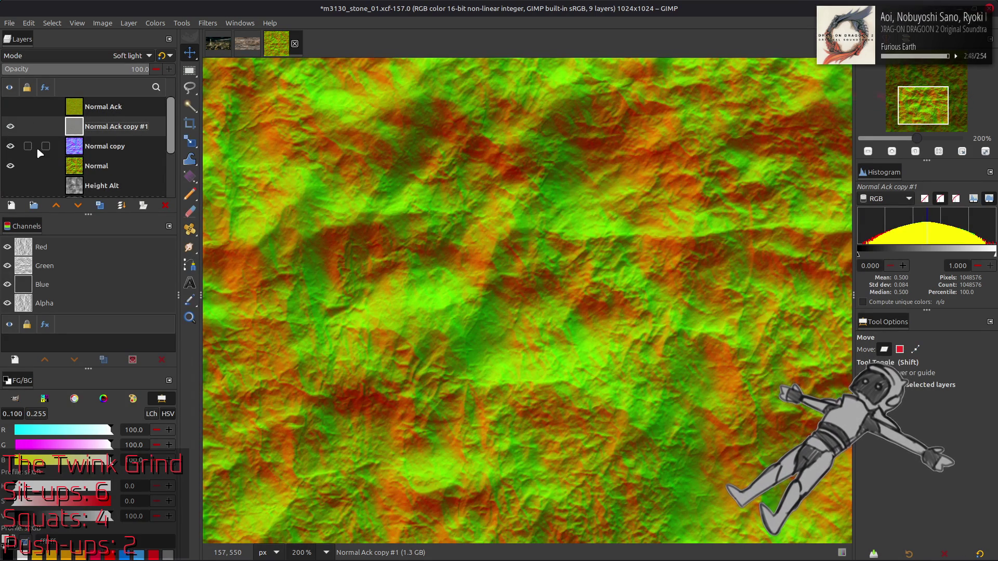
click(116, 147)
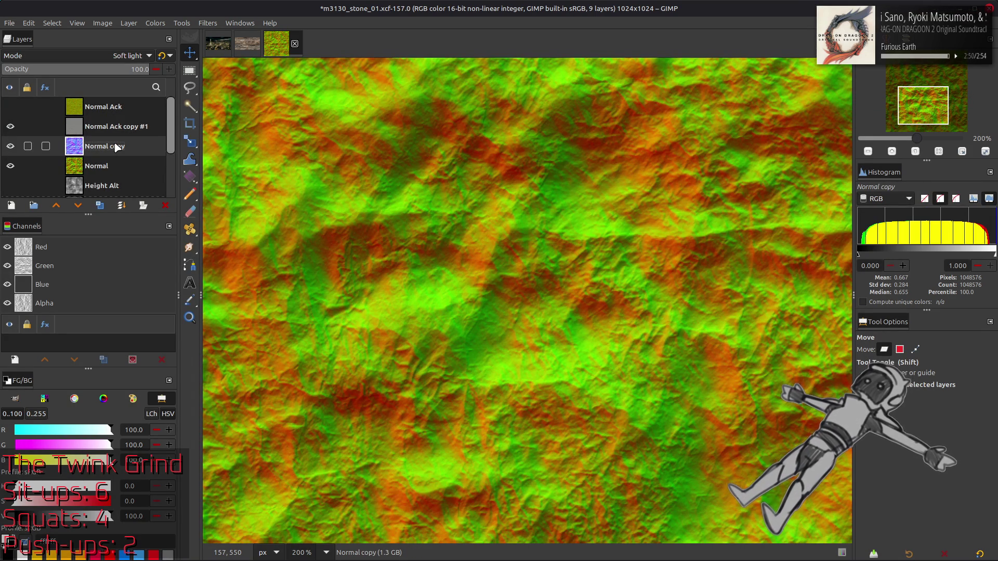
Delete the two extra top layers and export the normal map to m3130_stone_01_n.dds
right_click(115, 148)
click(150, 273)
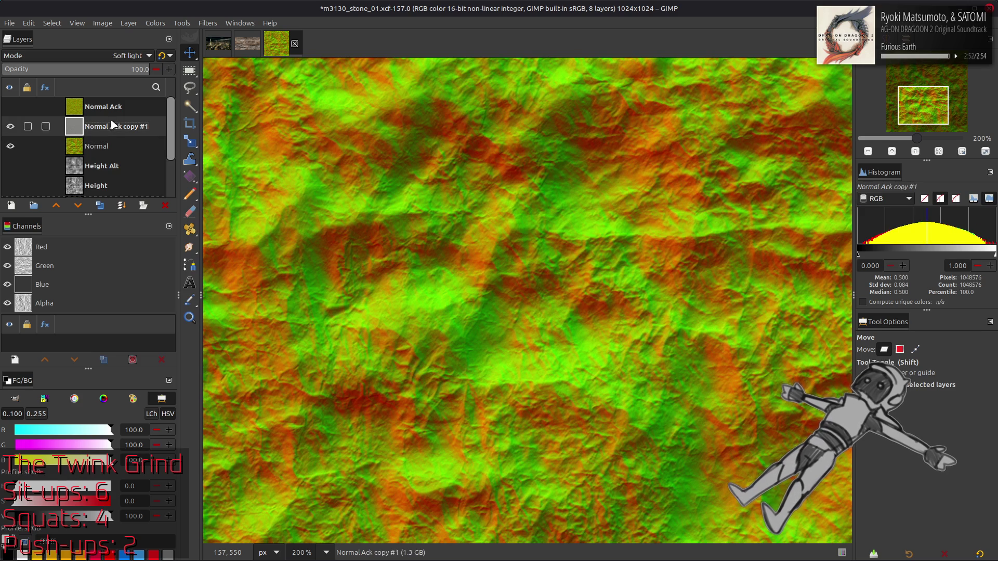
click(9, 23)
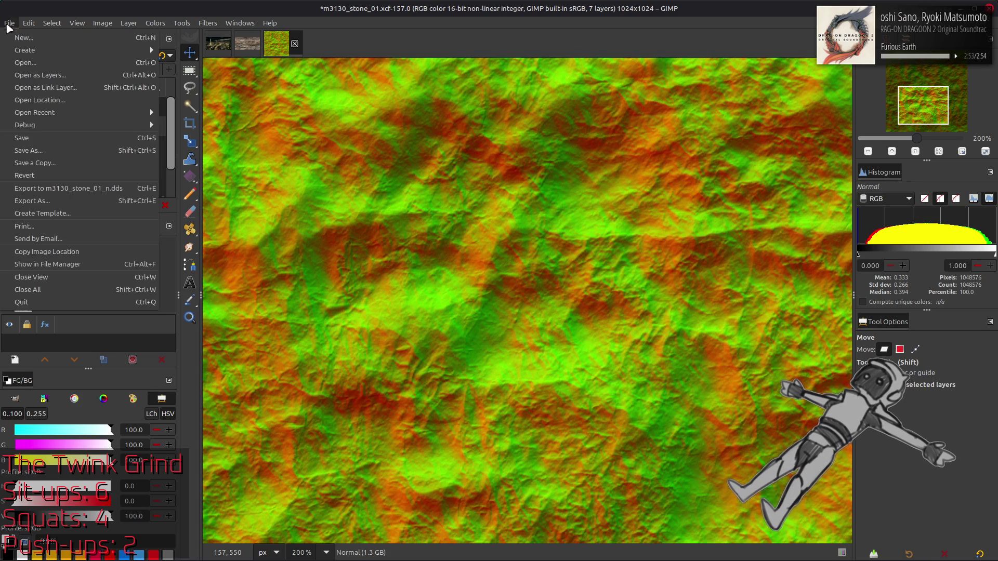
click(75, 189)
Restore the two deleted layers and save the project as m3130_stone_01.xcf
key(ctrl+z)
key(ctrl+z)
key(ctrl+z)
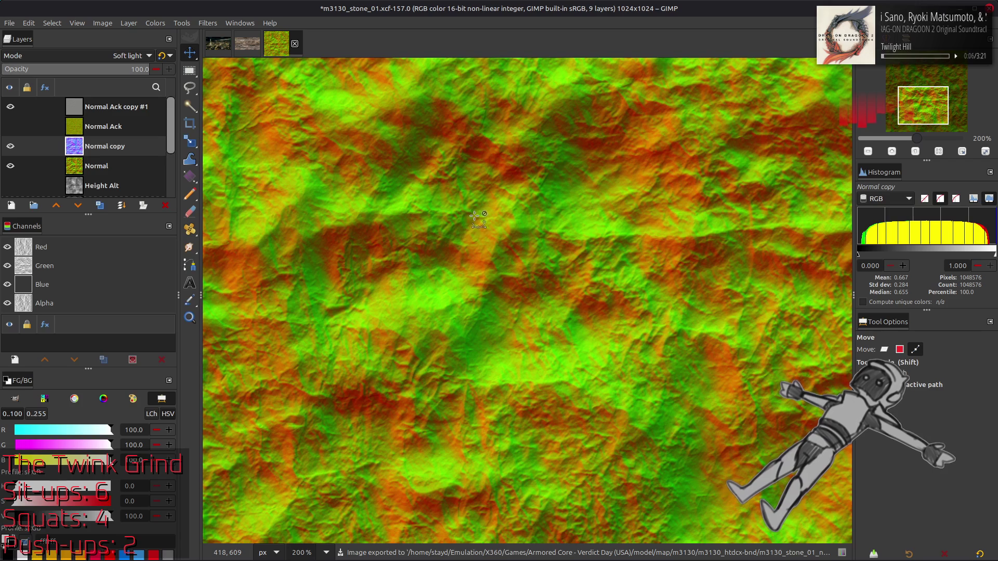
key(ctrl+s)
key(alt+Tab)
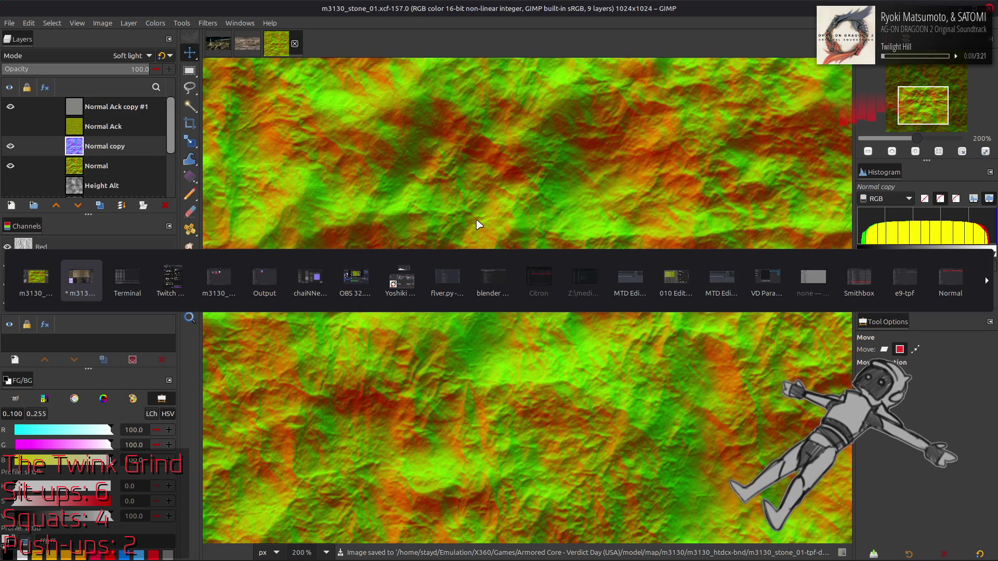
Set the texScale X and Y of g_BumpmapTexture and g_DiffuseTexture to 0.5
click(441, 446)
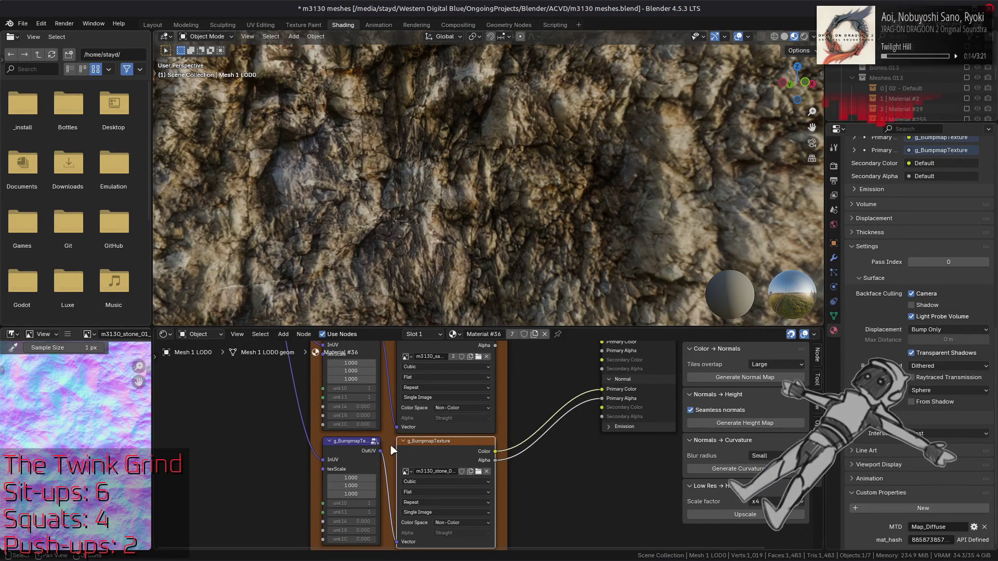
drag(351, 478, 352, 487)
text(2)
key(Return)
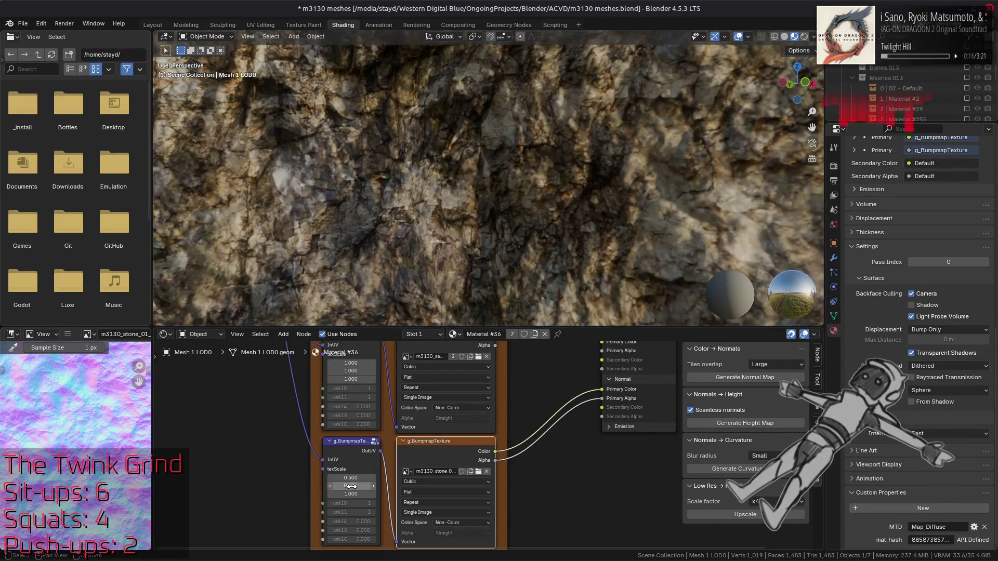
scroll(385, 432, up, 5)
drag(385, 432, 374, 437)
text(2)
key(Return)
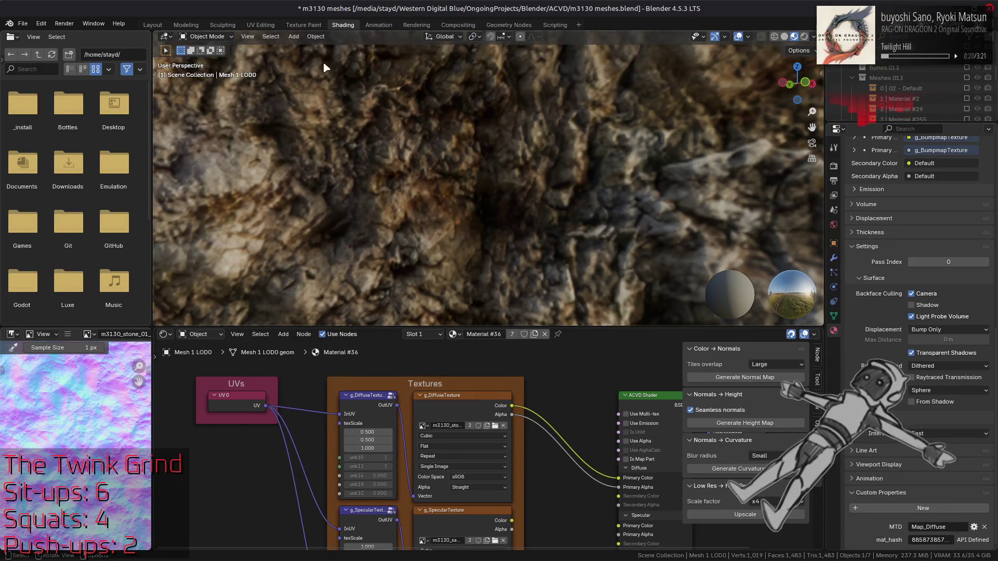
In Layout, deselect everything and orbit around the finer-textured rock wall
click(154, 25)
key(alt+a)
scroll(404, 292, up, 5)
drag(517, 297, 435, 319)
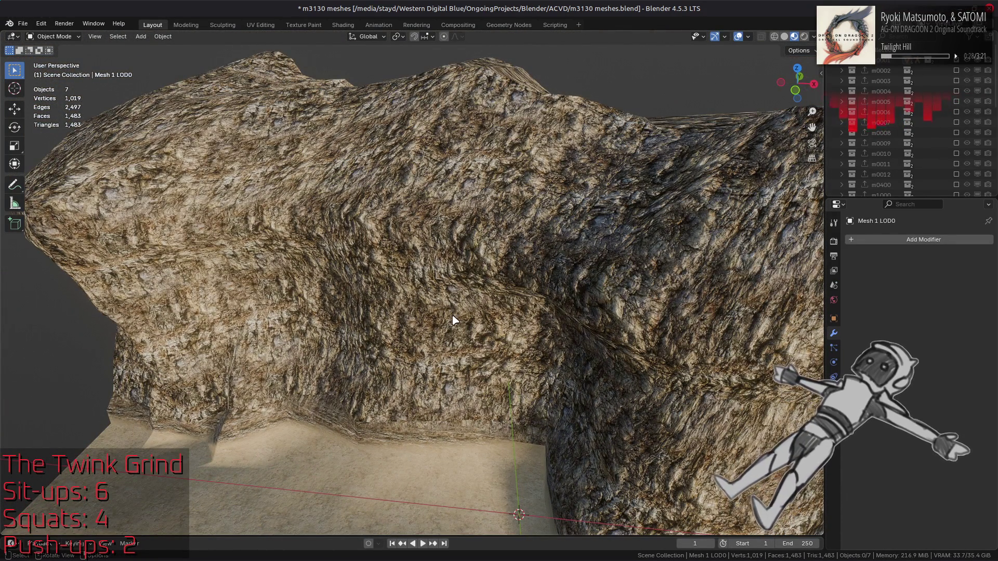
Zoom in close and orbit around the rock wall to inspect the rescaled stone texture
scroll(454, 320, up, 5)
drag(472, 314, 506, 277)
scroll(509, 276, up, 3)
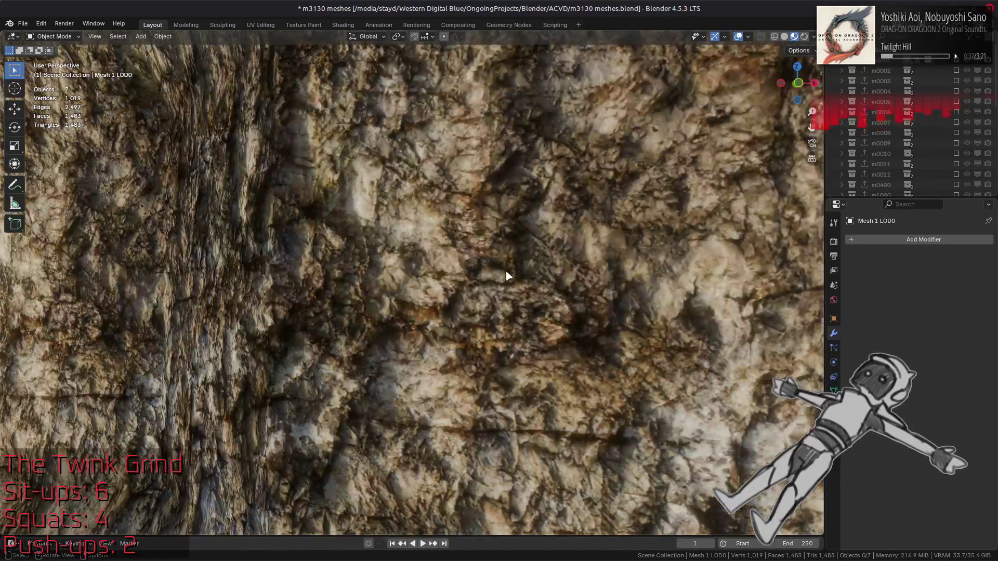
drag(412, 290, 479, 296)
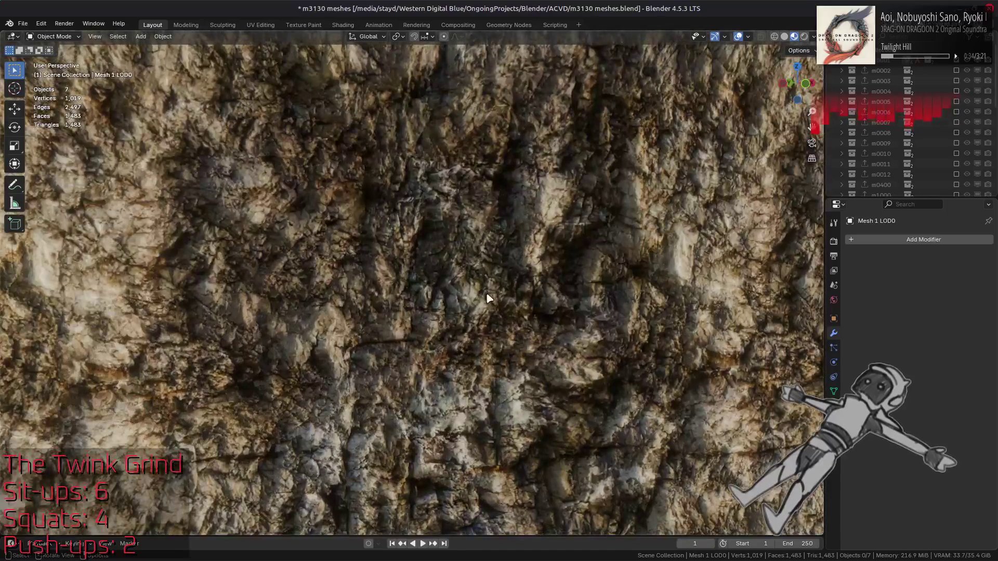
scroll(490, 298, down, 8)
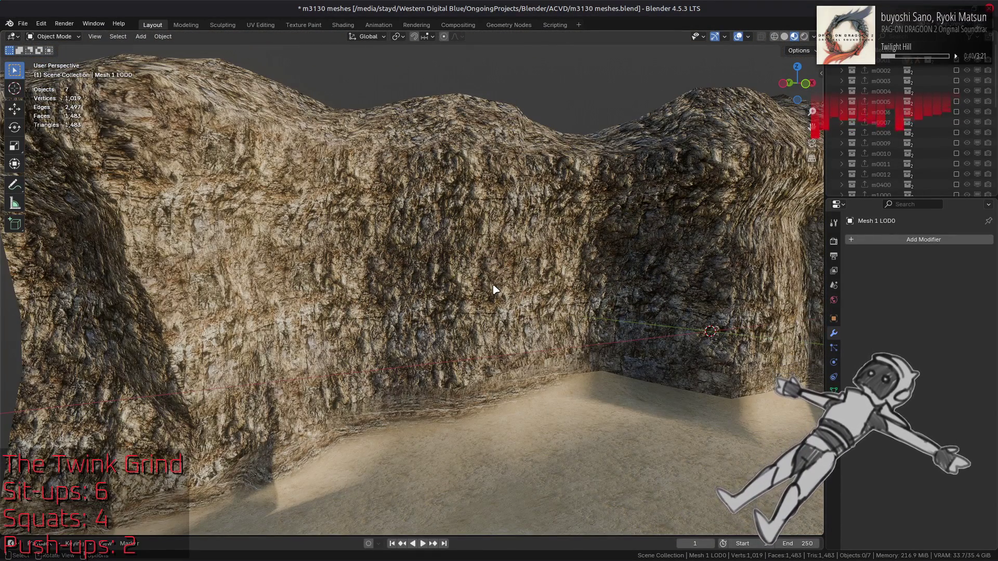
Glance at the Shading node setup, re-inspect the wall from a lower angle, then return to GIMP
click(343, 25)
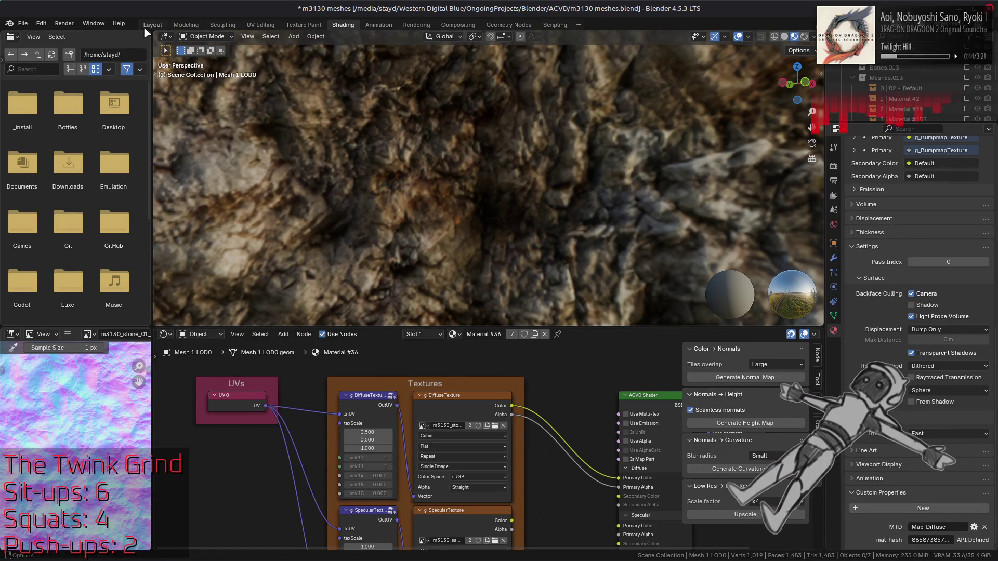
click(151, 25)
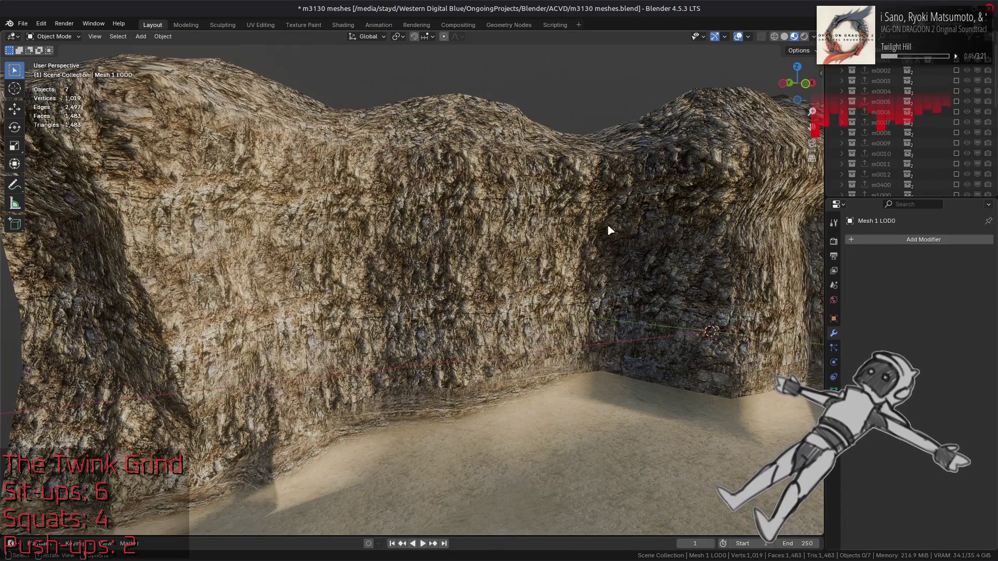
mouse_move(605, 224)
mouse_down()
mouse_move(517, 220)
mouse_move(485, 239)
mouse_move(547, 243)
mouse_move(545, 252)
mouse_up()
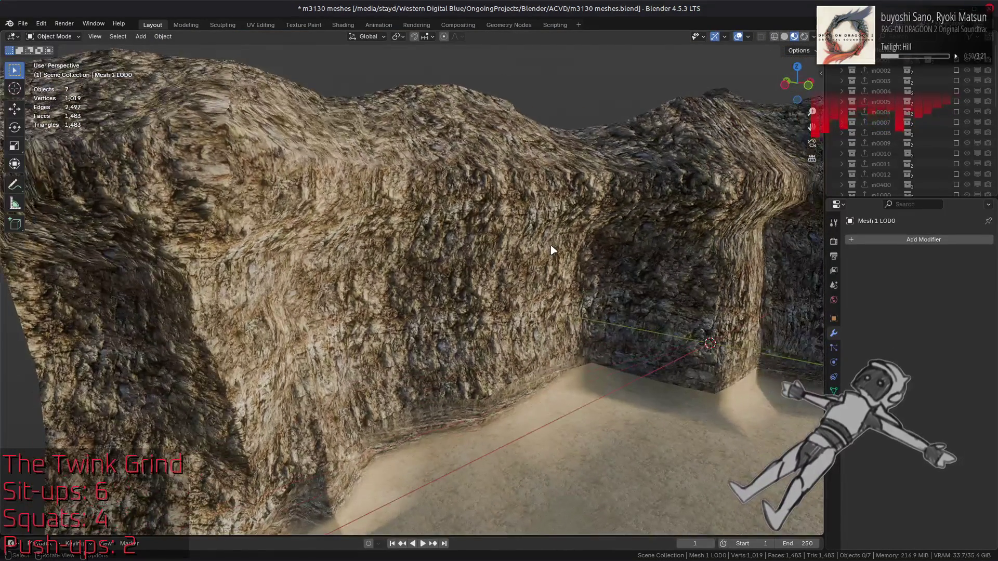
scroll(551, 255, up, 6)
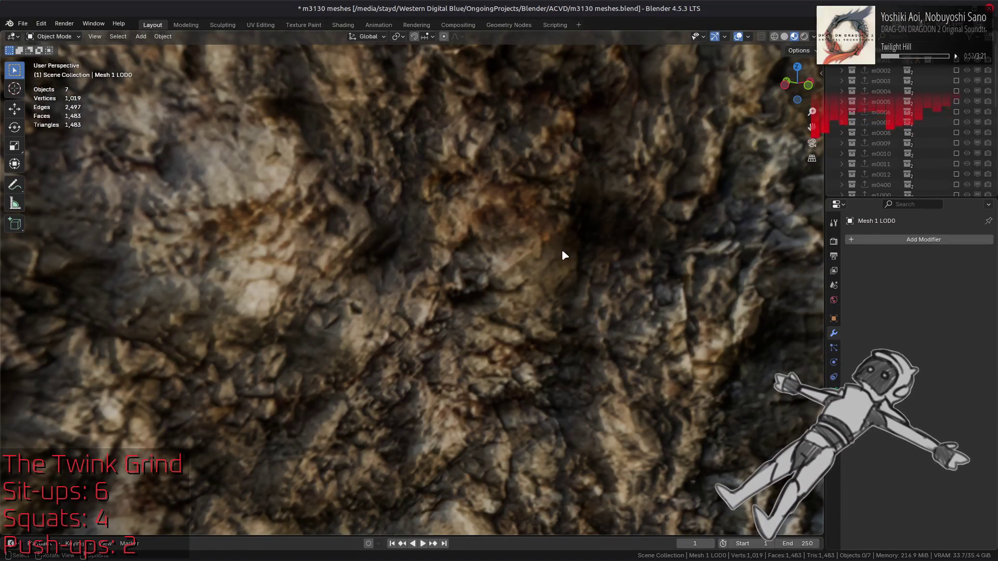
scroll(564, 256, down, 6)
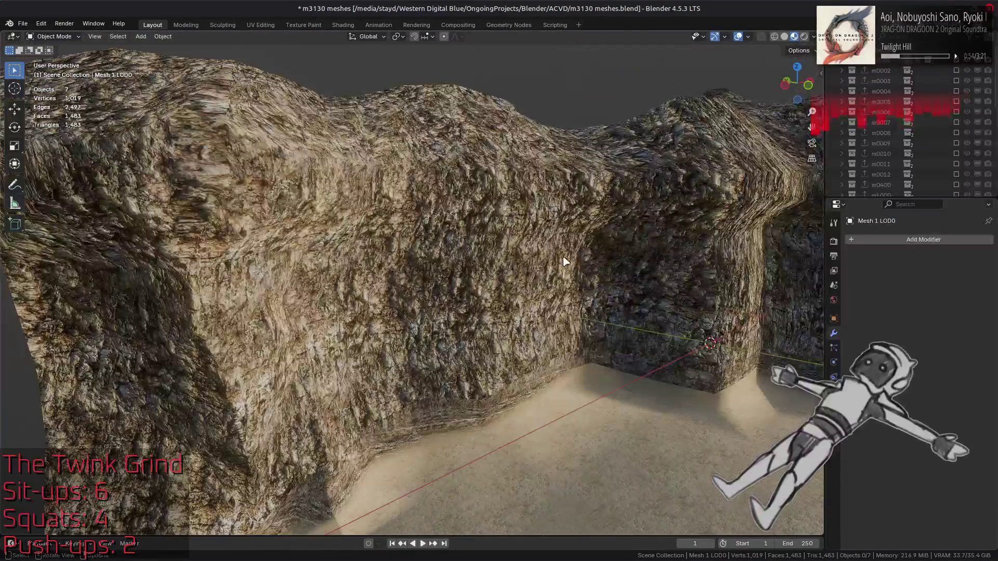
mouse_move(589, 267)
mouse_down()
mouse_move(575, 251)
mouse_move(568, 260)
mouse_up()
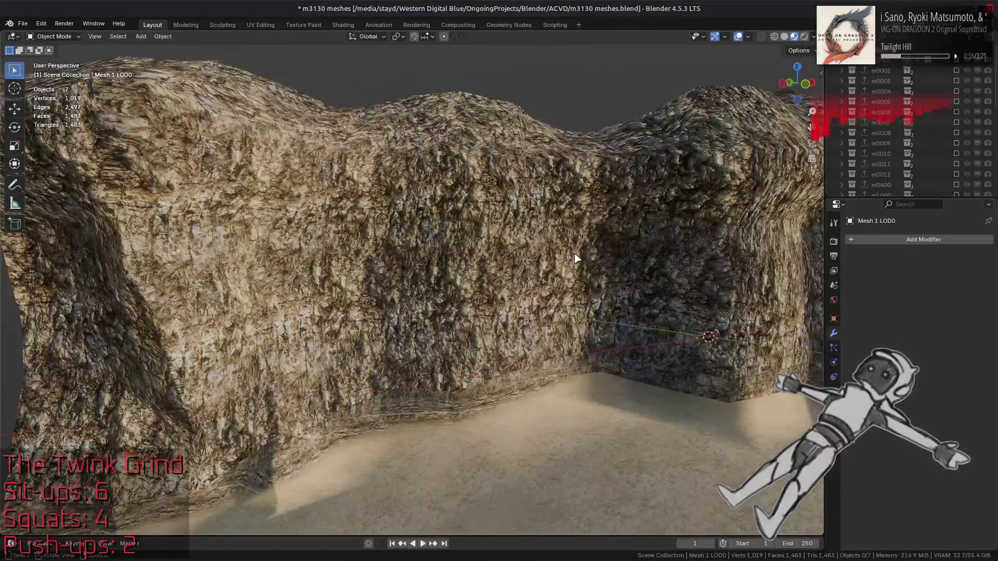
key(alt+Tab)
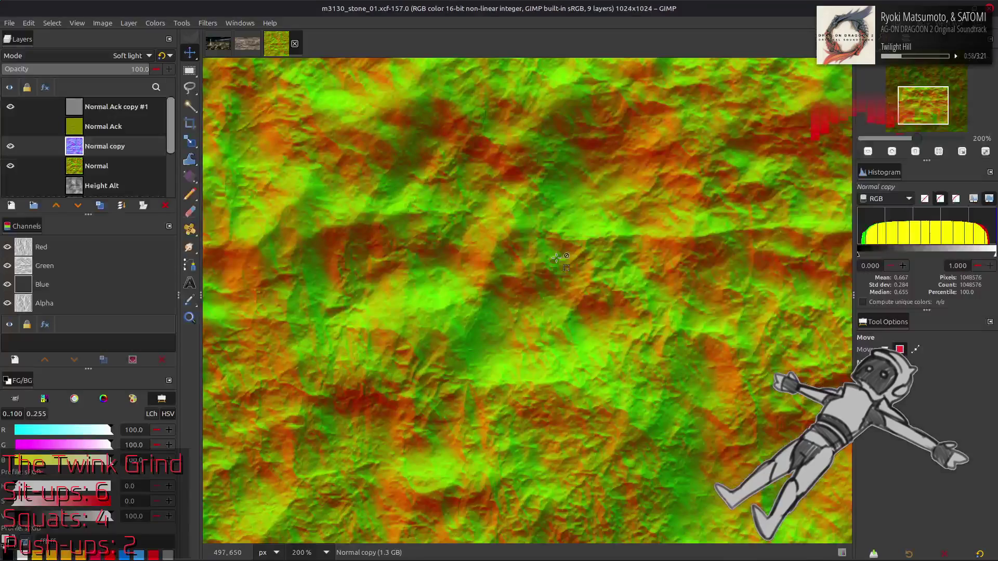
Frame the whole texture and toggle Normal Ack copy #1's visibility to compare the result
key(1)
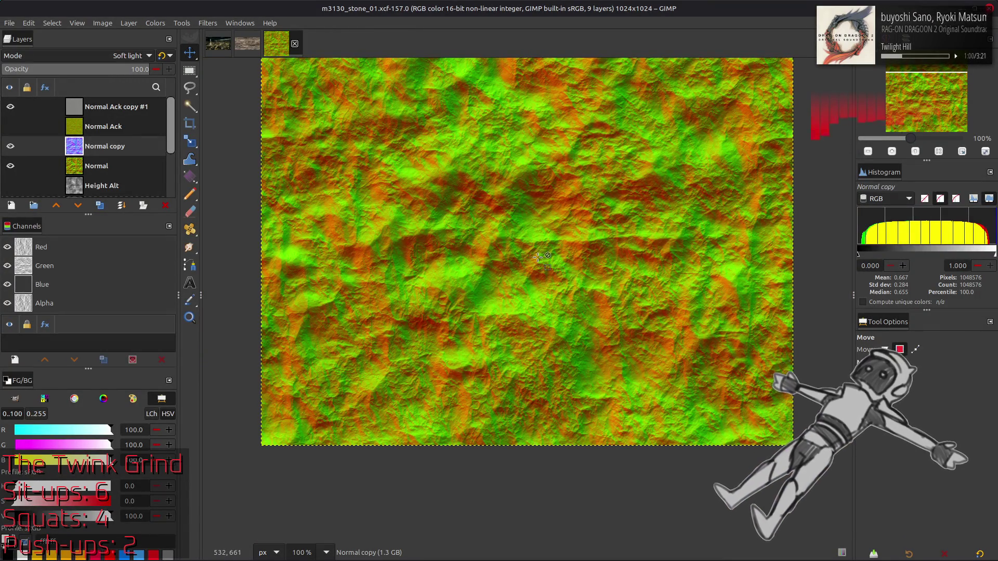
scroll(465, 281, up, 2)
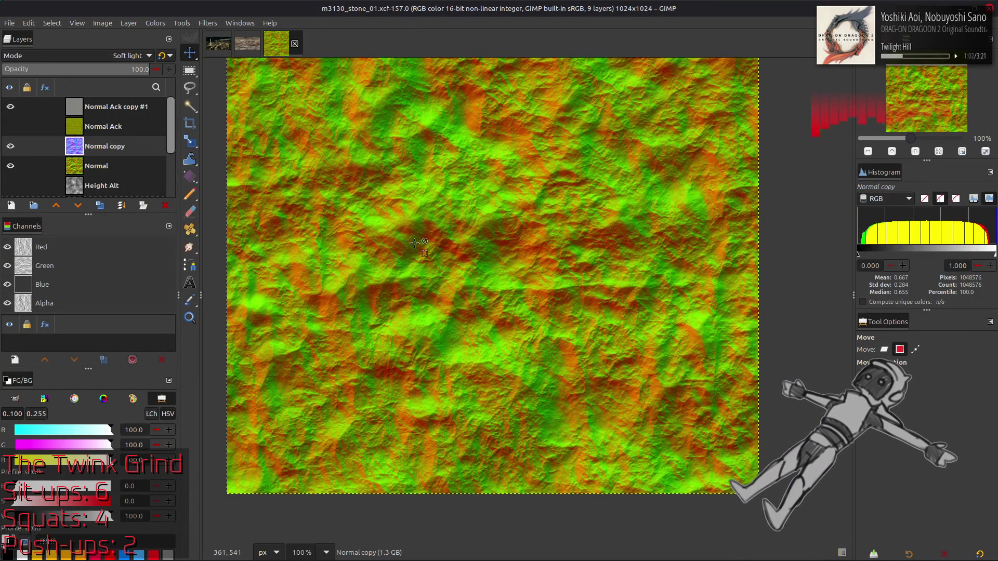
scroll(434, 286, up, 3)
scroll(311, 275, down, 2)
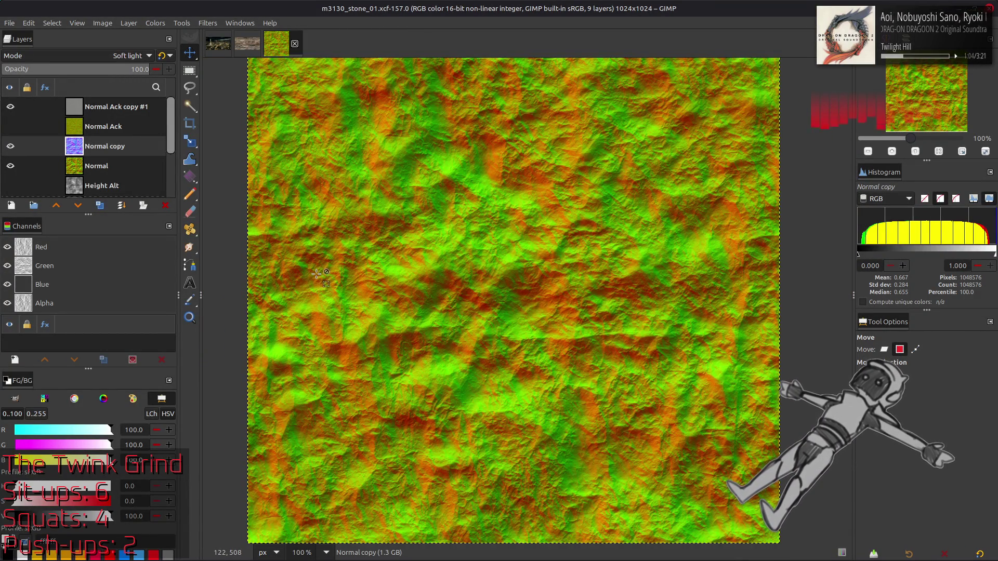
click(884, 350)
click(10, 108)
click(10, 107)
Create a New from Visible layer above Normal Ack copy #1 and name it 'NormalMacro'
click(78, 108)
scroll(84, 56, up, 1)
scroll(86, 57, down, 1)
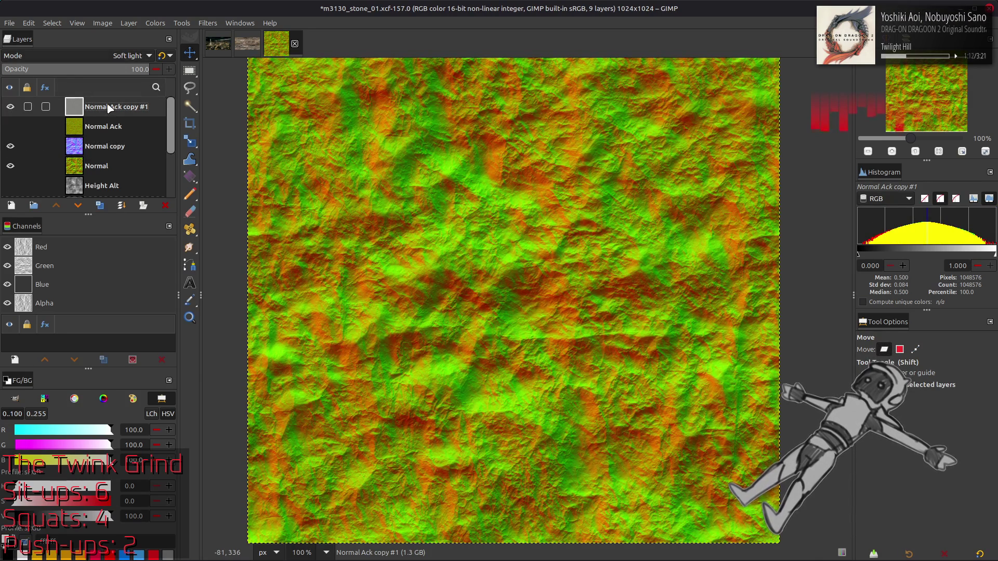
right_click(108, 106)
click(151, 188)
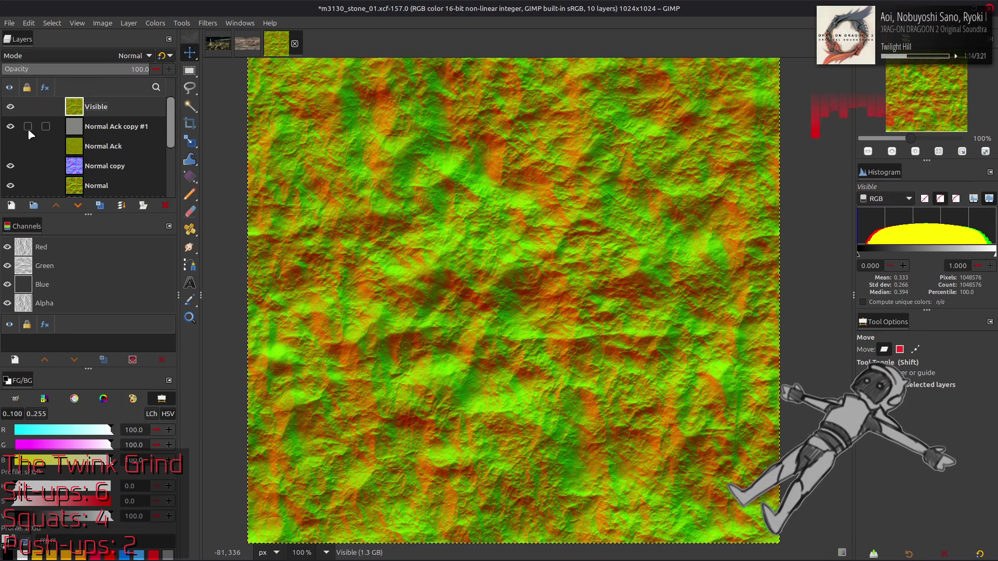
double_click(113, 108)
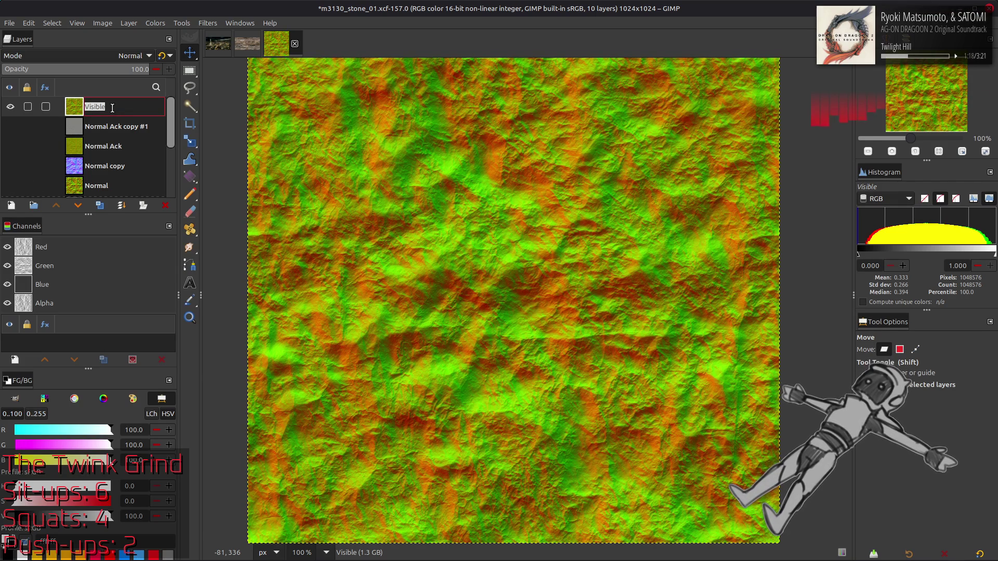
text(NormalMAc)
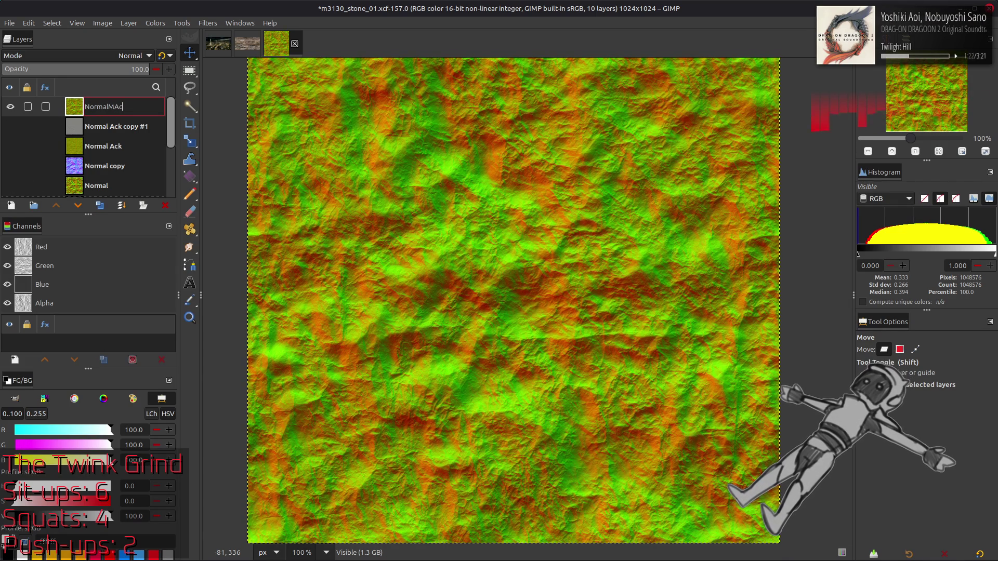
text(o)
key(Return)
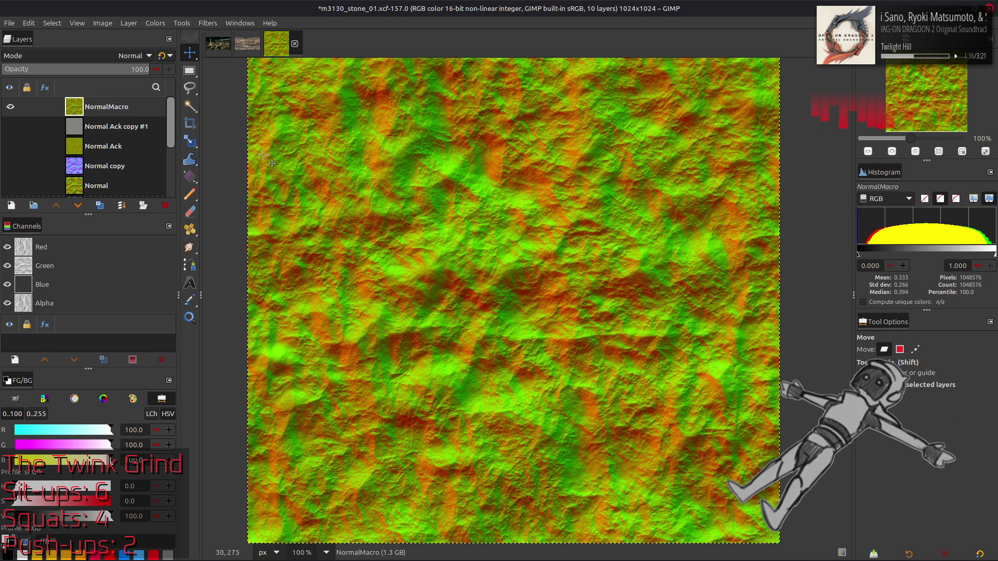
click(129, 23)
Offset the NormalMacro layer by half its width and height
mouse_move(156, 149)
click(250, 228)
click(208, 219)
click(243, 355)
Duplicate NormalMacro, align the copy beside the original tile and merge it down
key(q)
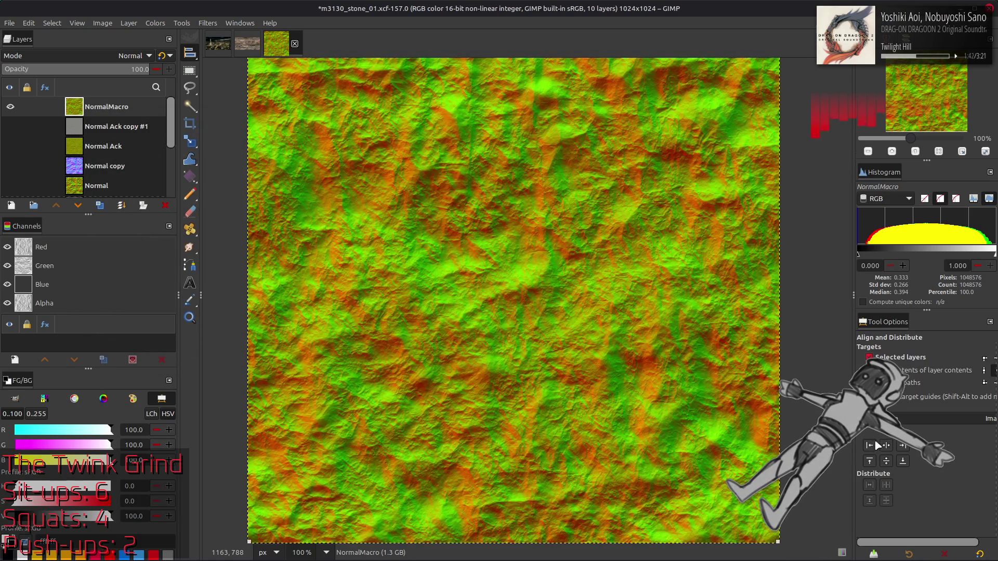
key(ctrl+z)
click(100, 205)
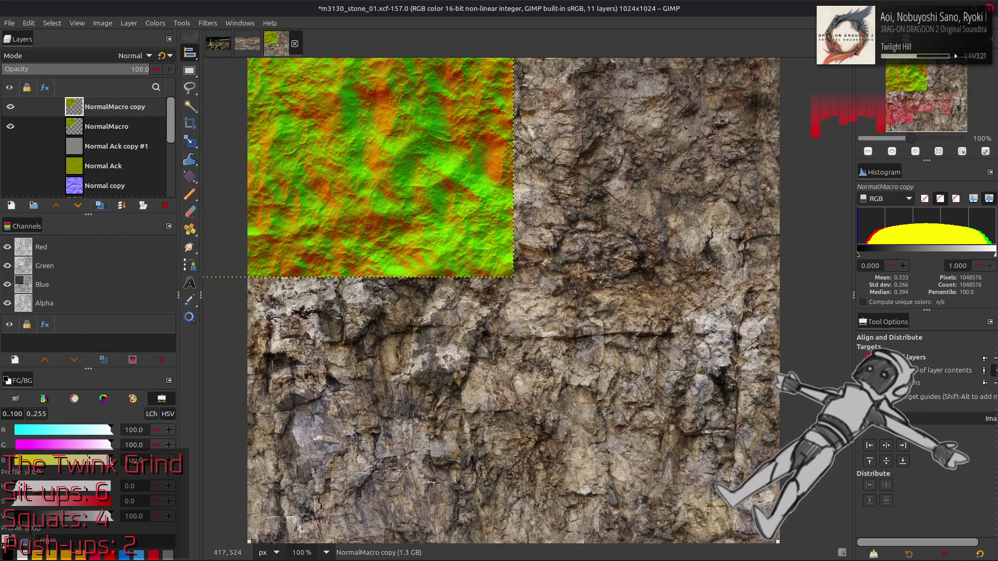
right_click(122, 108)
click(156, 203)
Duplicate the top-half layer, move the copy into the bottom half and merge it down
click(101, 207)
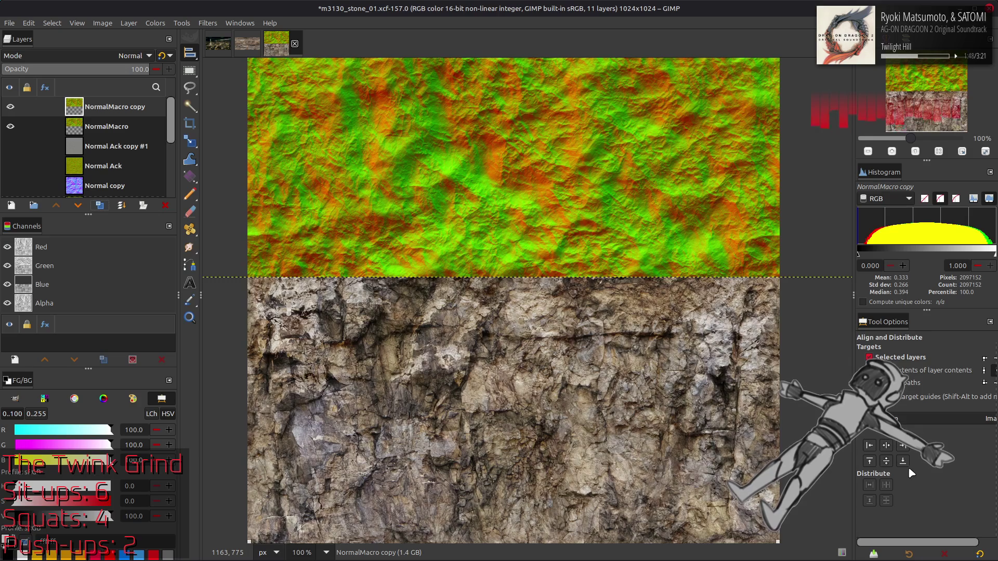
click(903, 461)
right_click(144, 111)
click(177, 207)
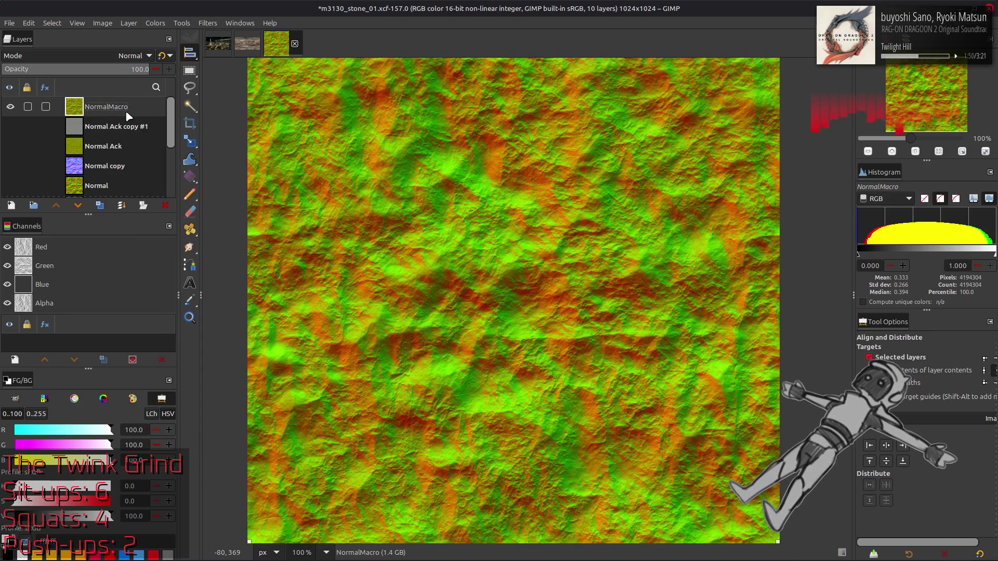
key(m)
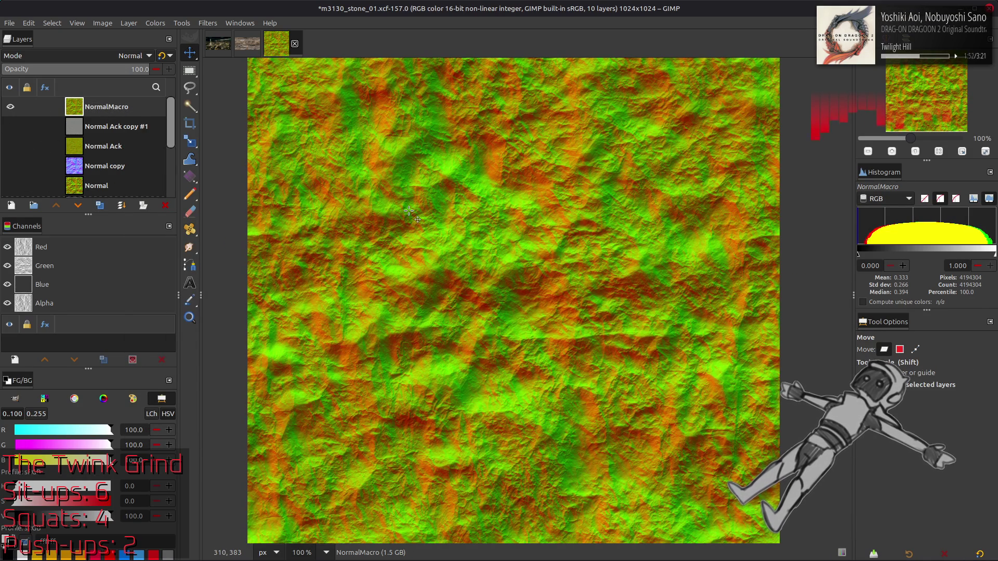
click(208, 23)
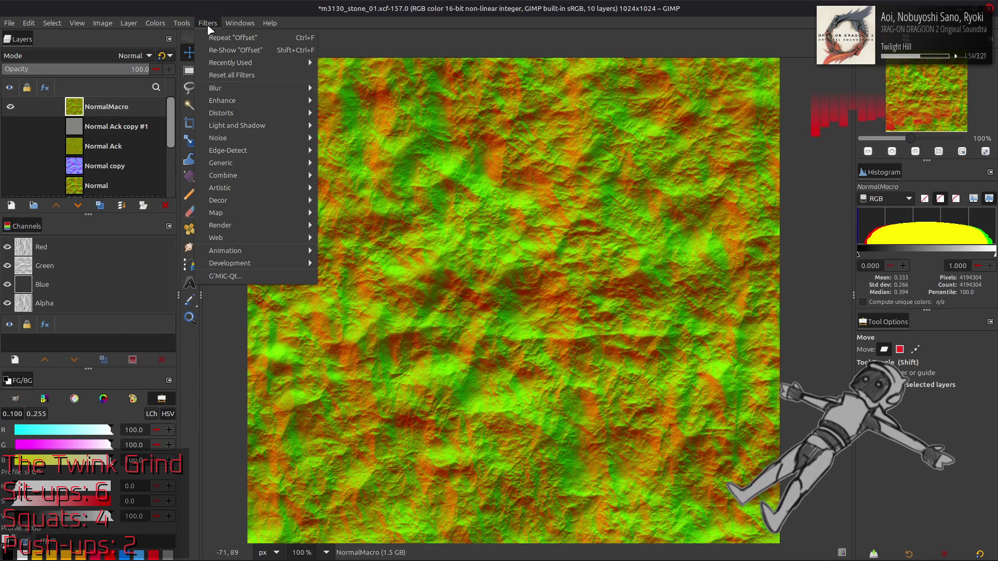
Convert NormalMacro from RGB to sRGB with G'MIC's Colour Space Swap
click(258, 274)
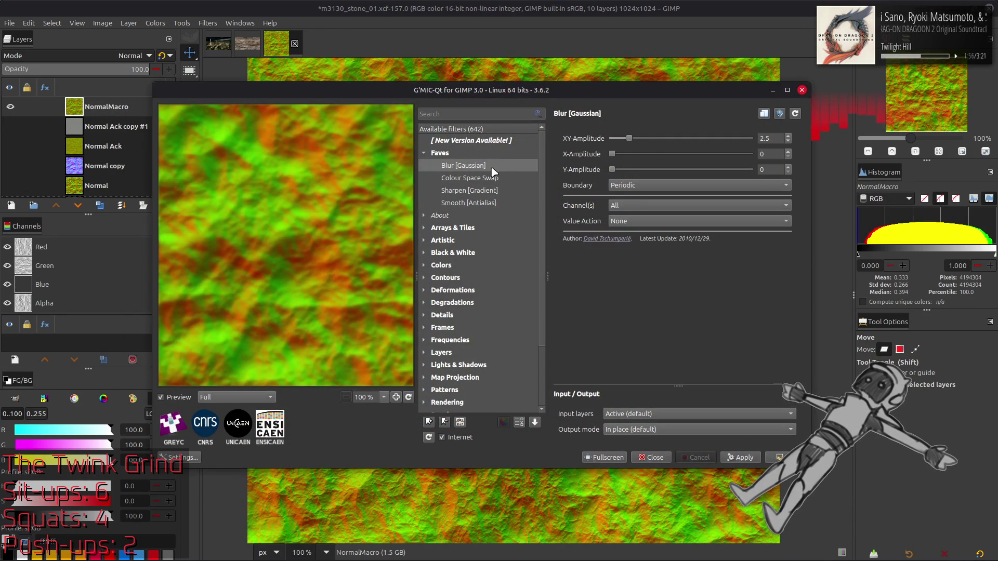
click(479, 179)
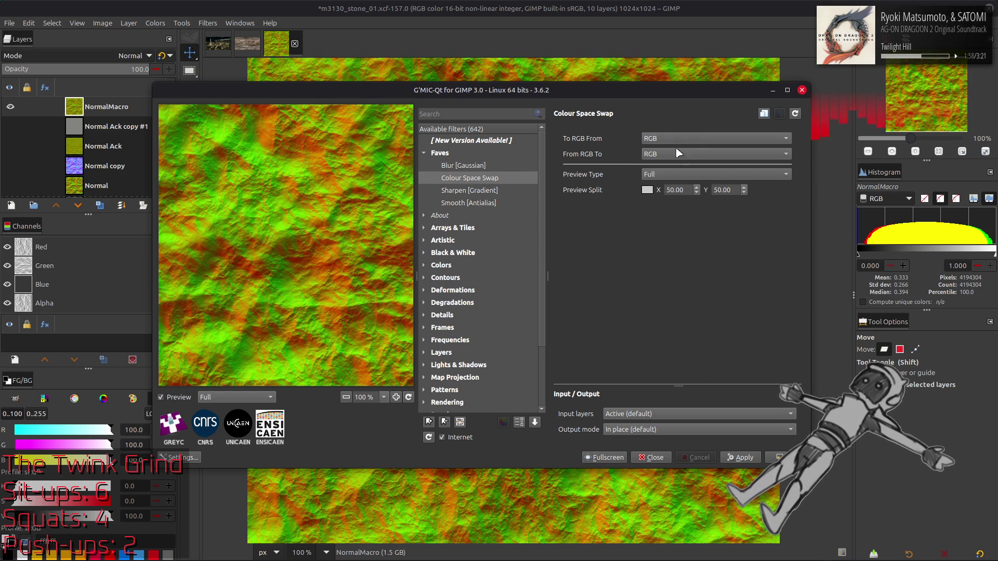
click(778, 453)
Scale the NormalMacro layer to 50% with cubic interpolation
click(128, 23)
click(156, 196)
double_click(482, 277)
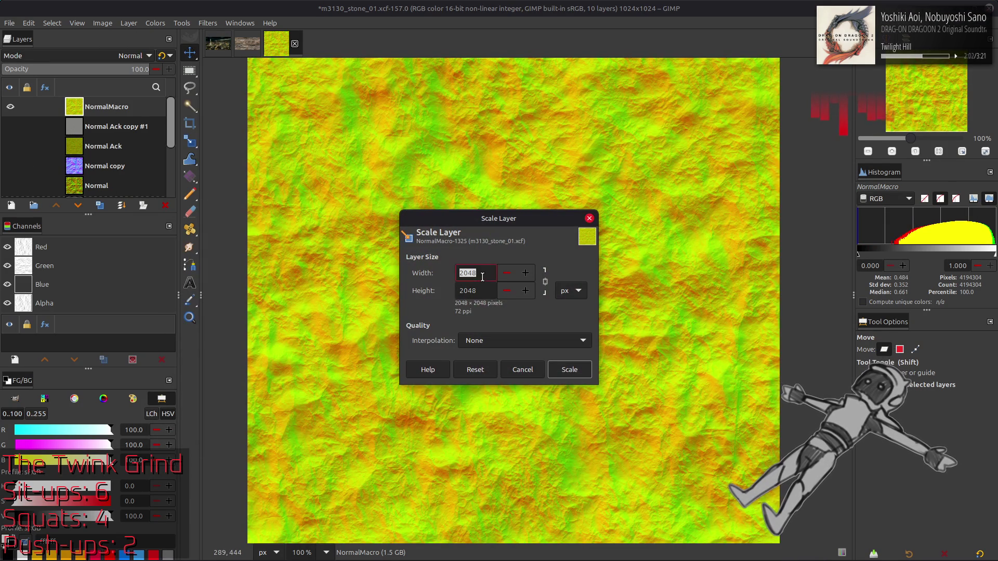
scroll(553, 290, down, 1)
triple_click(488, 275)
text(50)
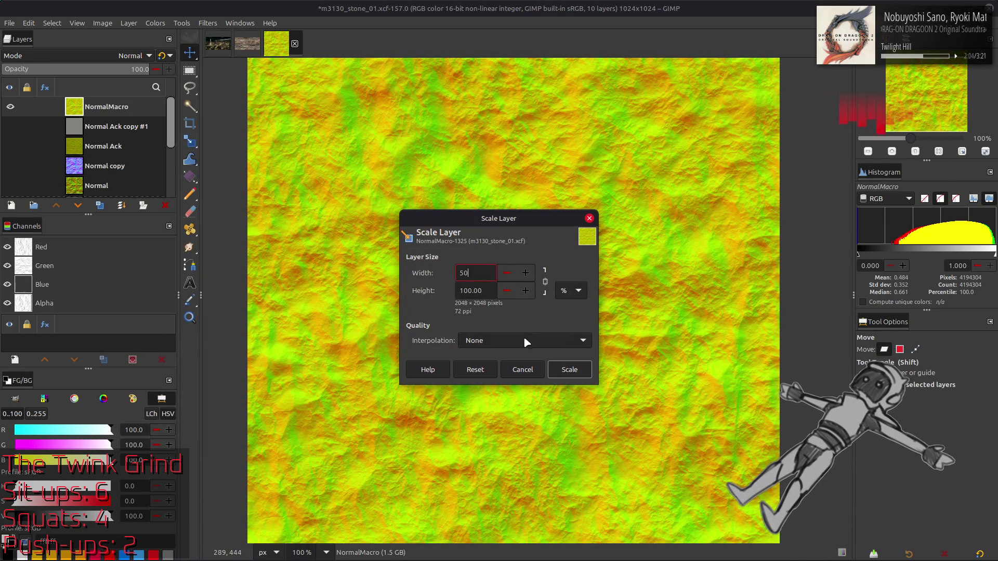
scroll(525, 342, down, 1)
click(569, 369)
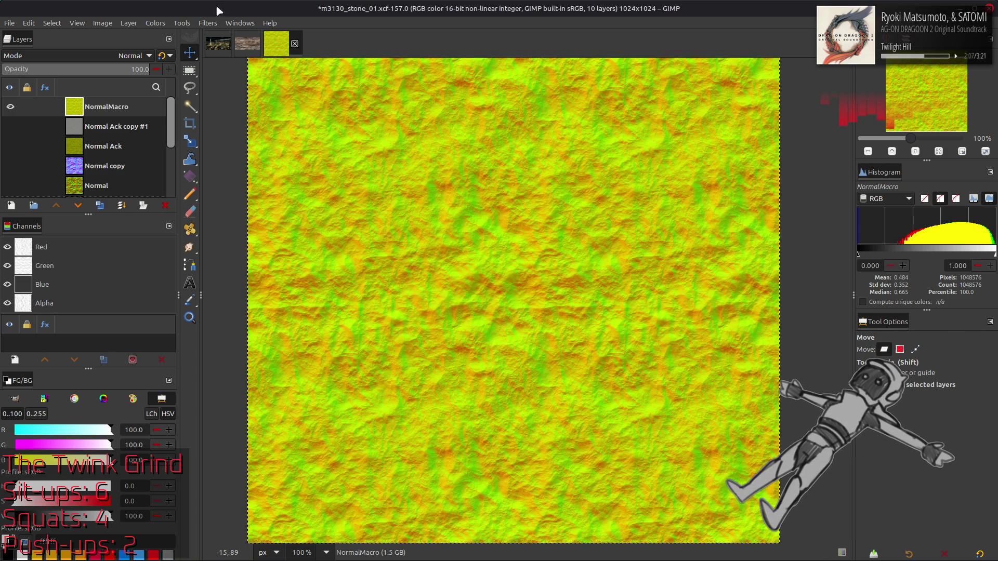
Convert NormalMacro back from sRGB to RGB with G'MIC's Colour Space Swap
click(208, 23)
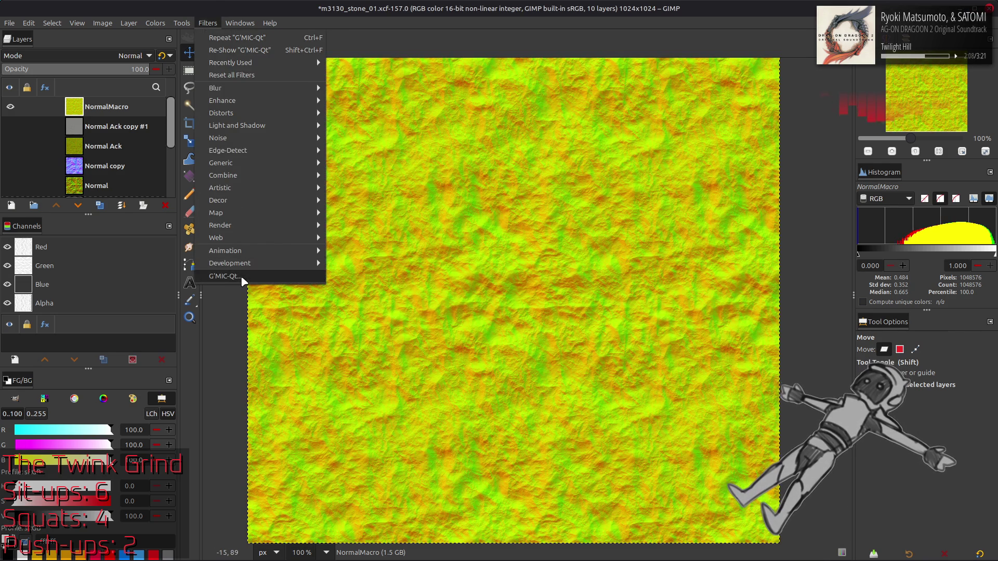
click(371, 264)
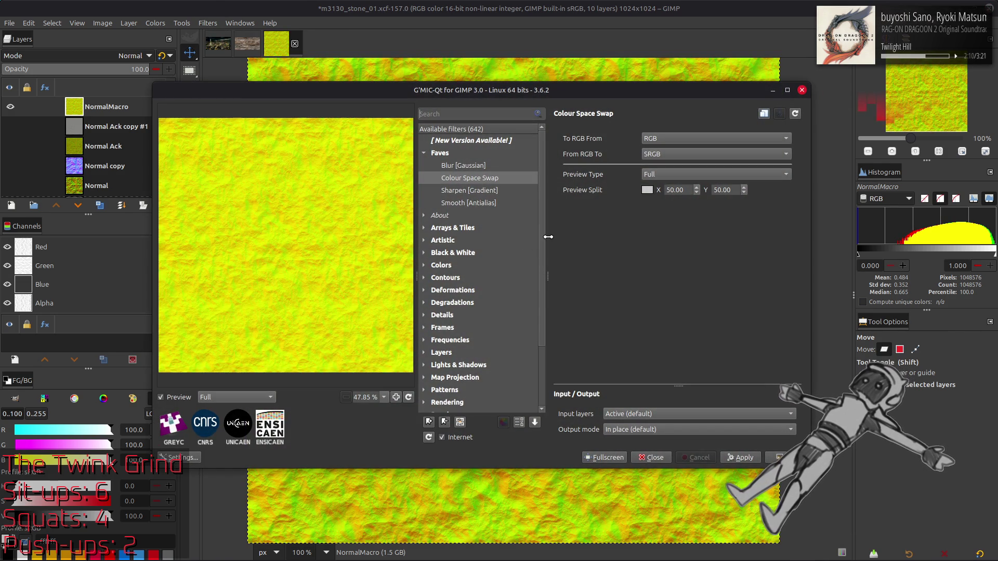
scroll(676, 139, down, 1)
click(780, 458)
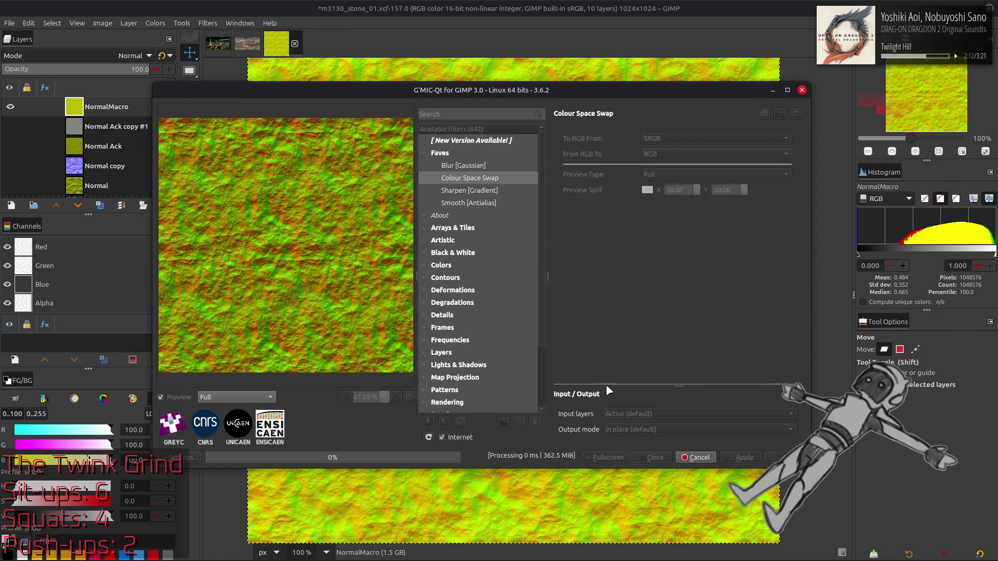
click(128, 23)
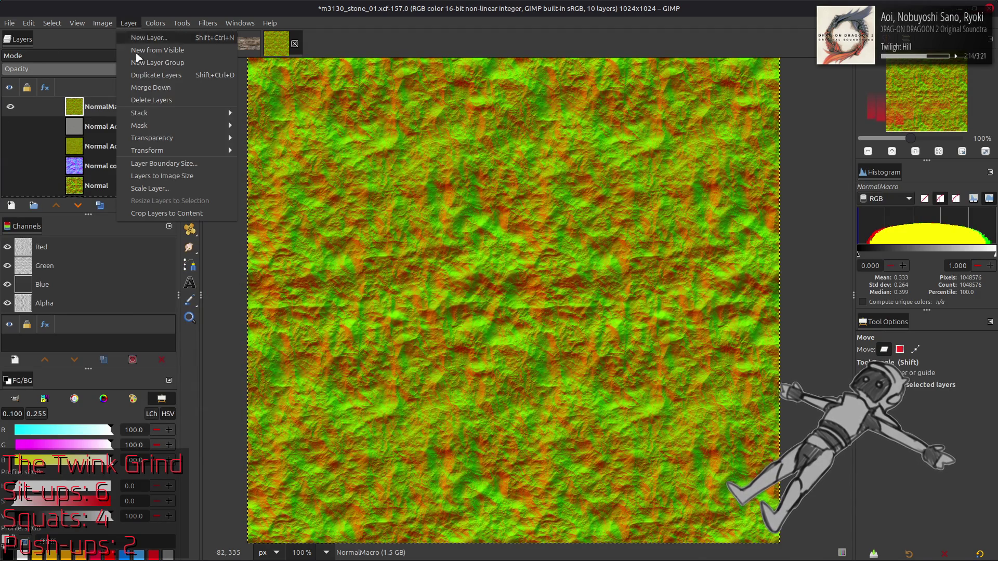
Resize the NormalMacro layer boundary to a centred 512 × 512 square
click(167, 164)
double_click(414, 254)
text(512)
click(580, 350)
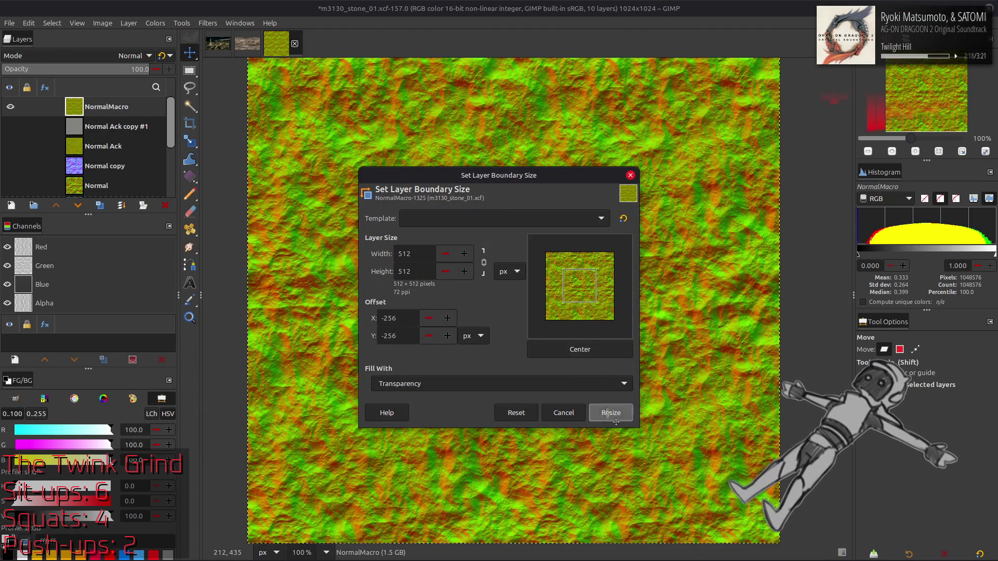
click(609, 413)
Bring up Layer > Transform > Offset for NormalMacro
click(128, 23)
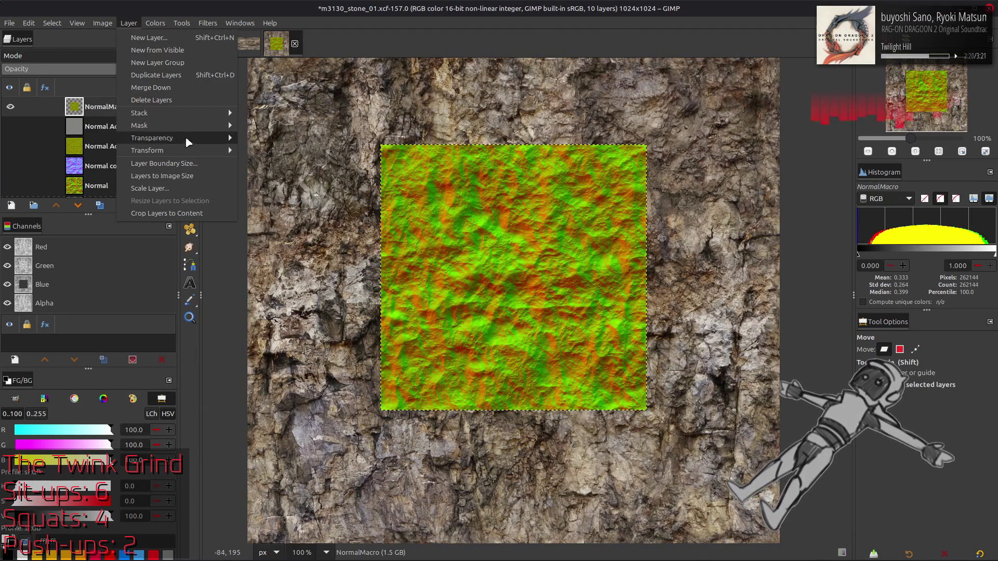
mouse_move(172, 150)
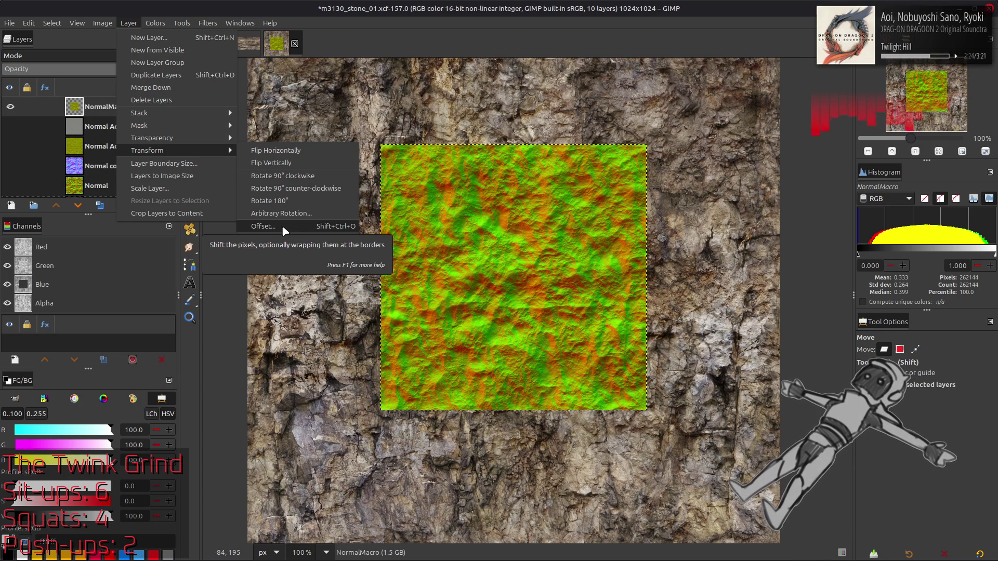
click(282, 226)
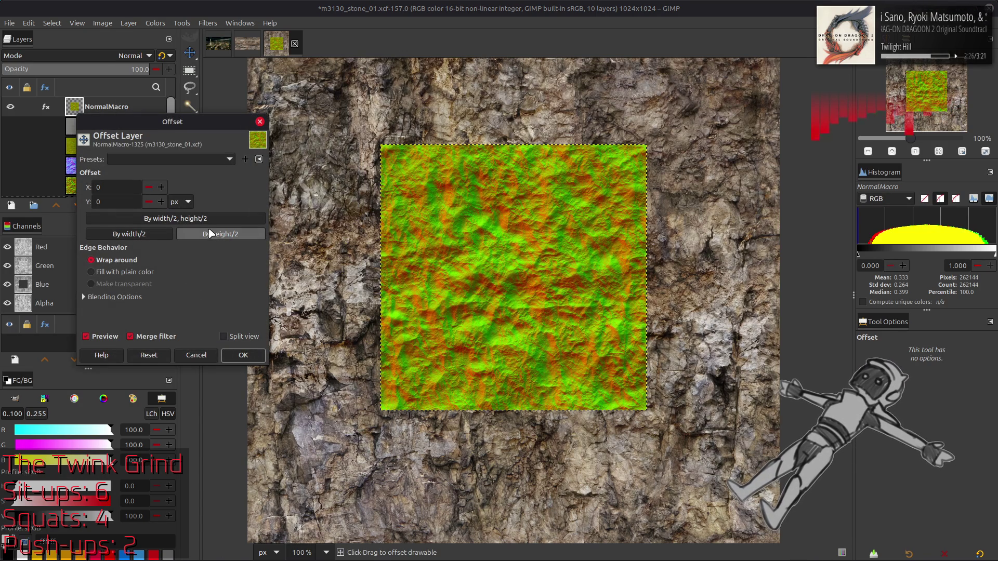
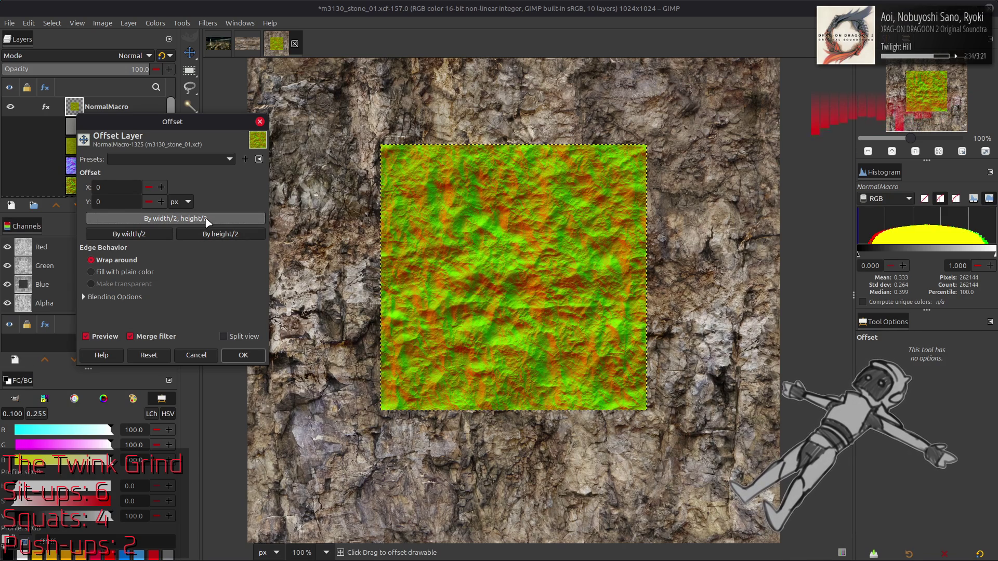
Offset the NormalMacro layer by half its width and height with wrap-around, then align it top-left
click(208, 219)
click(242, 355)
key(q)
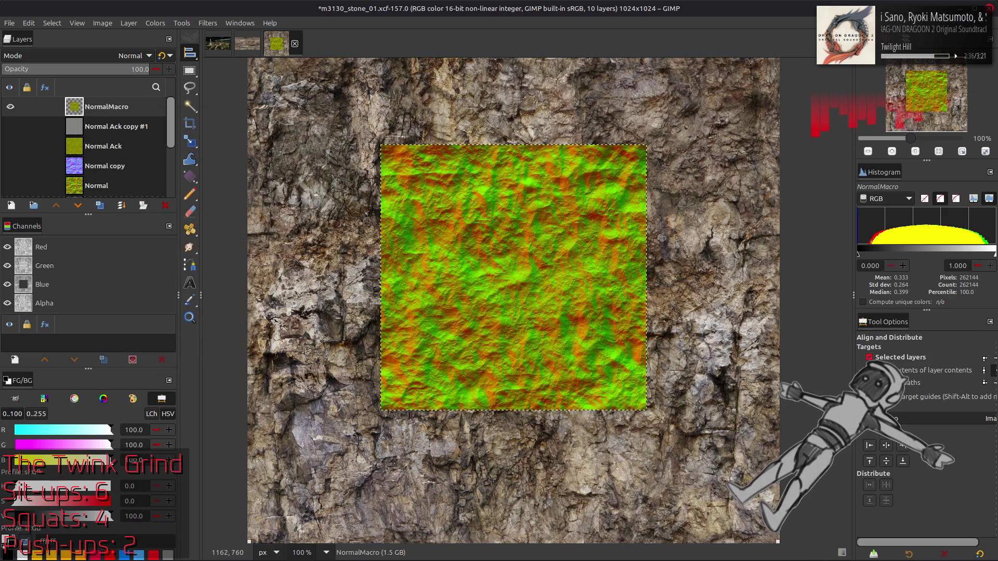
click(870, 445)
click(869, 461)
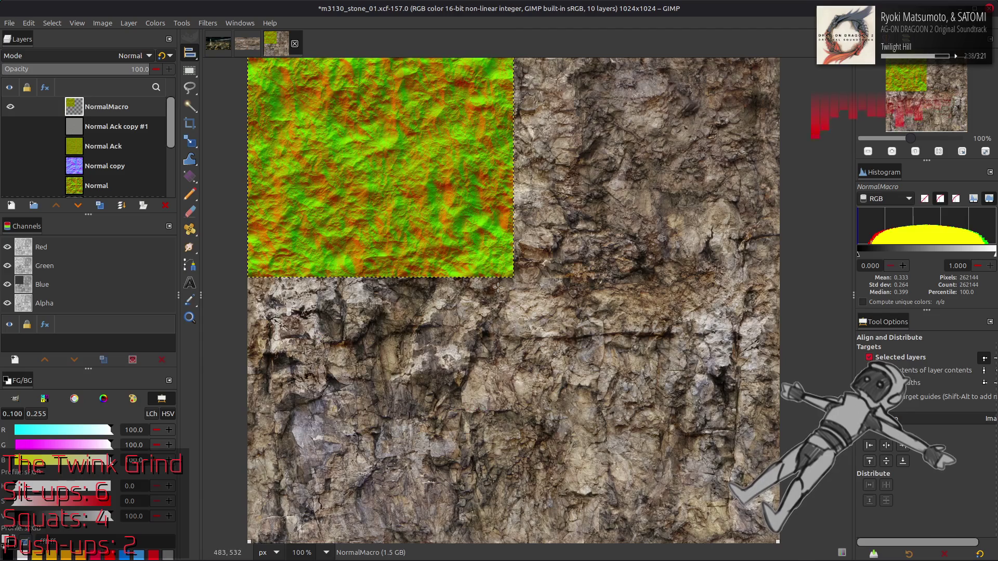
Duplicate NormalMacro, align the copies into the remaining quarters and merge them down
click(100, 205)
click(903, 445)
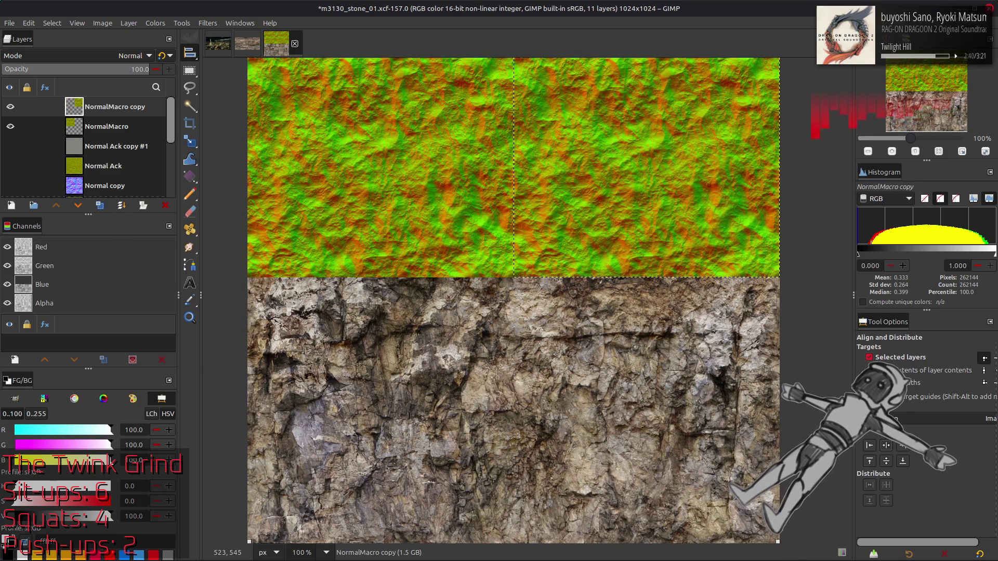
right_click(56, 110)
click(128, 216)
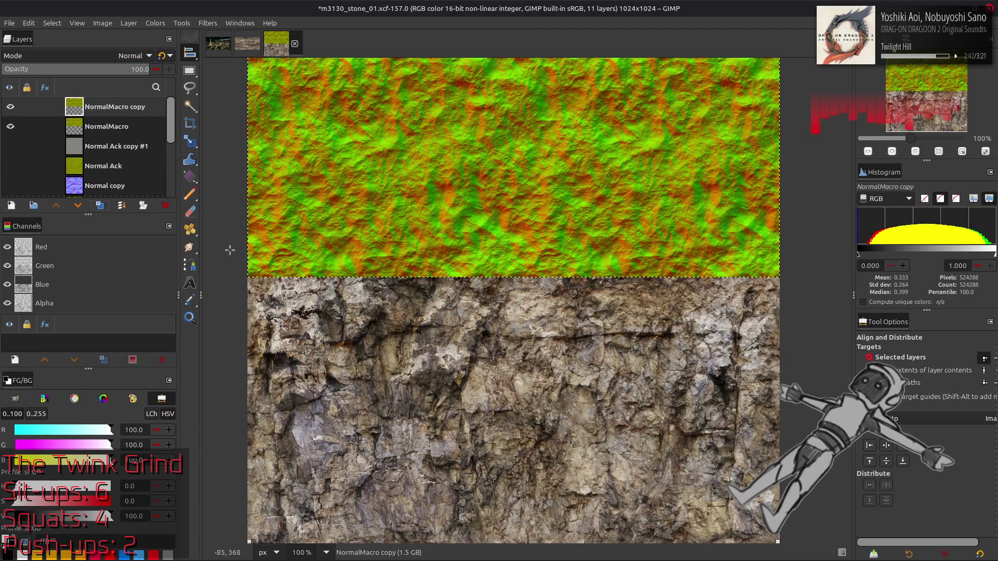
click(903, 461)
key(ctrl+m)
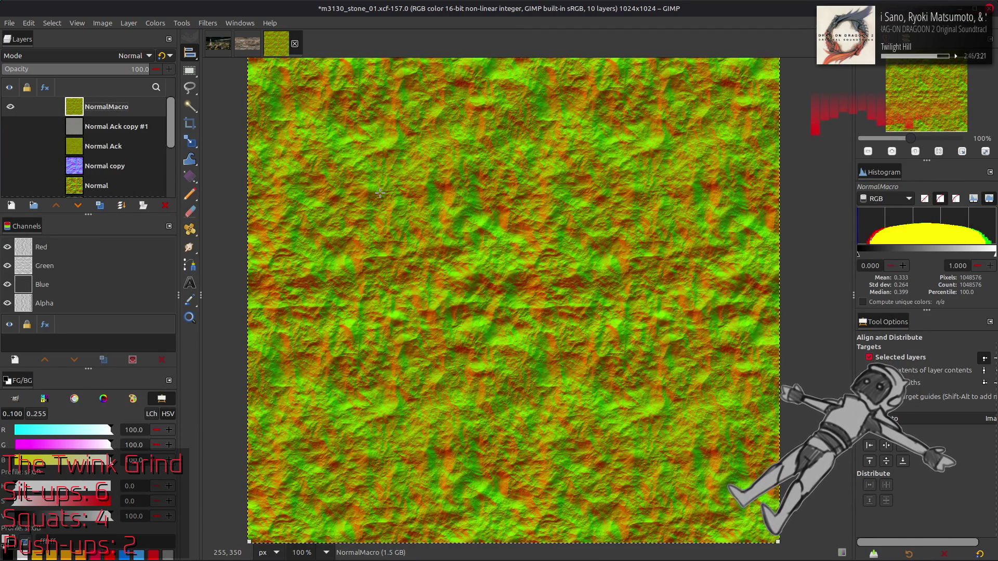
key(m)
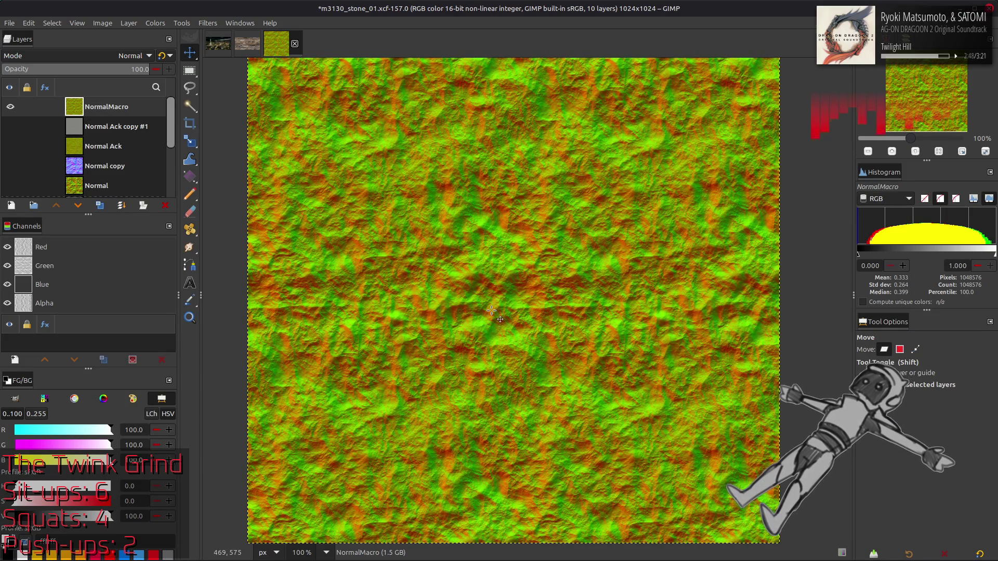
ctrl+scroll(491, 311, up, 4)
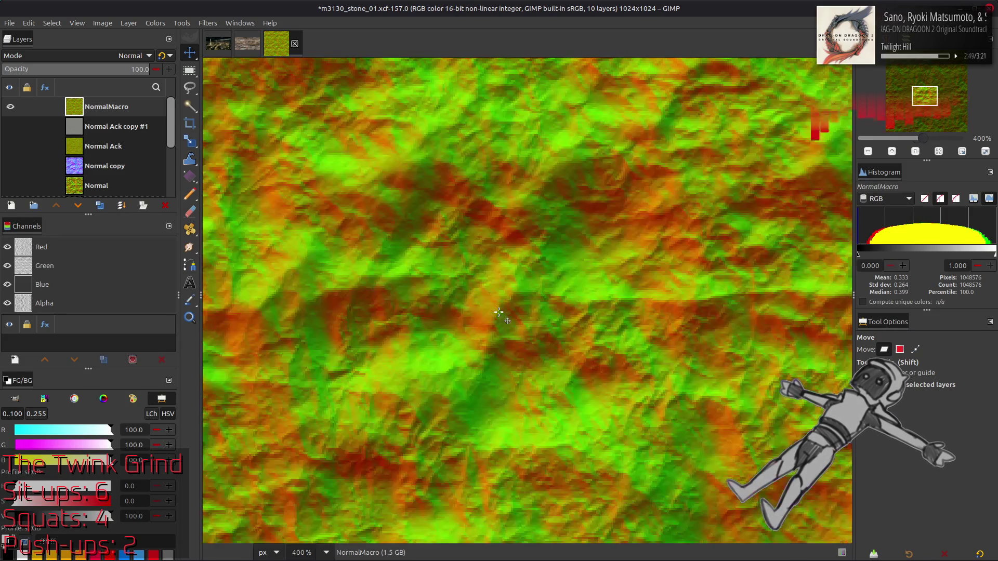
click(100, 205)
click(99, 206)
click(208, 23)
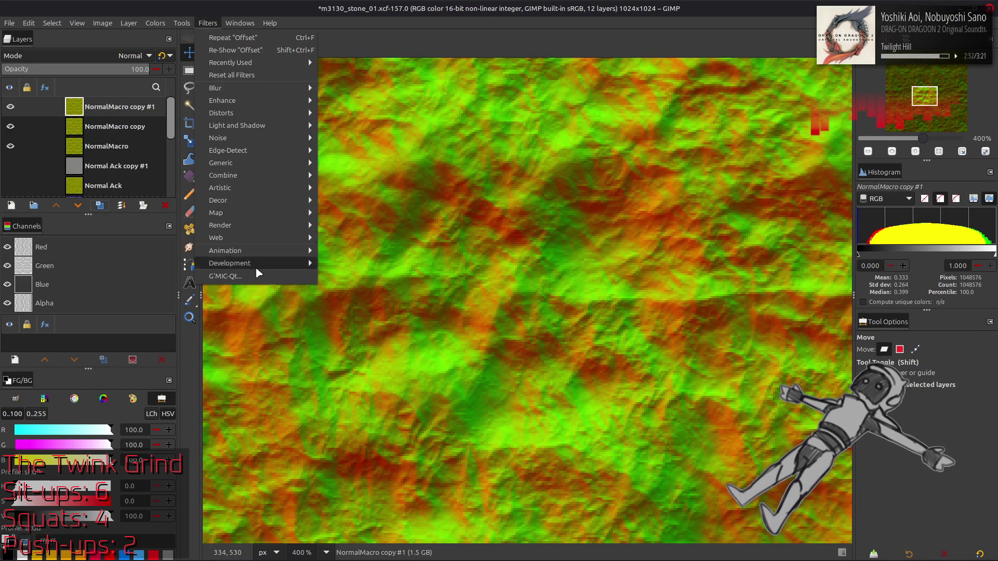
click(256, 277)
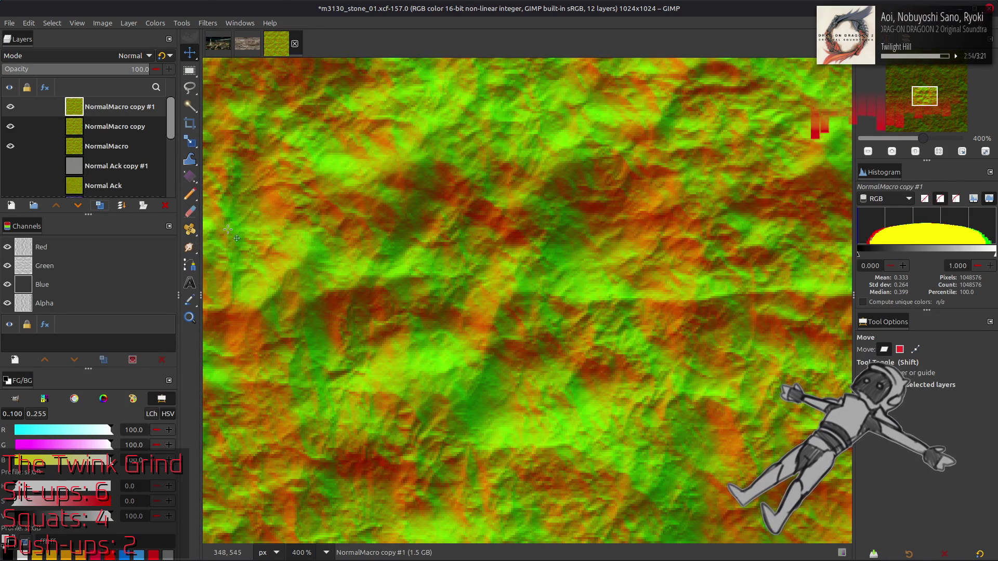
click(470, 167)
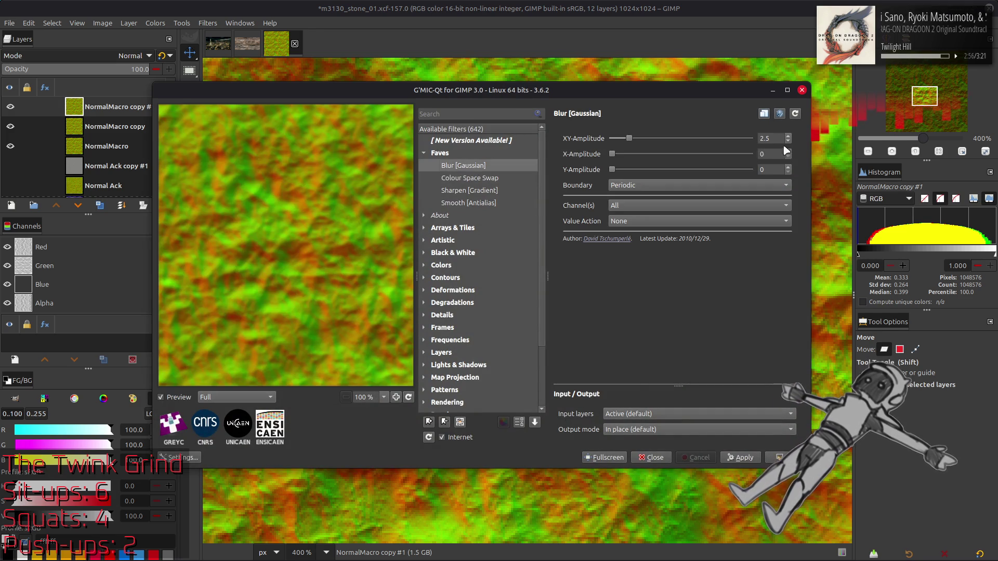
click(777, 458)
click(133, 56)
click(31, 437)
right_click(110, 107)
click(140, 232)
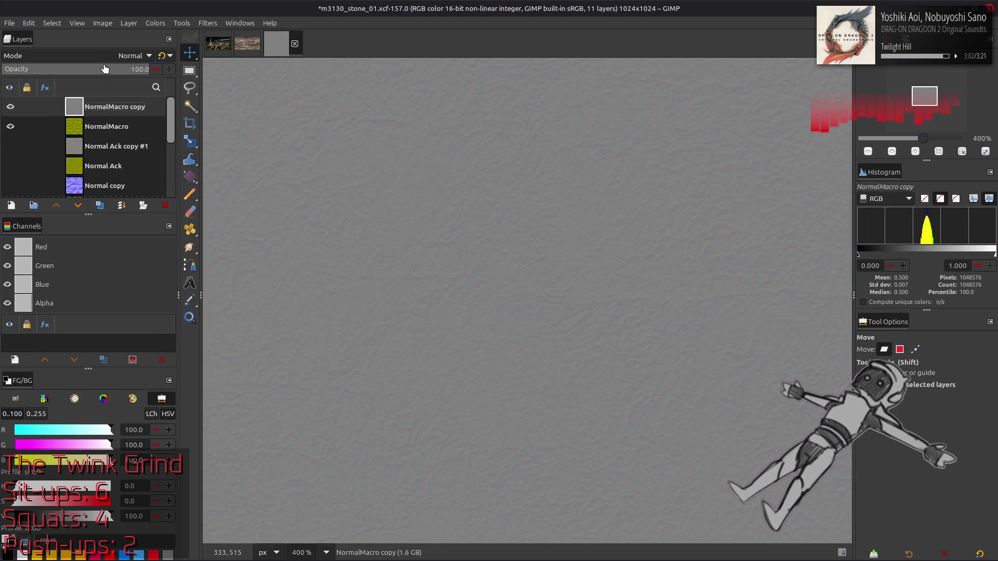
click(109, 55)
click(75, 450)
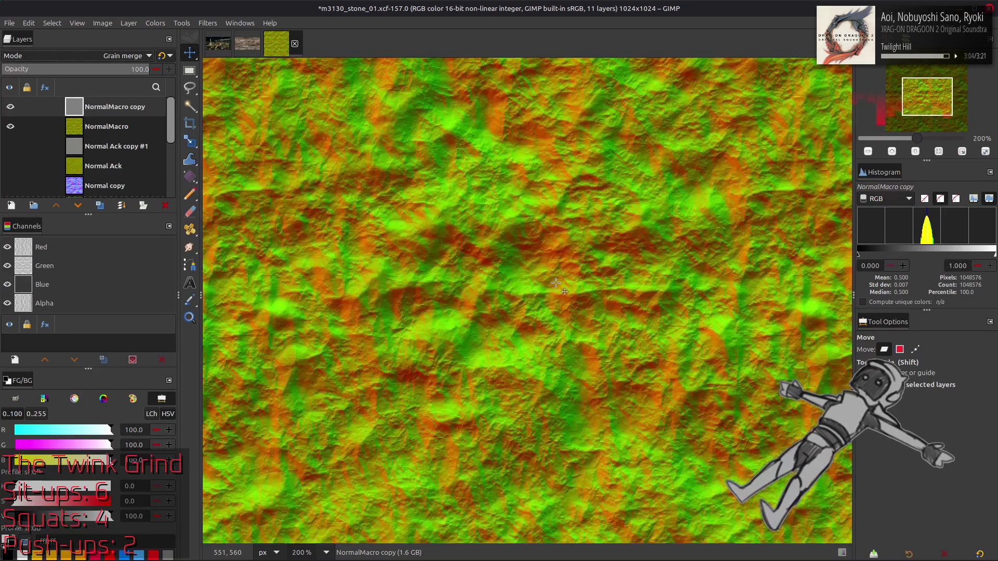
scroll(557, 281, up, 2)
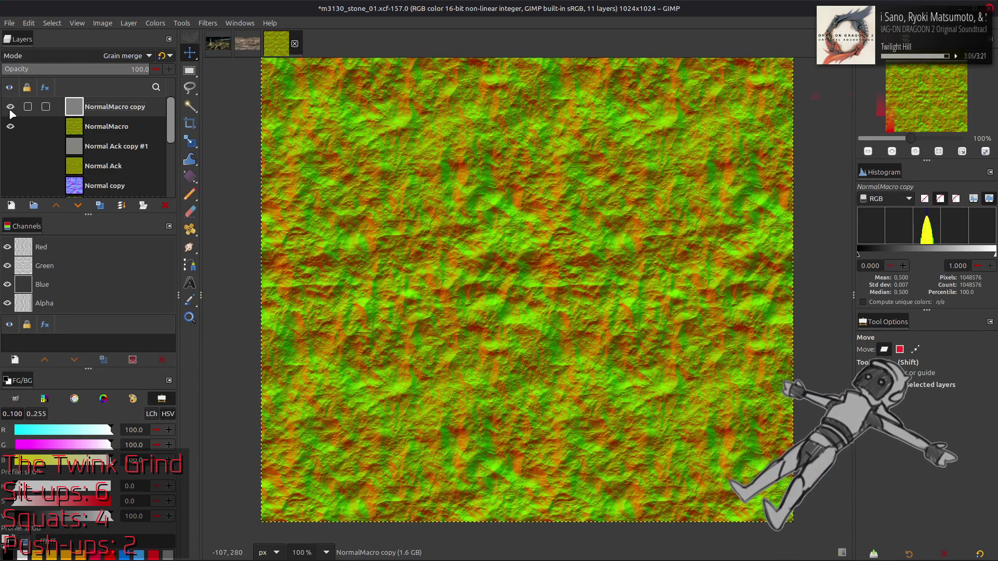
scroll(445, 223, left, 3)
ctrl+scroll(445, 223, up, 2)
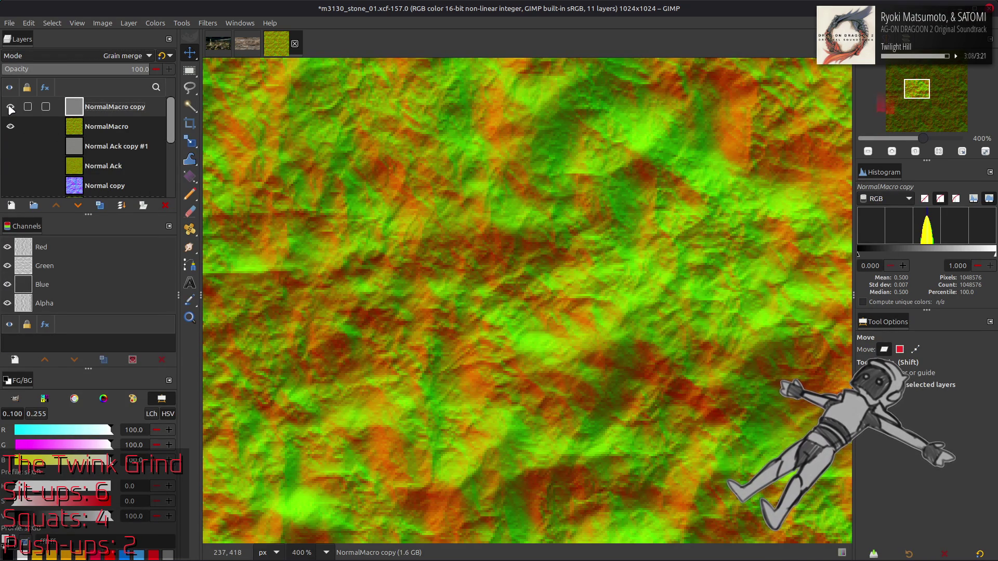
right_click(108, 110)
click(153, 120)
key(1)
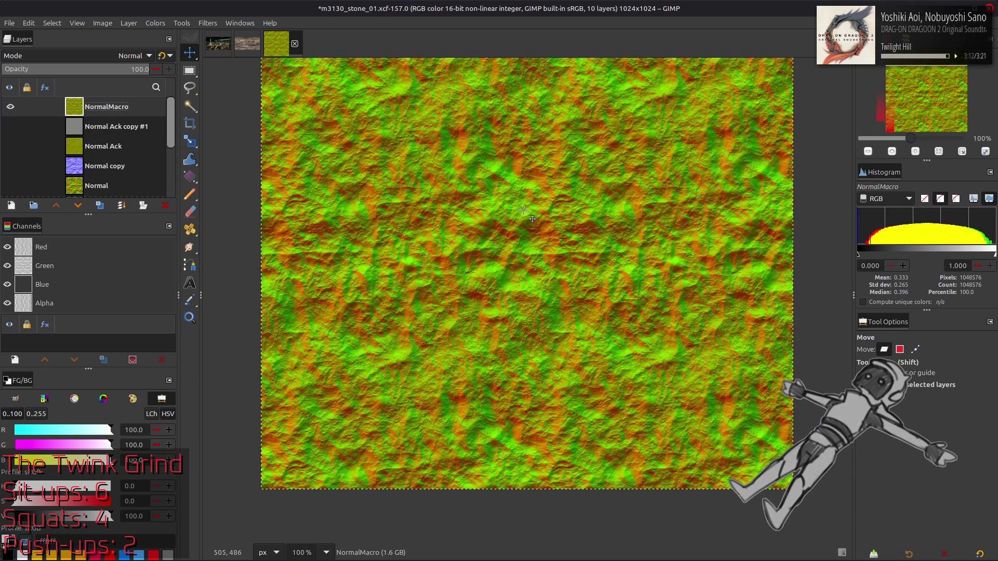
scroll(520, 218, up, 4)
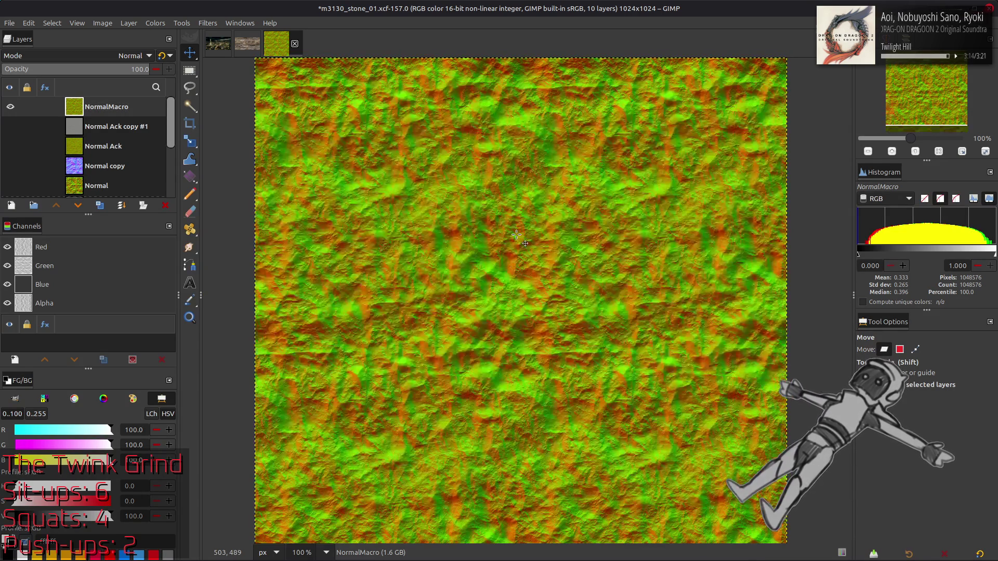
scroll(516, 235, down, 2)
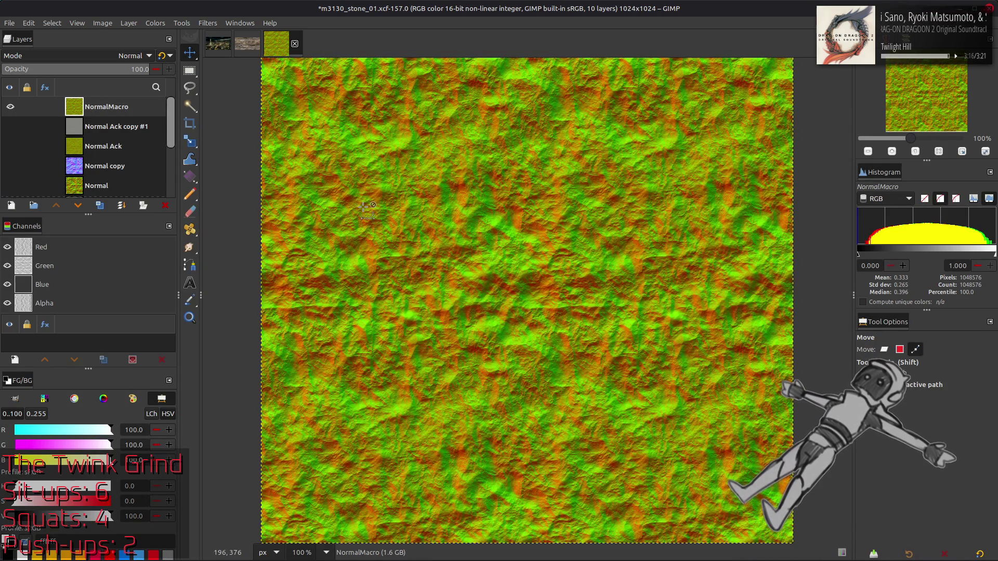
key(ctrl+z)
click(164, 206)
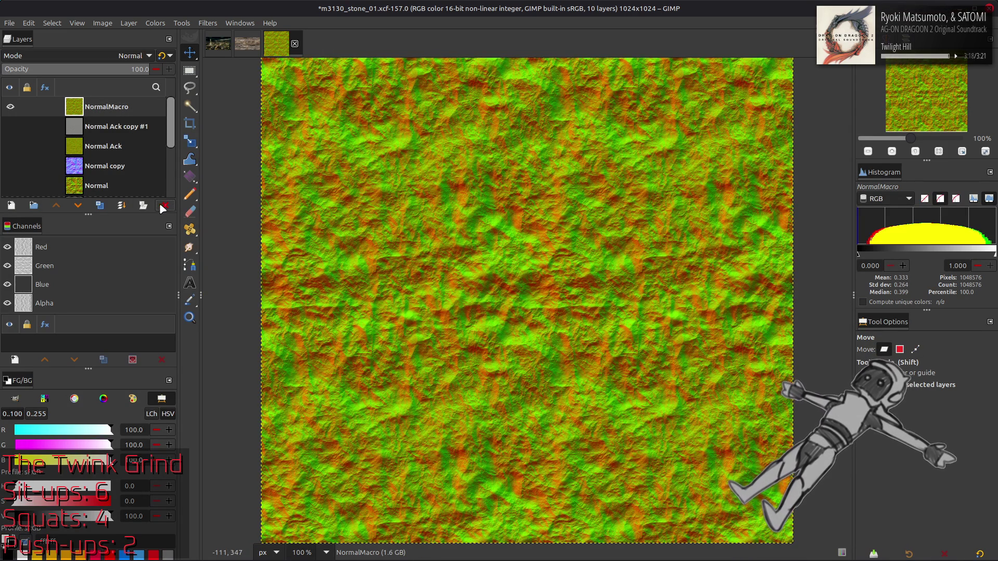
click(100, 206)
Fill the layer with tileable solid noise at detail 15, using a fresh random seed
click(208, 22)
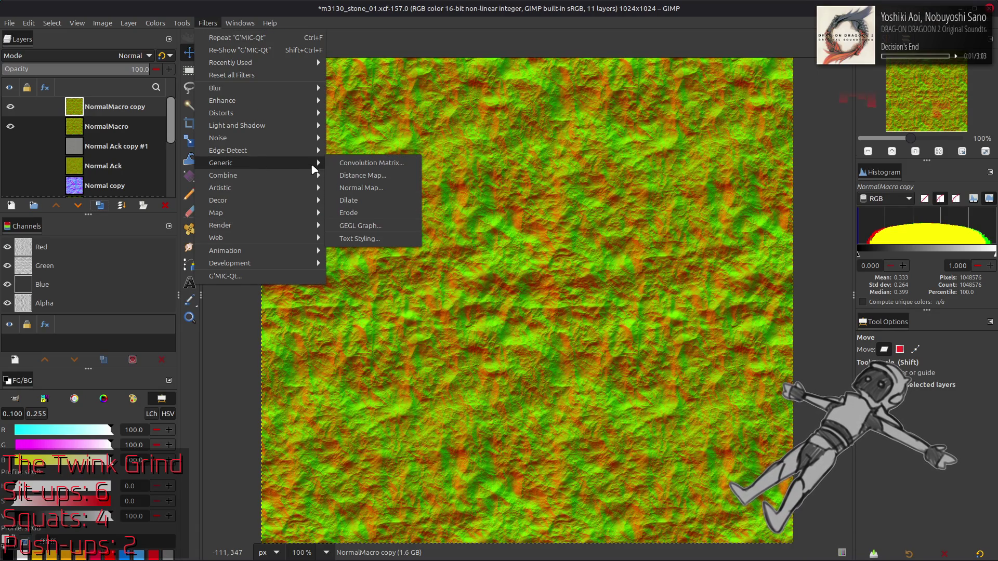
mouse_move(279, 226)
mouse_move(347, 238)
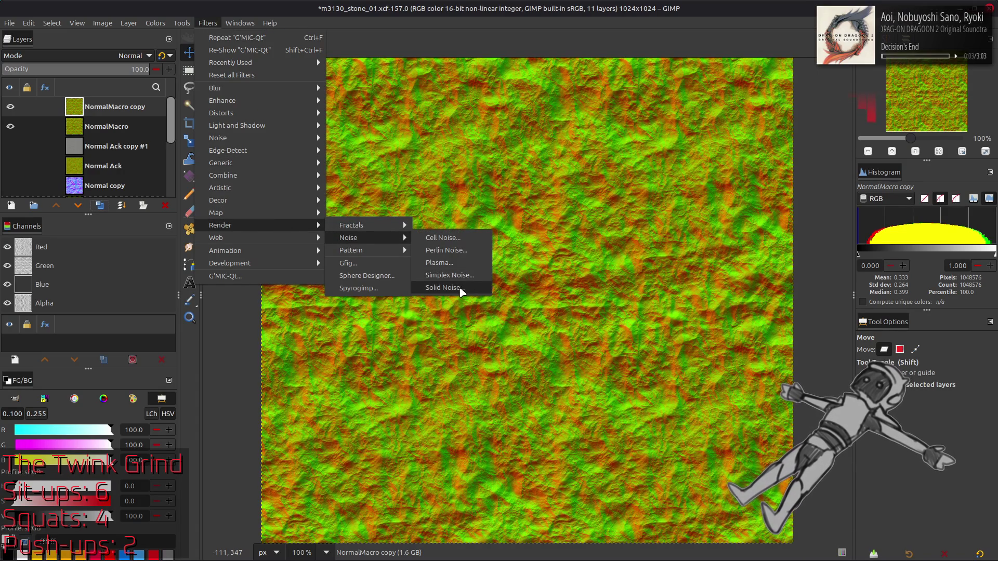
click(460, 289)
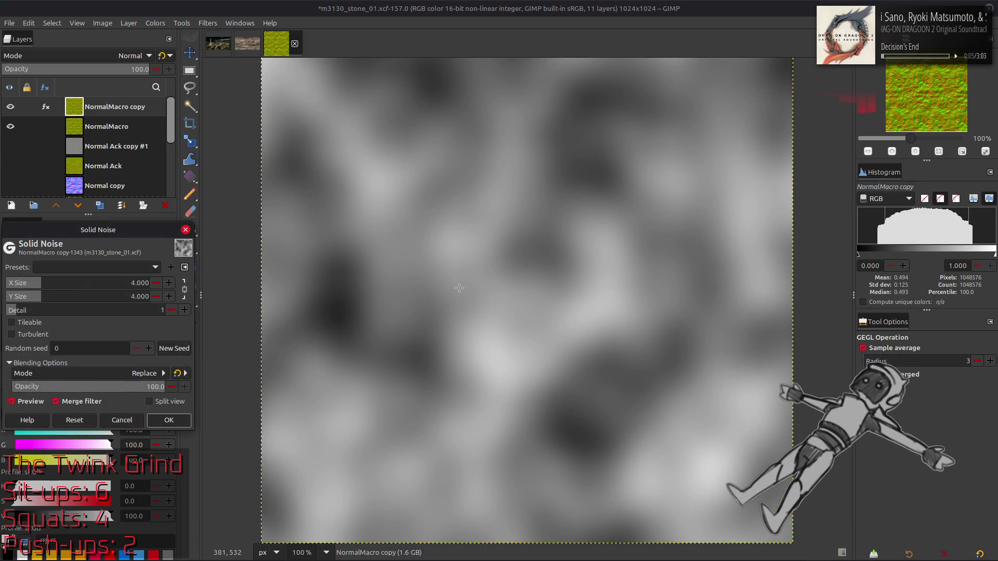
drag(96, 311, 177, 311)
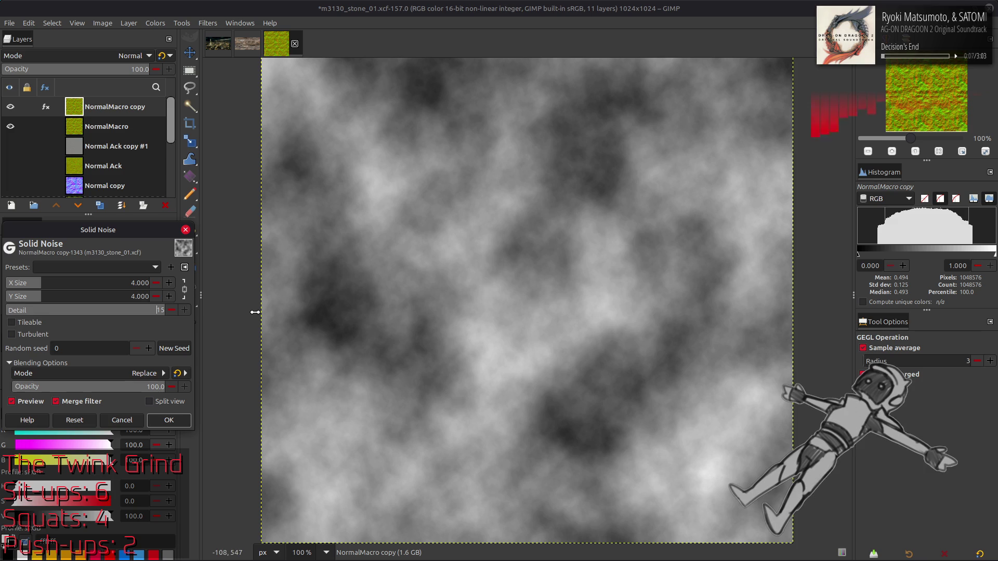
click(67, 323)
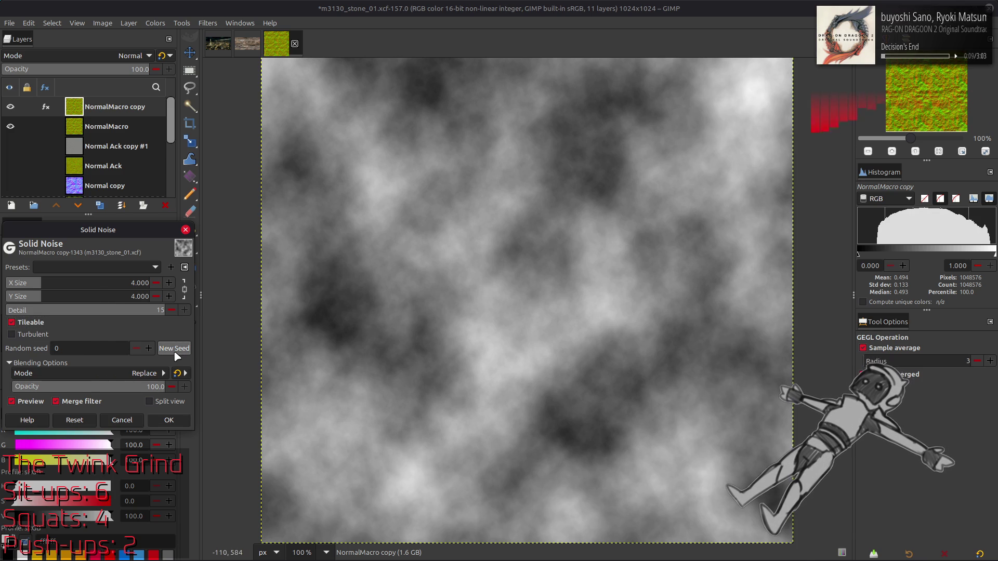
click(175, 349)
click(176, 352)
click(175, 353)
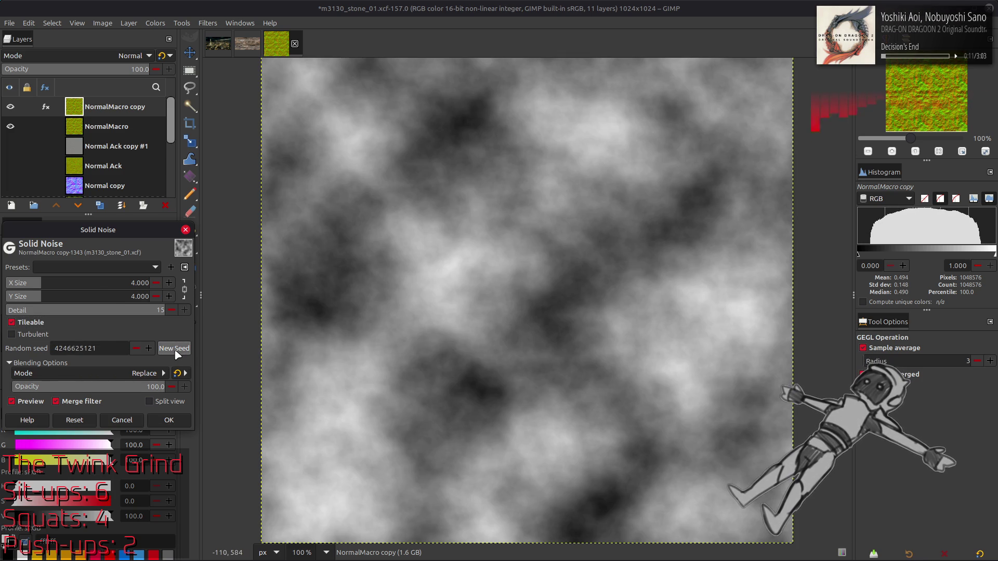
click(176, 353)
click(36, 335)
click(37, 336)
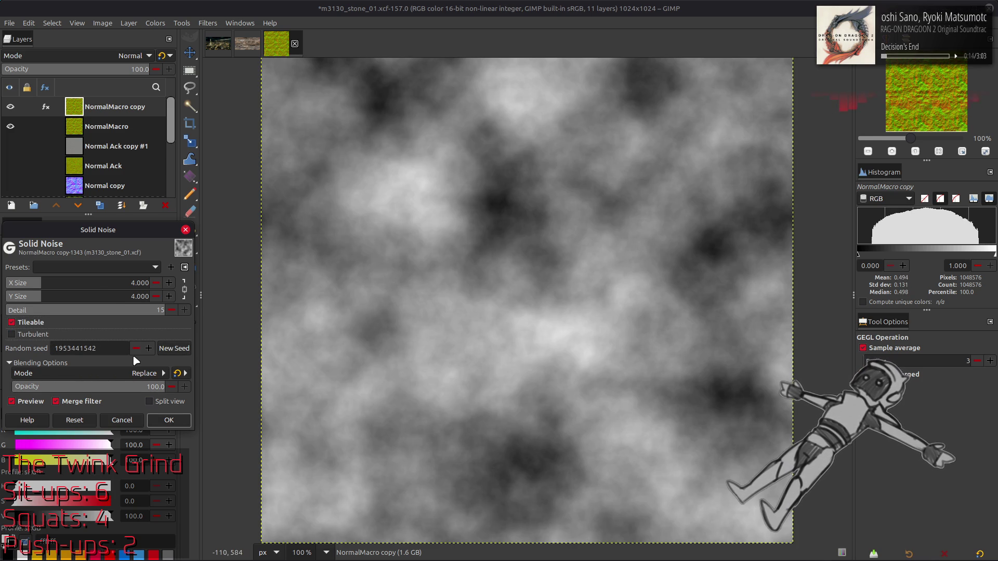
click(177, 352)
click(171, 353)
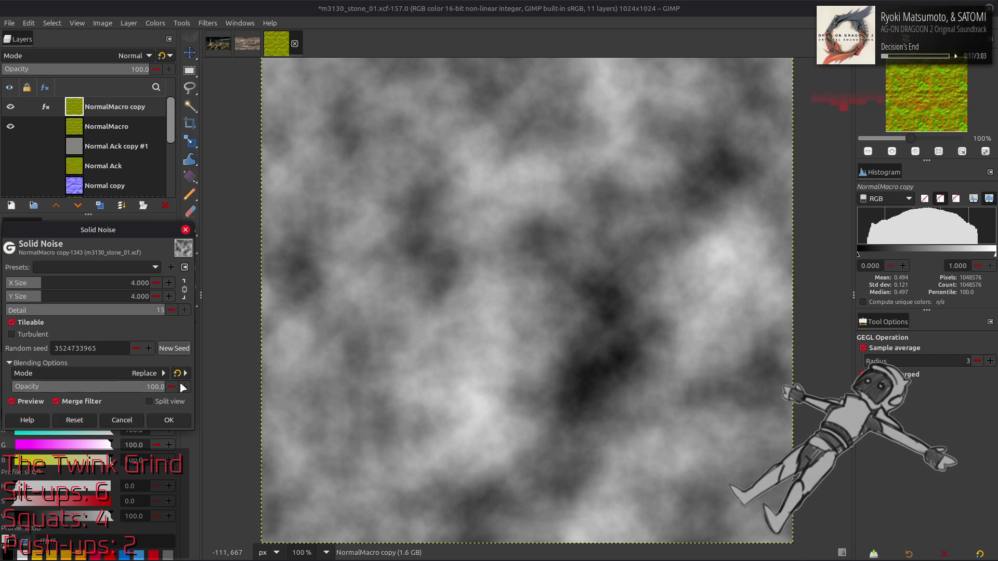
click(169, 420)
Duplicate it and render reseeded turbulent solid noise on the copy, blended in Soft light
click(100, 206)
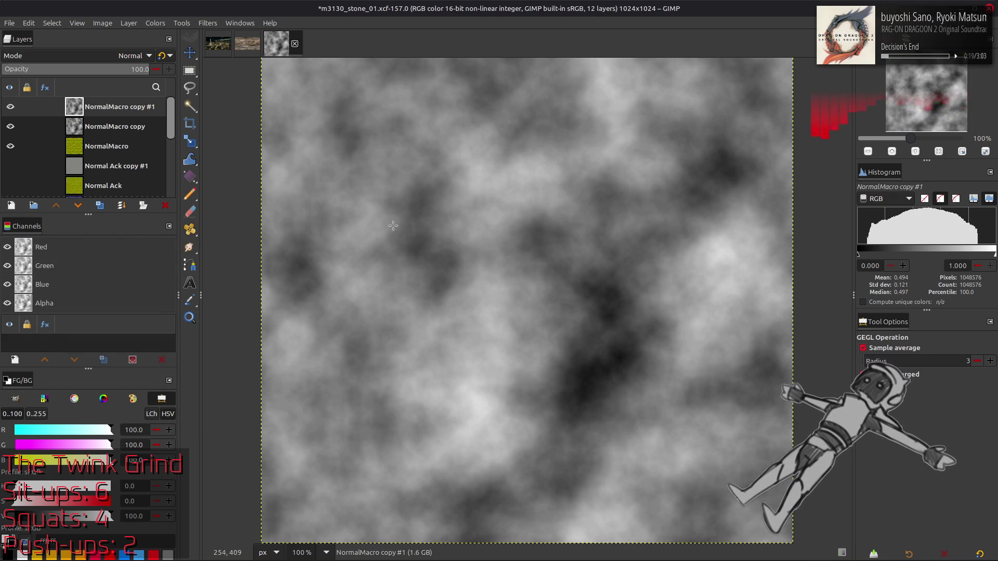
key(ctrl+shift+f)
click(94, 267)
click(50, 341)
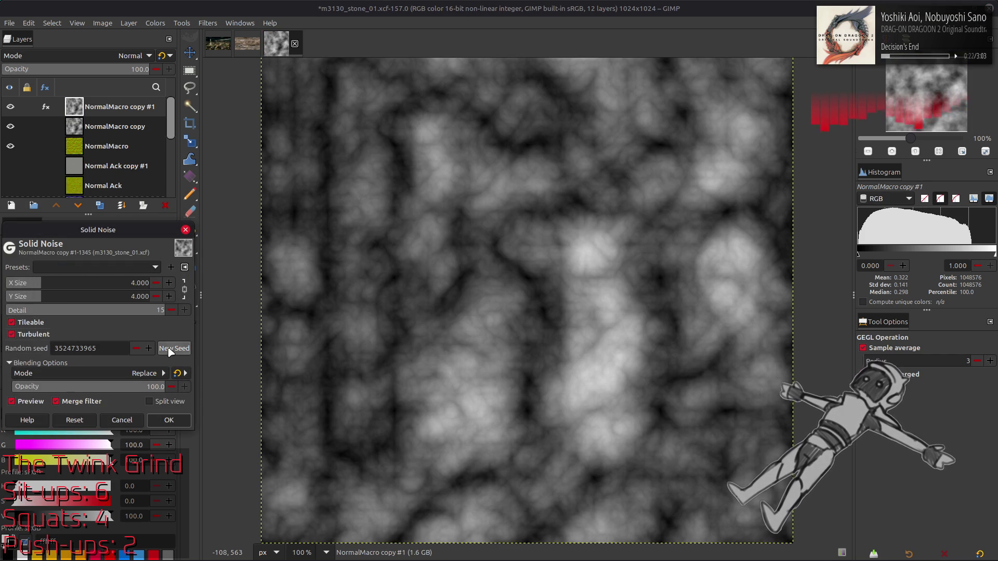
click(170, 352)
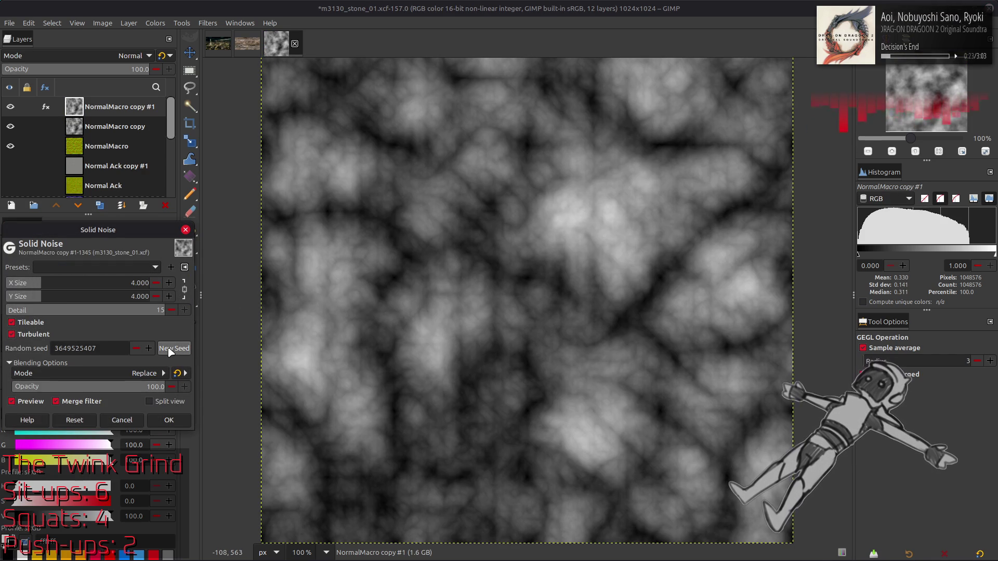
click(170, 352)
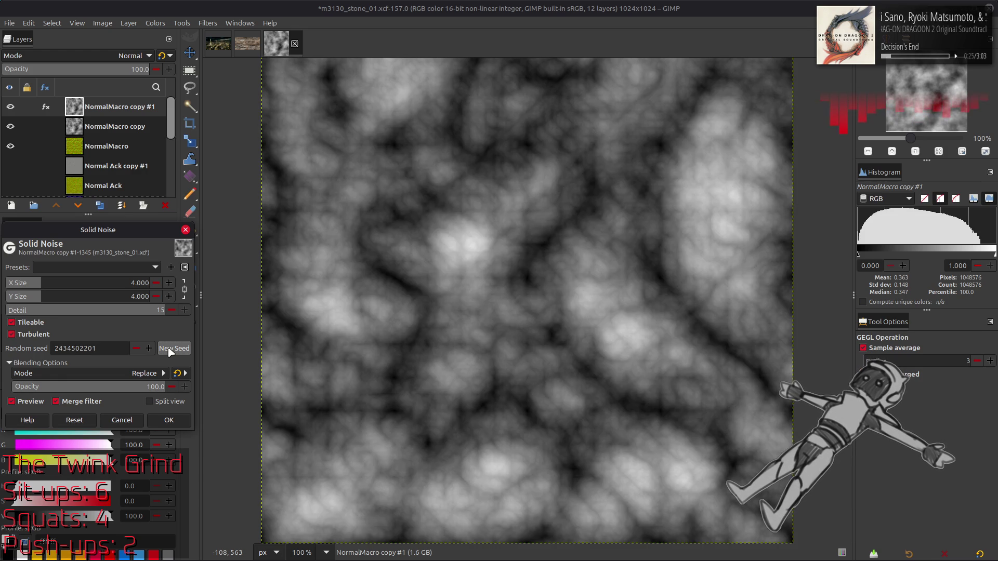
click(170, 352)
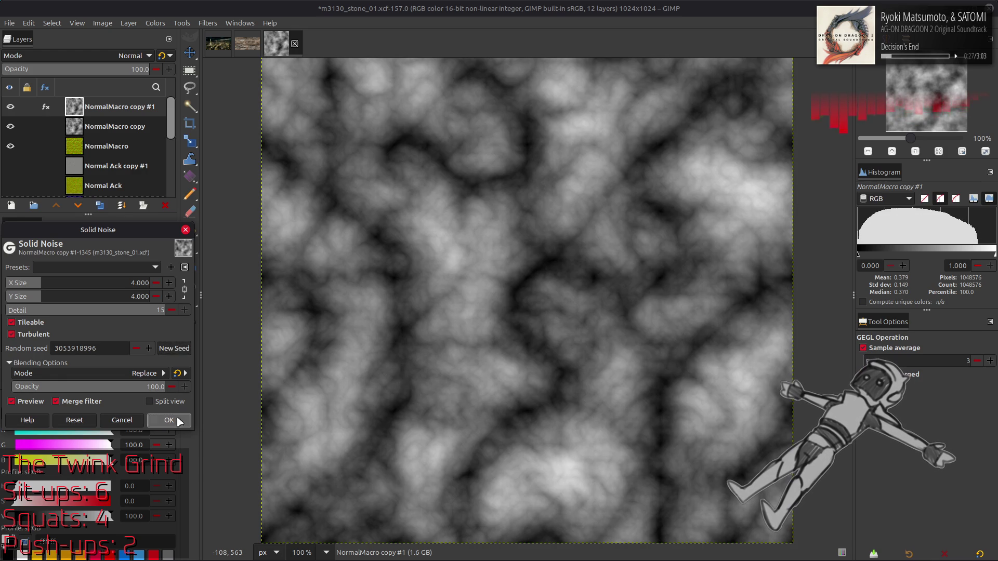
click(169, 420)
click(132, 56)
click(93, 306)
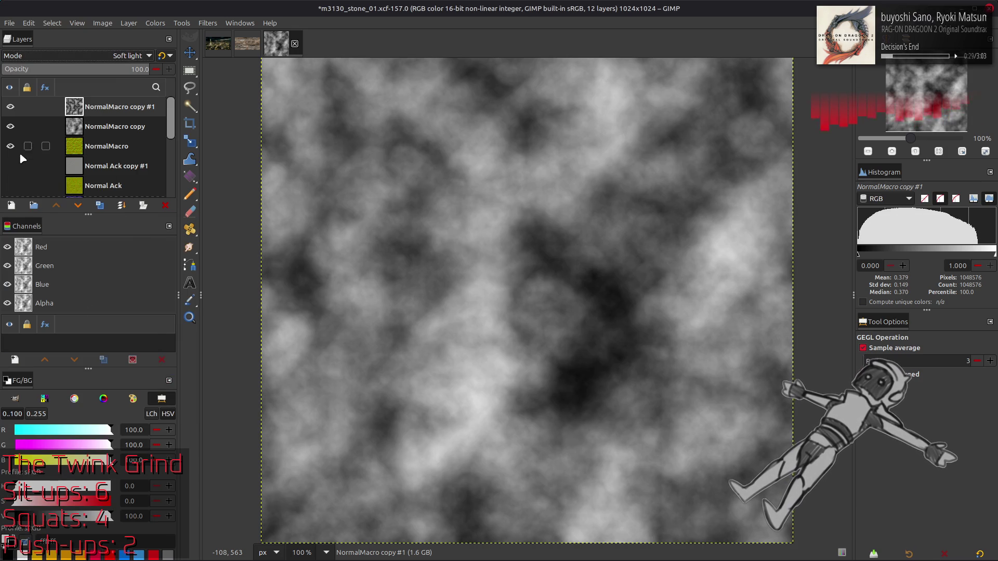
Try Grain merge, then Exclusion as the top noise layer's blend mode
scroll(82, 56, down, 1)
scroll(82, 58, up, 1)
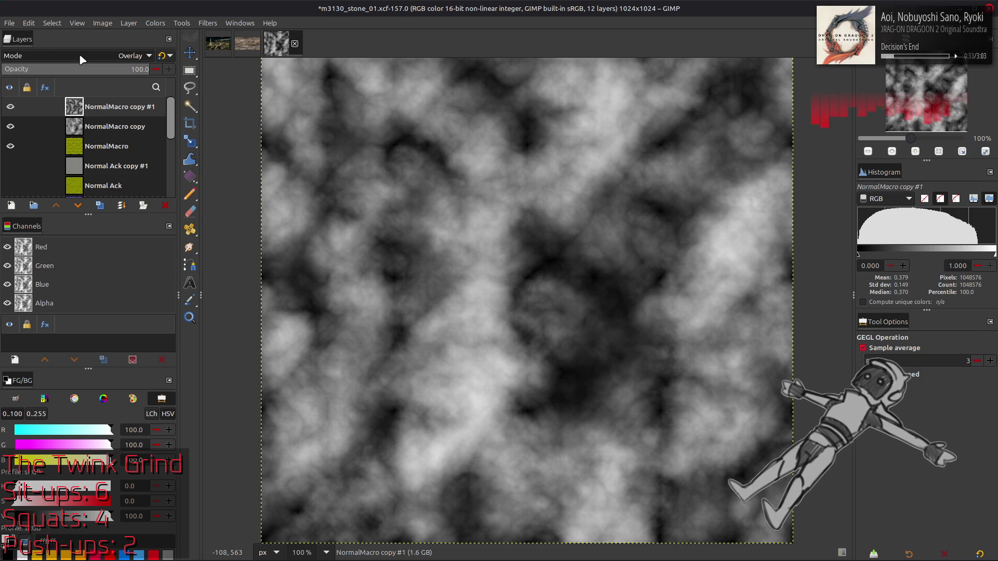
click(80, 55)
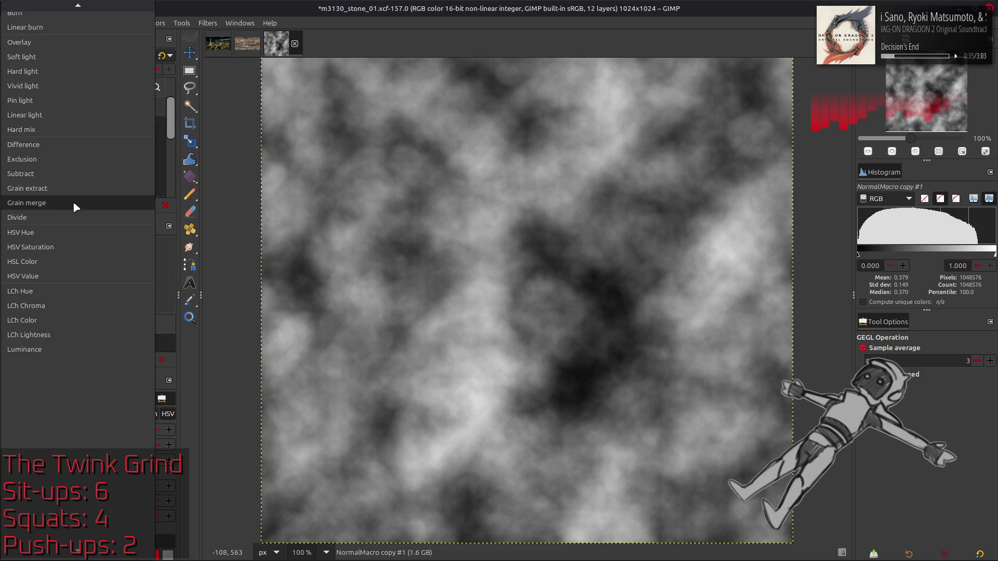
click(74, 204)
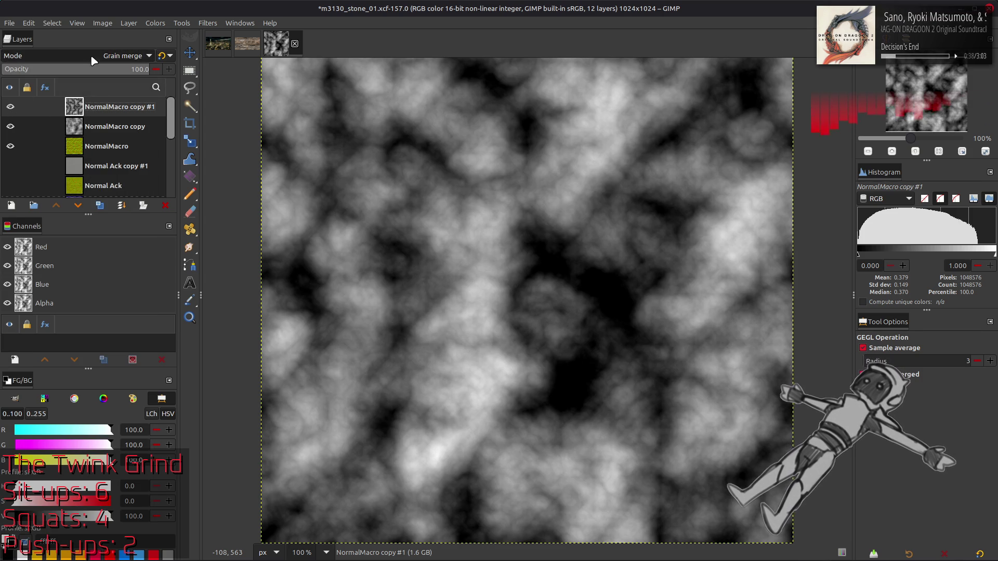
click(94, 54)
scroll(95, 58, up, 1)
click(94, 57)
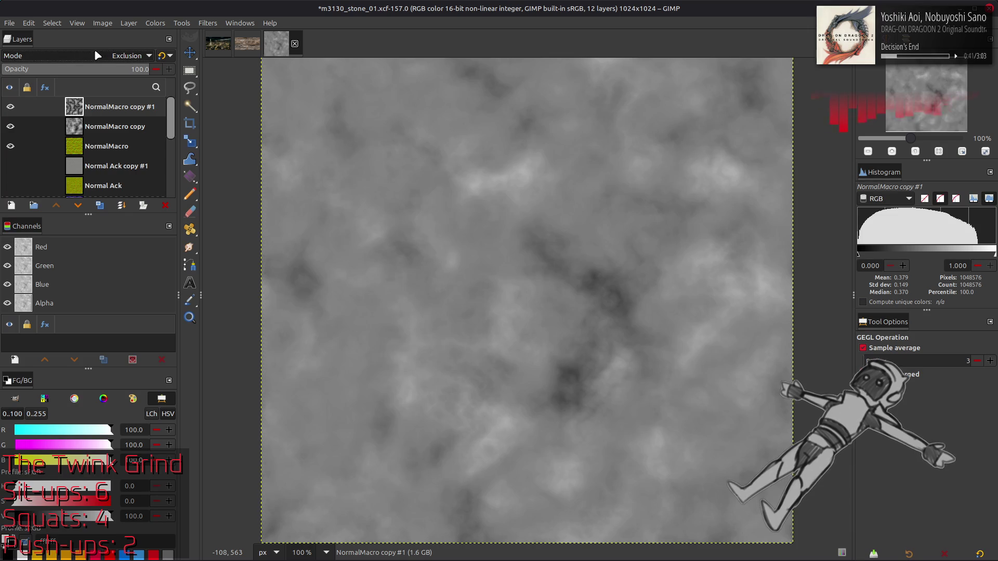
scroll(100, 55, down, 1)
scroll(100, 55, up, 1)
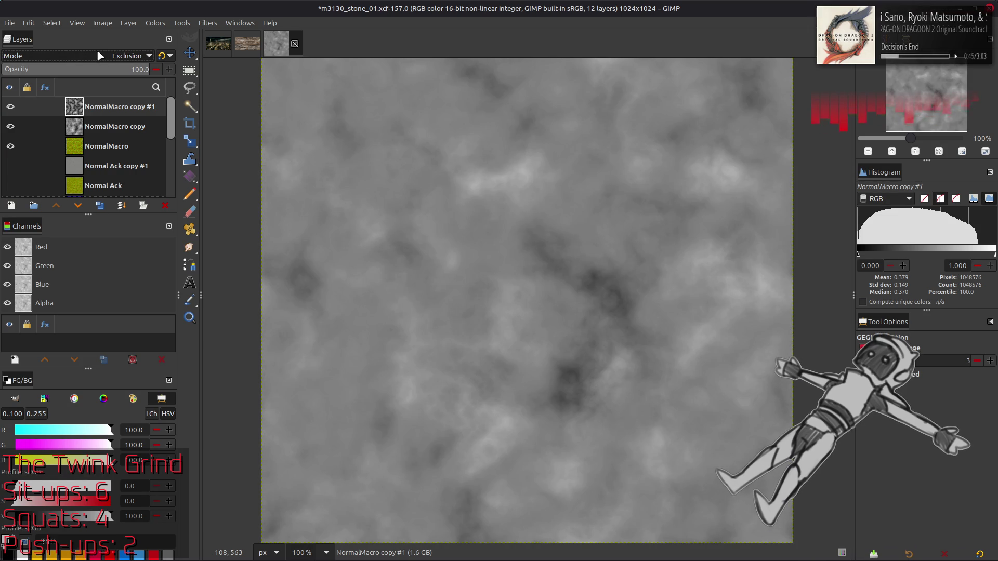
Invert the top noise layer's tones and compare it against the layers below
click(155, 23)
click(159, 156)
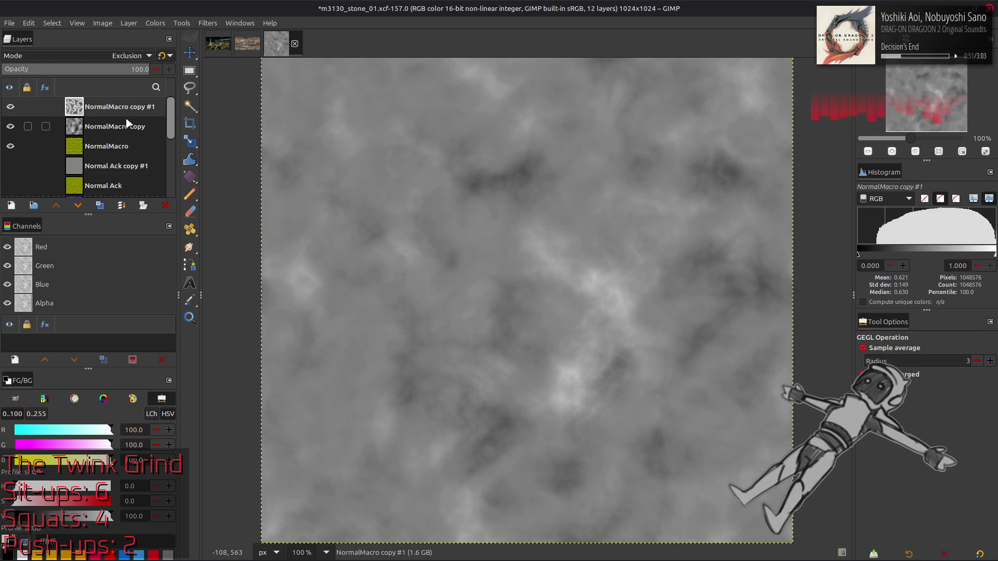
scroll(95, 61, up, 2)
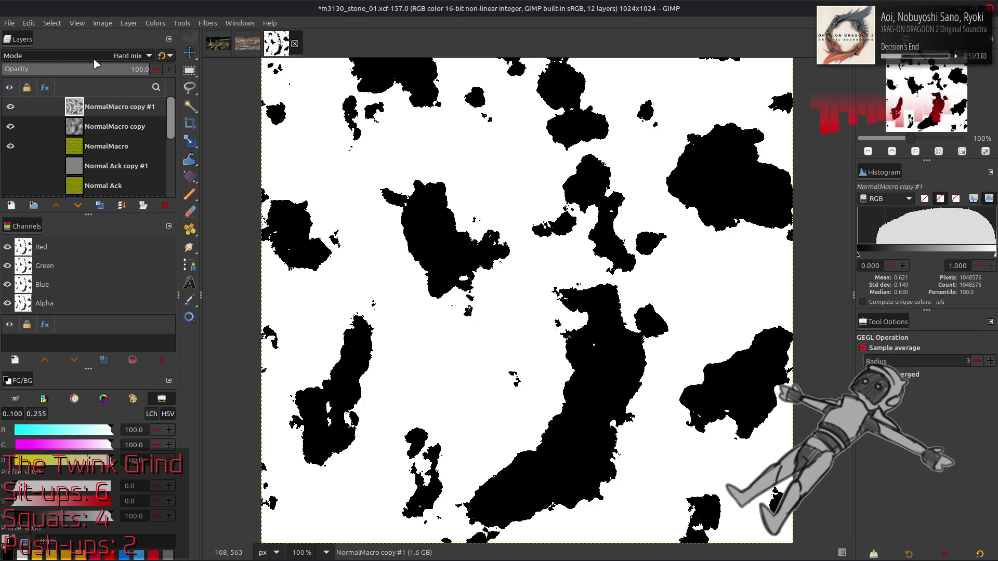
scroll(99, 58, up, 1)
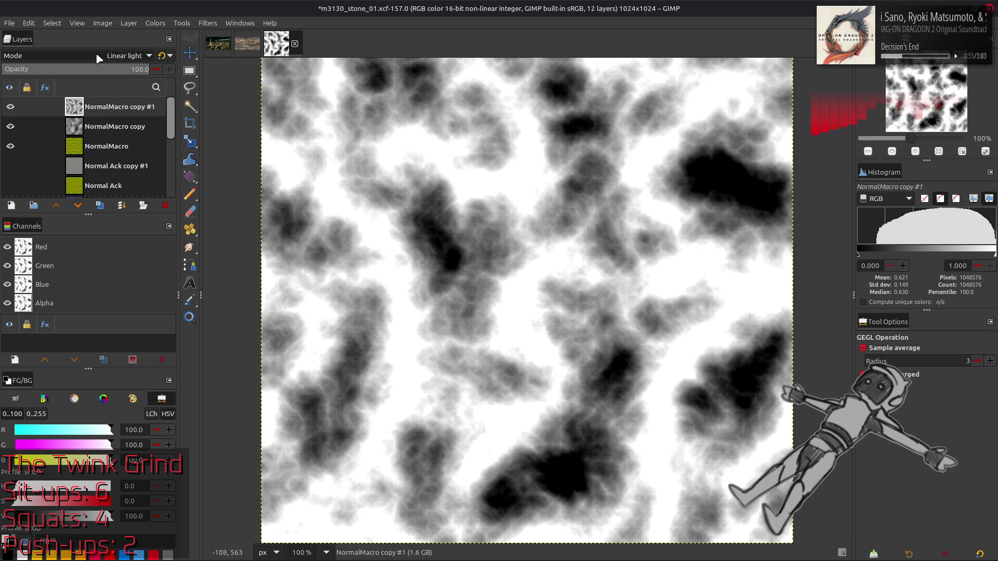
scroll(98, 58, up, 1)
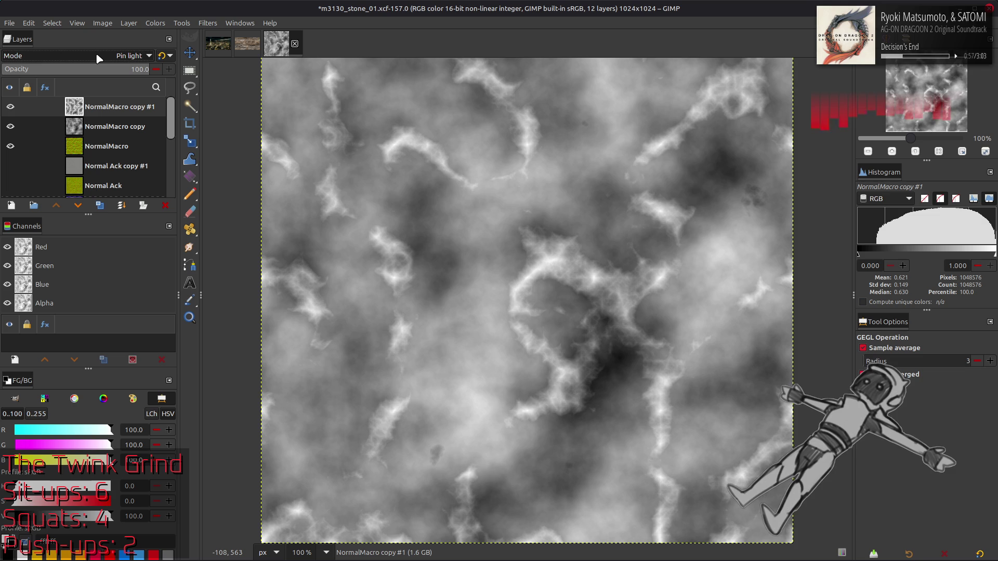
scroll(99, 59, up, 2)
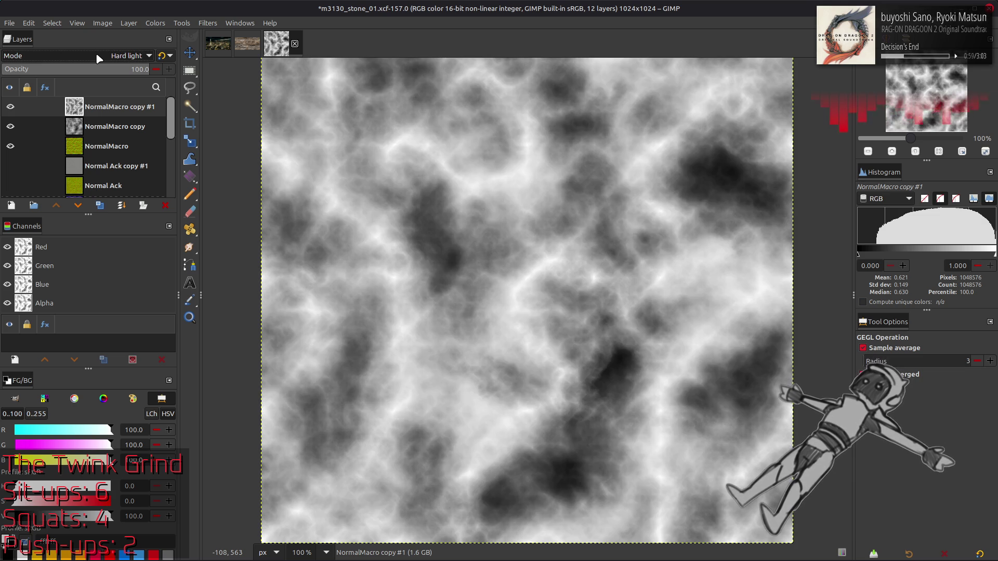
scroll(99, 58, up, 2)
click(11, 107)
click(10, 108)
scroll(90, 58, down, 2)
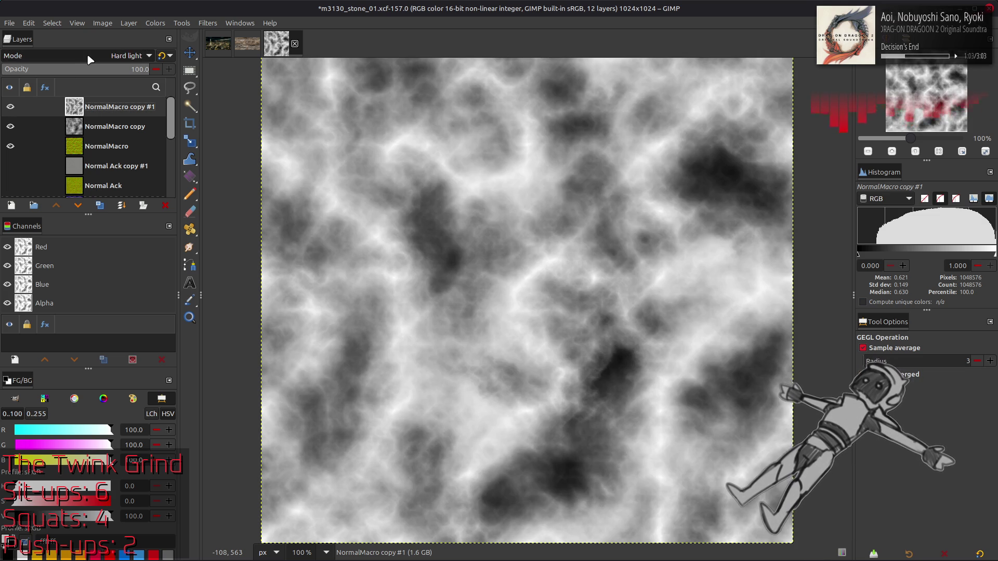
Invert the top layer again, undo it, switch to Difference mode and invert once more
click(154, 24)
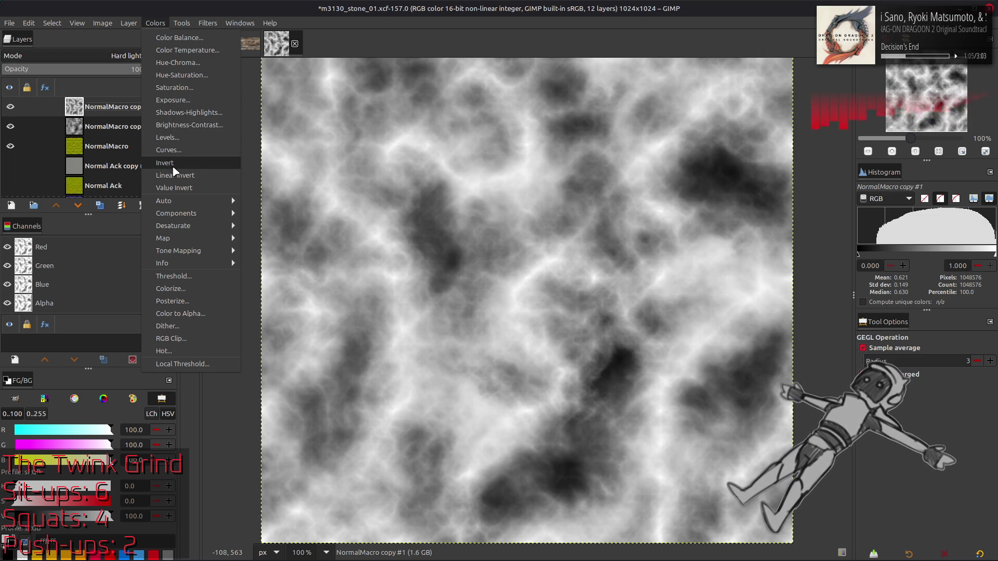
click(166, 164)
key(ctrl+z)
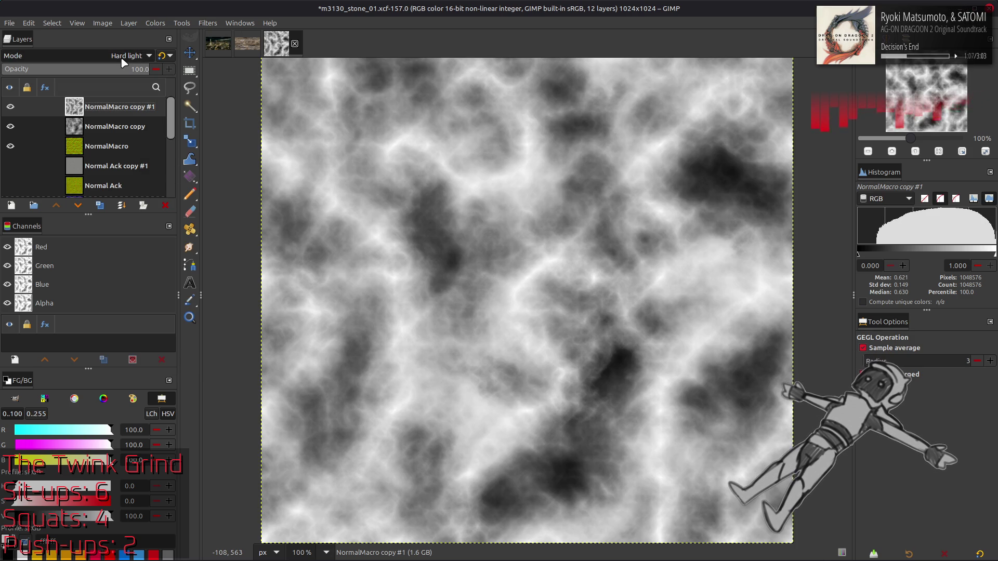
click(124, 56)
click(95, 132)
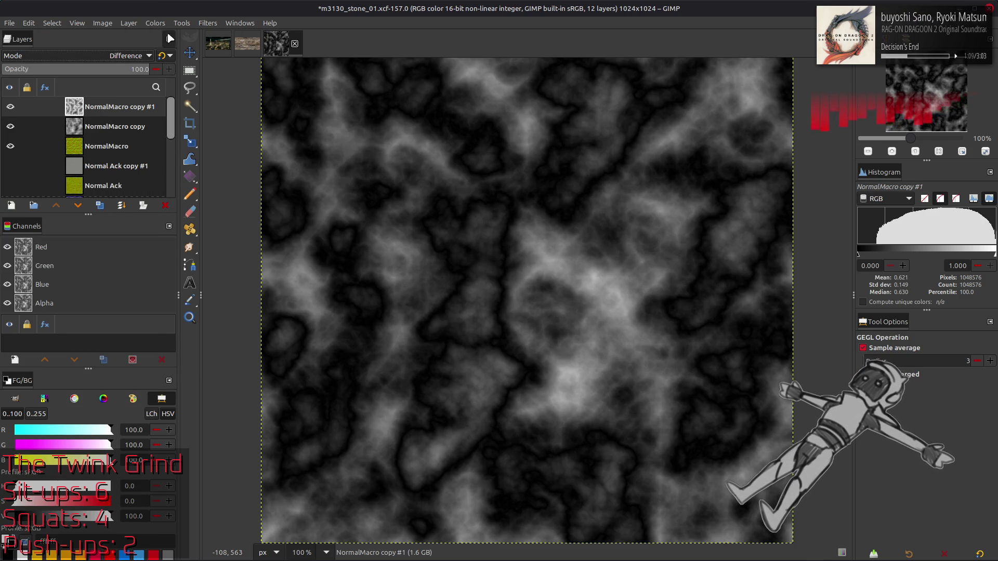
scroll(119, 56, down, 1)
click(163, 25)
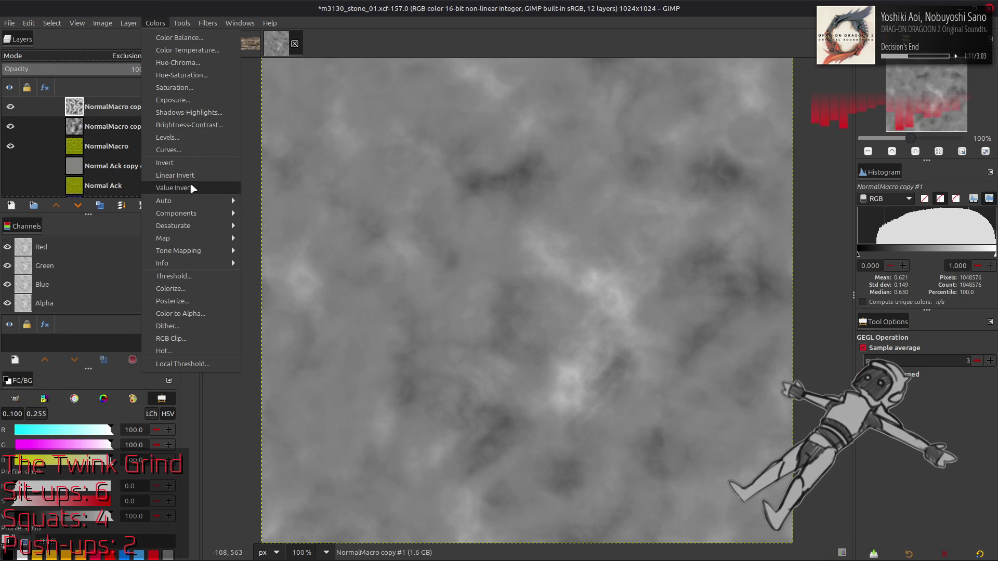
click(195, 162)
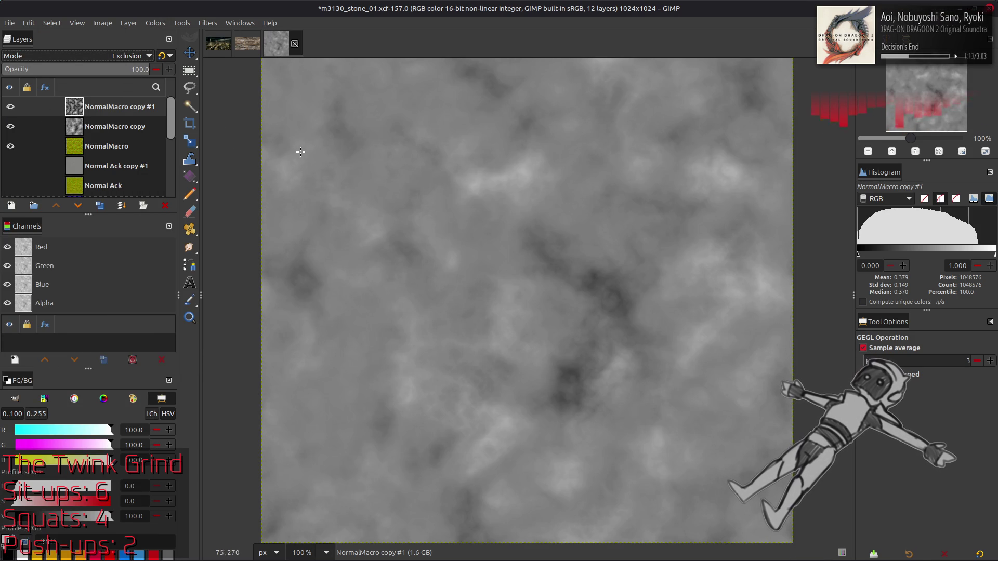
Toggle the top noise layer's visibility repeatedly to compare the blended result
key(m)
click(10, 106)
click(11, 106)
click(11, 107)
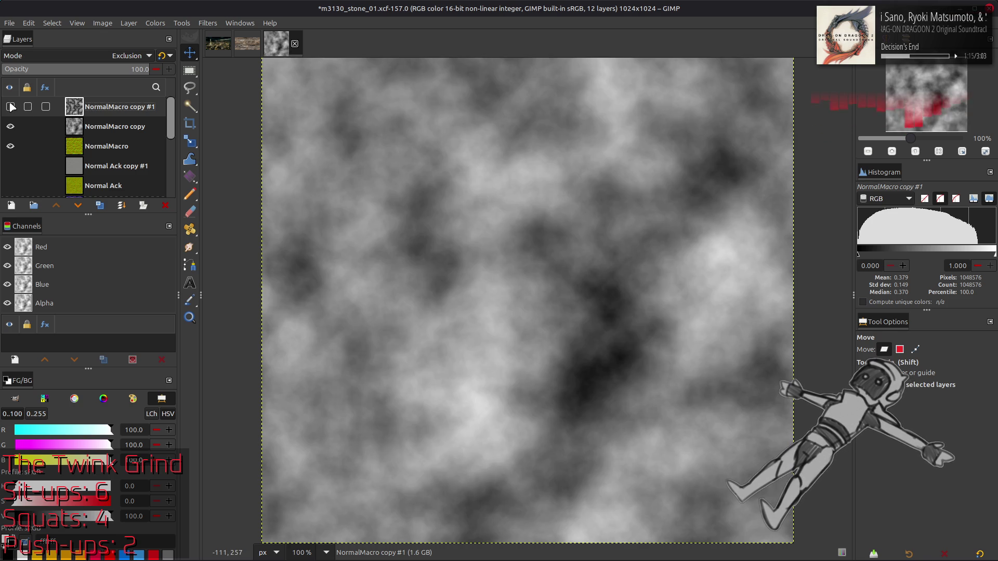
click(10, 106)
click(11, 107)
click(11, 107)
click(10, 106)
click(10, 107)
click(10, 107)
click(10, 106)
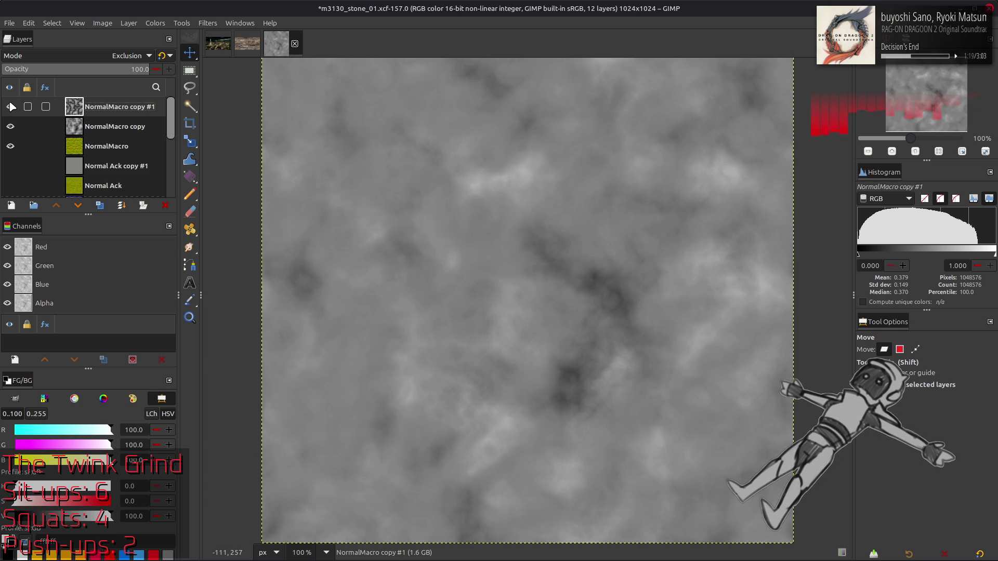
right_click(127, 116)
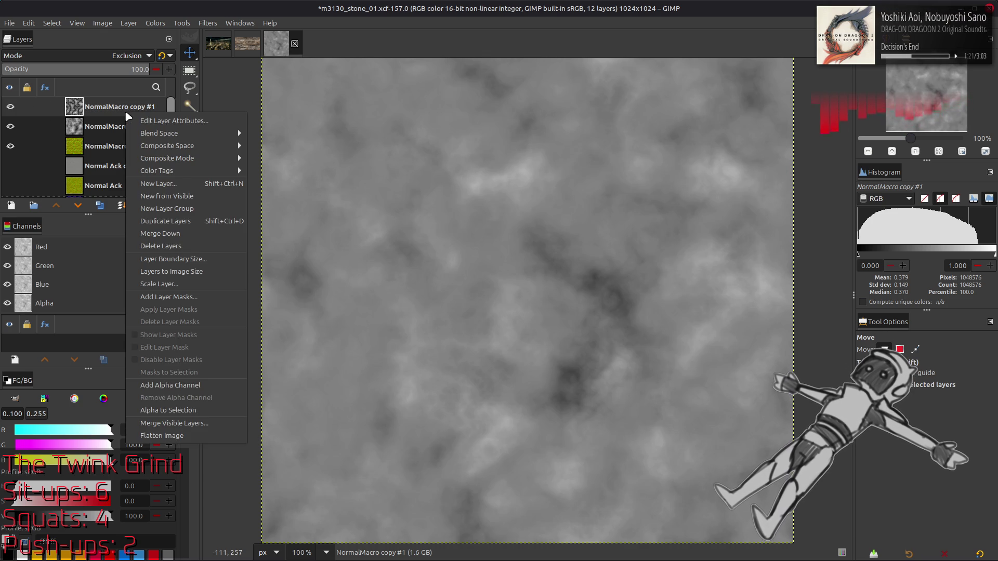
click(160, 233)
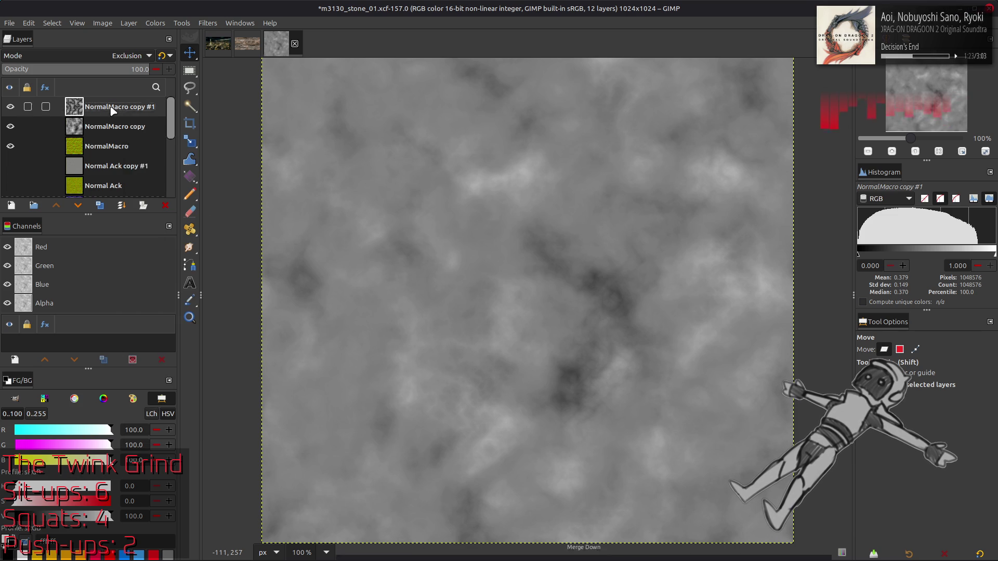
click(208, 23)
mouse_move(263, 162)
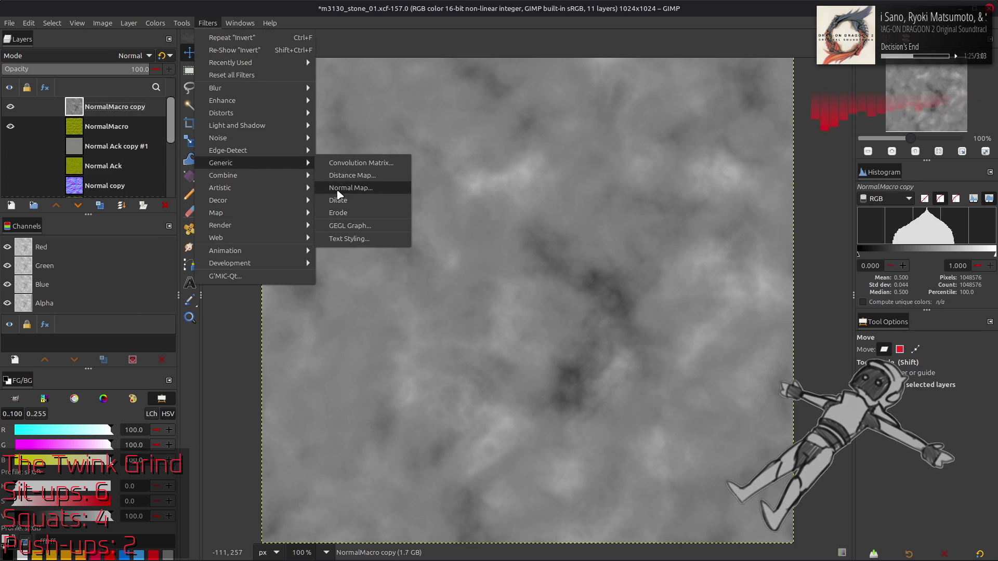
click(340, 188)
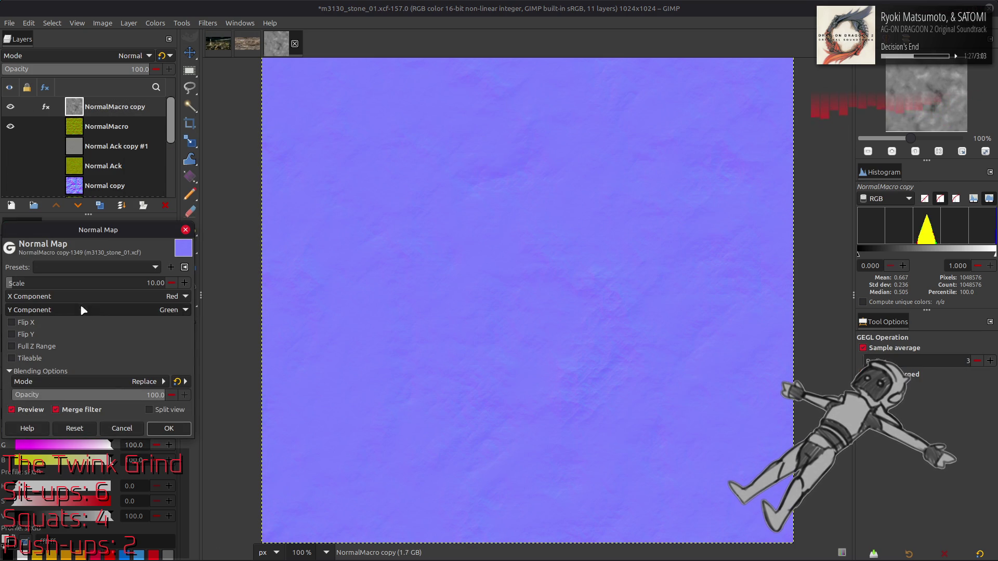
click(106, 284)
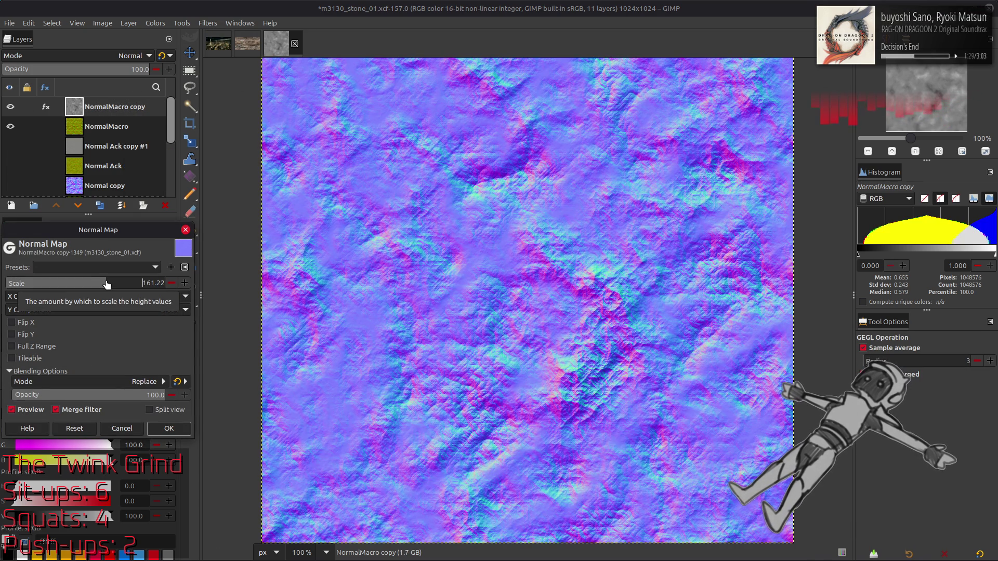
click(122, 429)
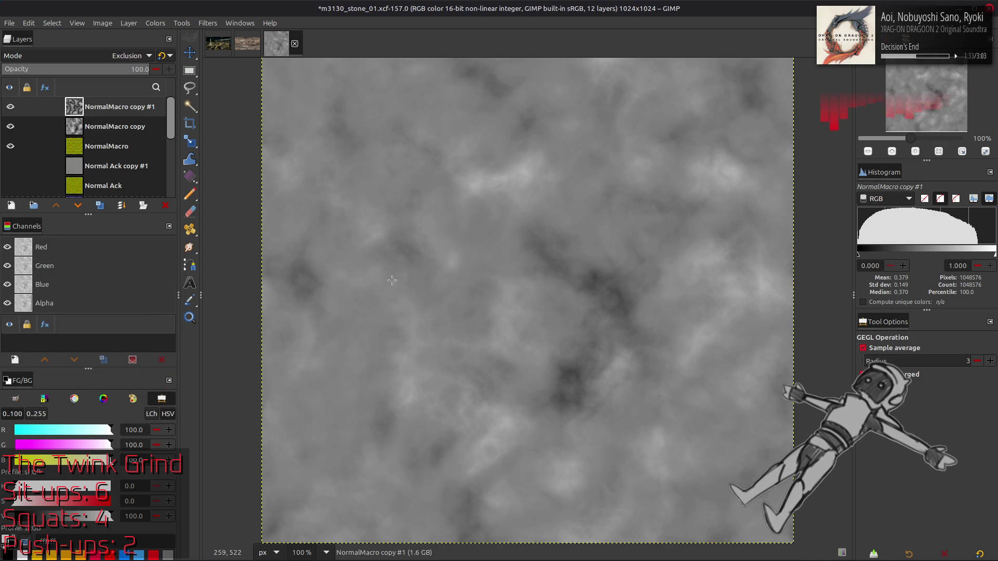
Change the top noise layer's blend mode to Overlay and invert its tones
click(104, 54)
scroll(104, 54, up, 3)
scroll(103, 53, up, 2)
click(103, 54)
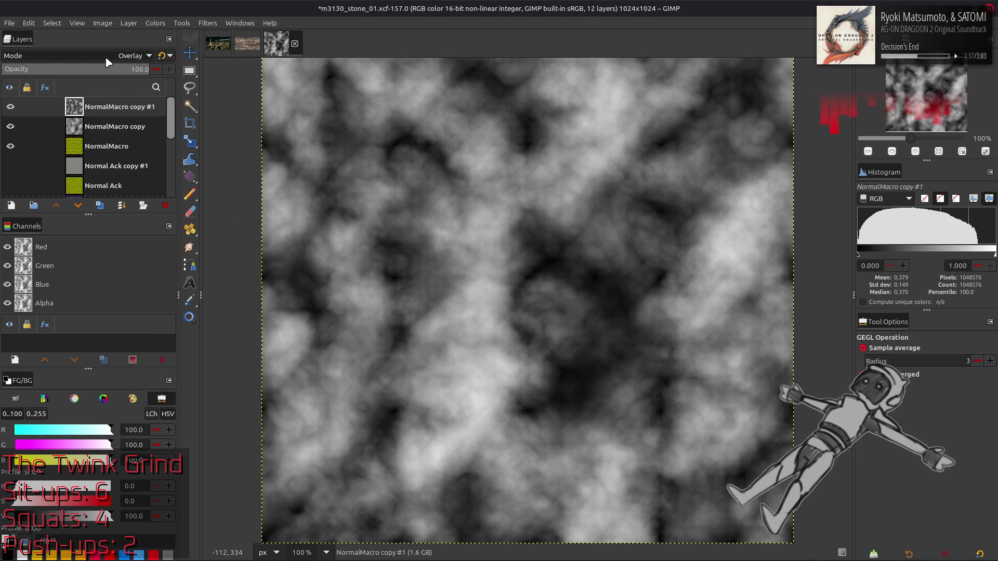
scroll(106, 59, down, 2)
click(156, 23)
click(188, 162)
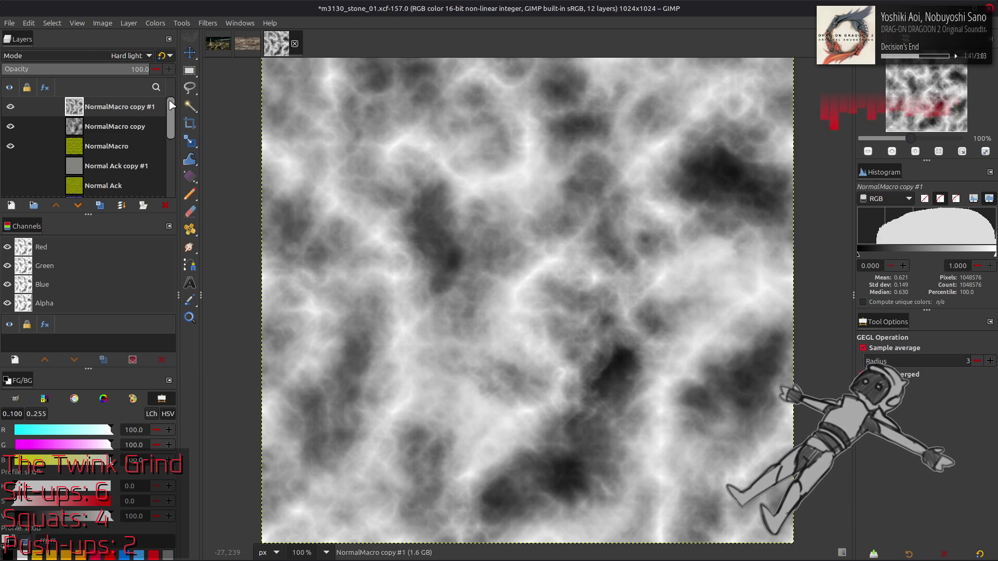
Duplicate the noise layer as NormalMacro copy #2, trying and undoing an invert
scroll(115, 60, up, 1)
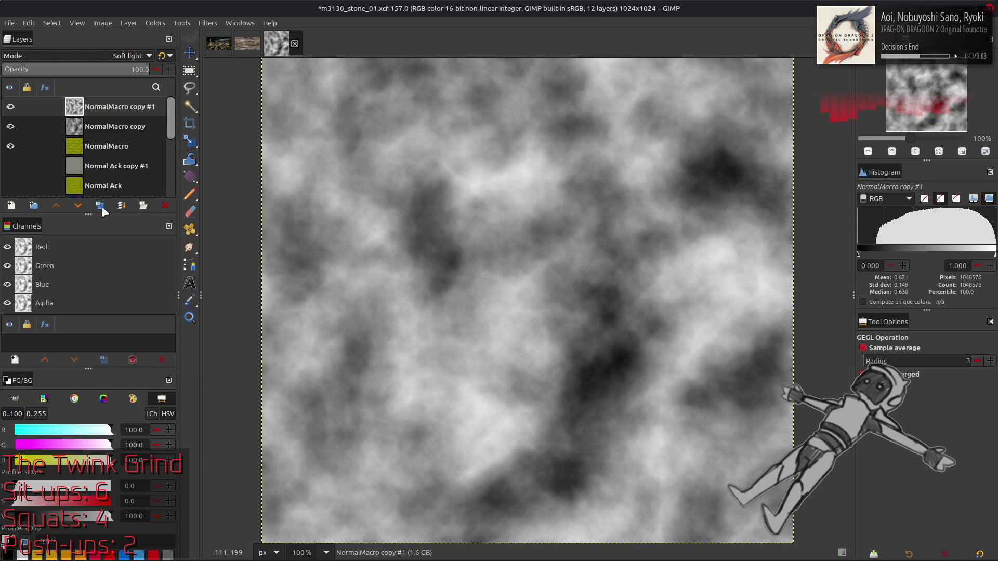
click(100, 206)
key(ctrl+i)
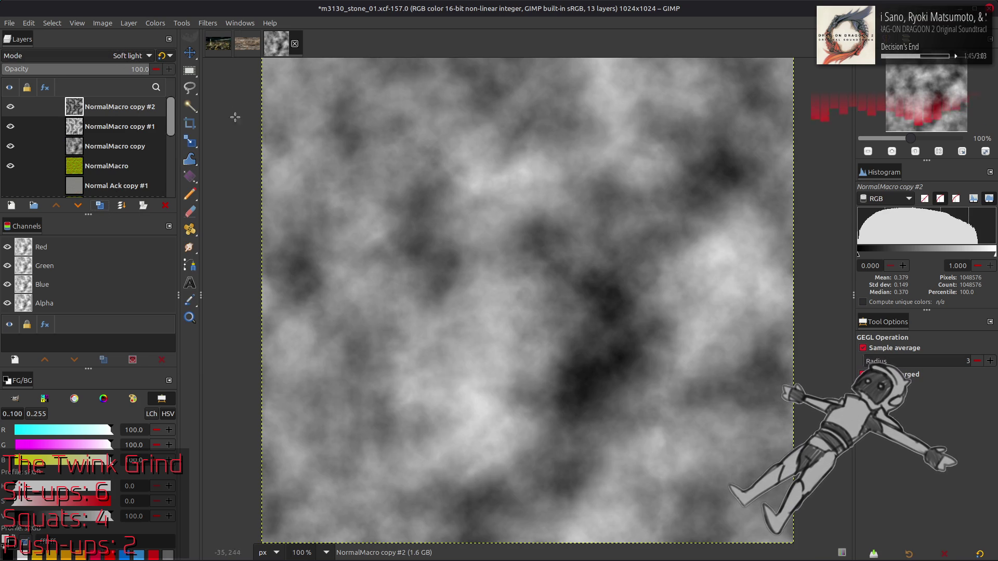
key(ctrl+z)
Render tileable turbulent solid noise, size 4 and detail 15, with a new seed on NormalMacro copy #2
click(208, 23)
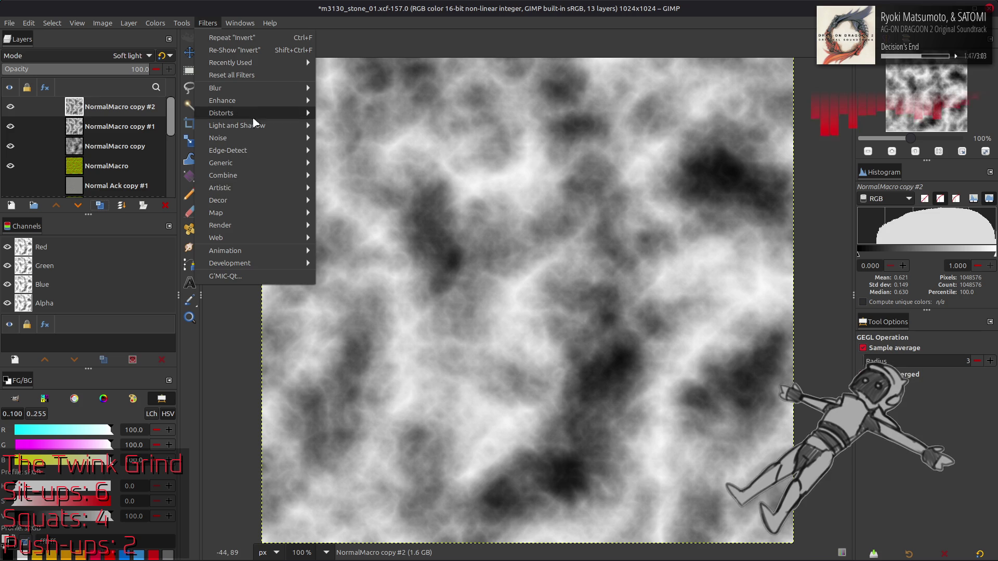
mouse_move(277, 226)
mouse_move(342, 242)
click(416, 290)
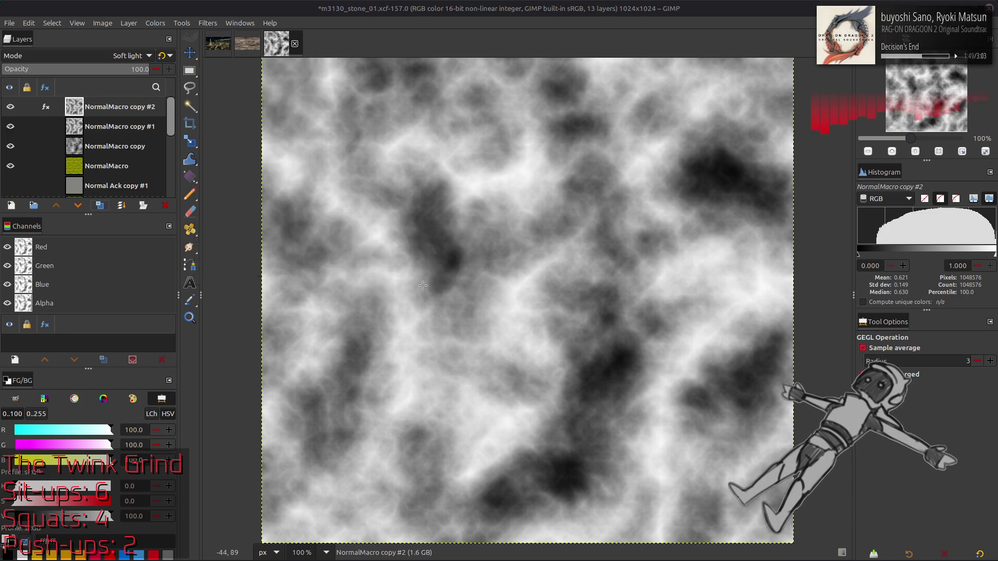
click(114, 267)
click(114, 270)
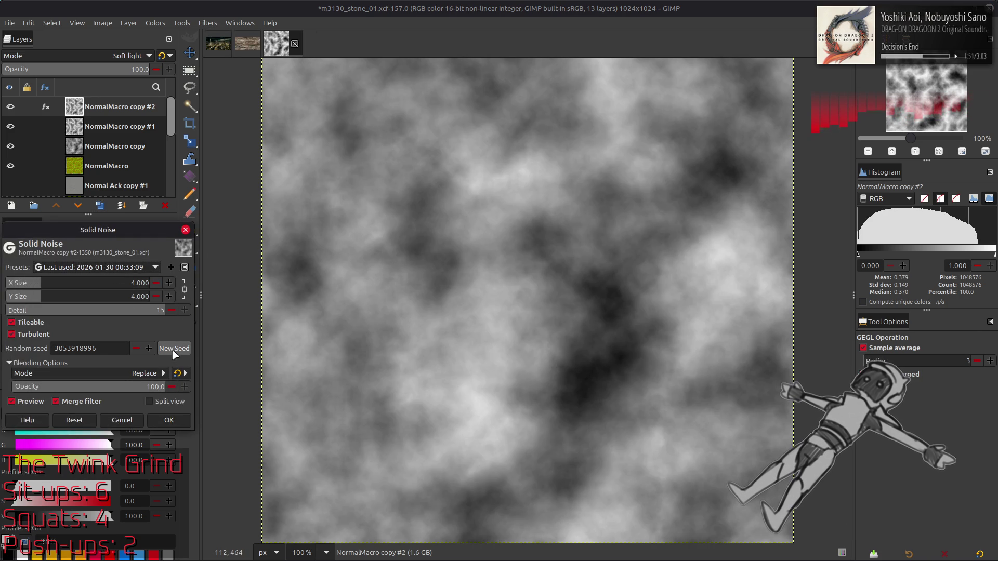
click(174, 349)
click(174, 348)
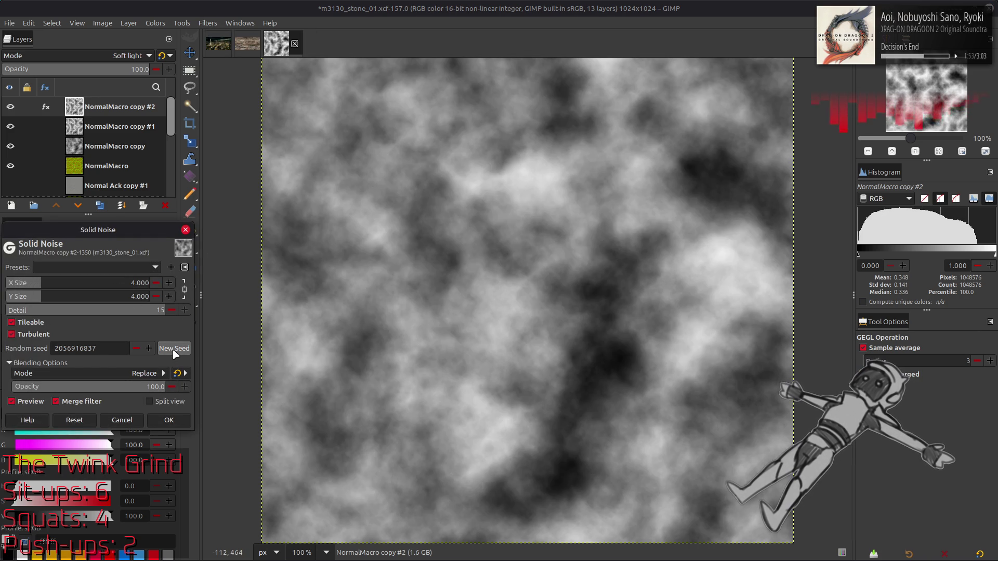
click(174, 348)
click(169, 420)
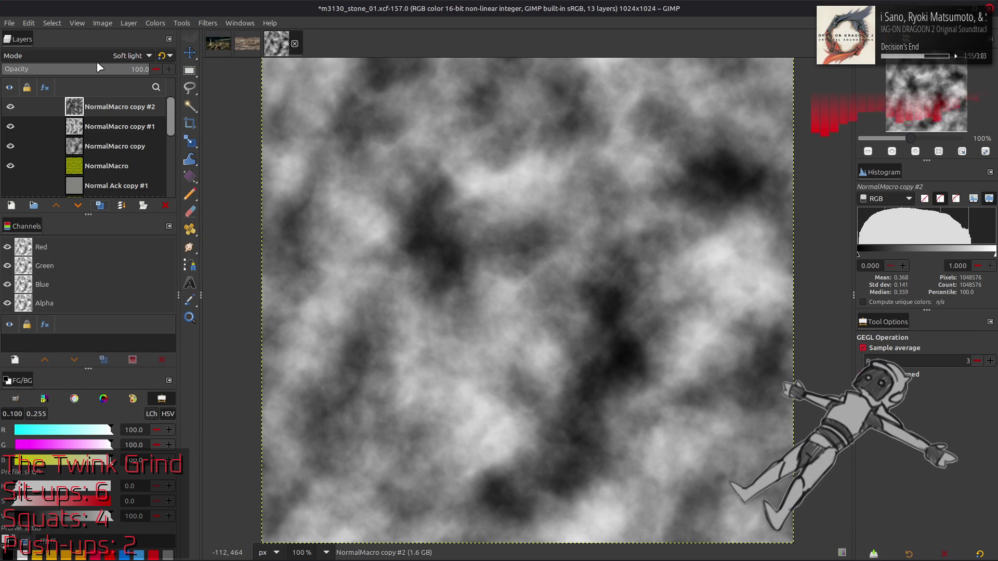
scroll(109, 60, up, 13)
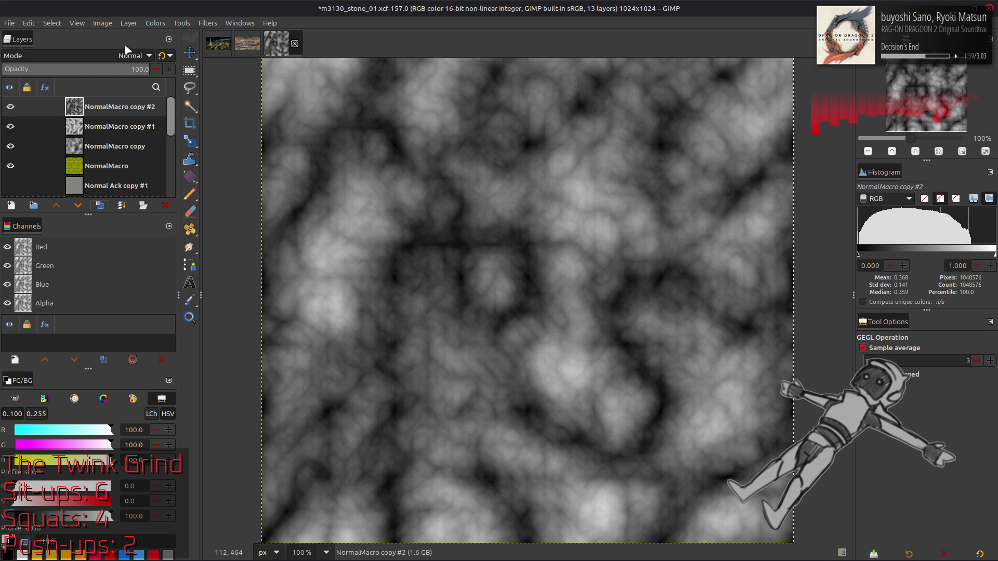
Set the top noise layer to Soft light and compare by toggling both noise copies' visibility
click(133, 55)
click(64, 305)
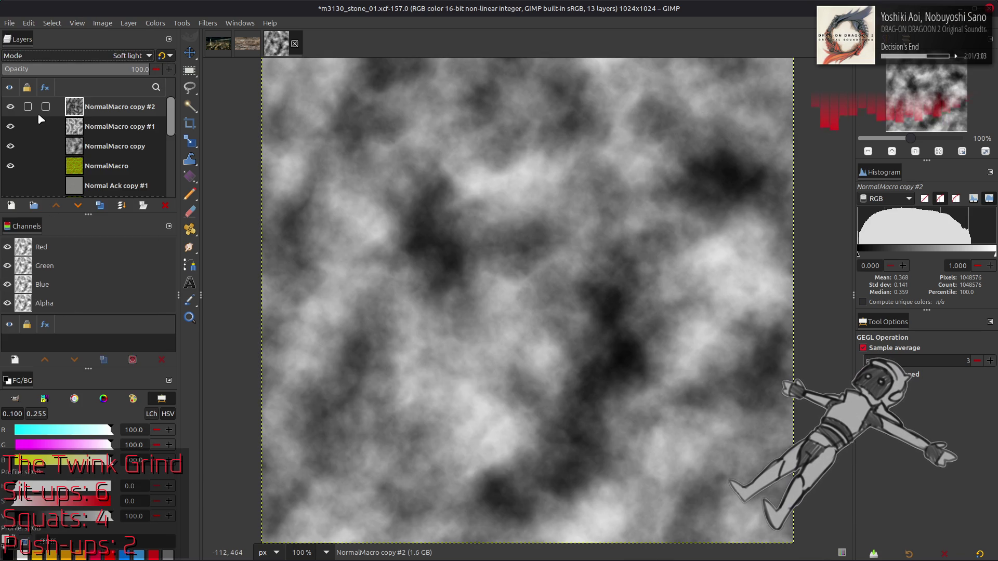
click(9, 107)
click(9, 107)
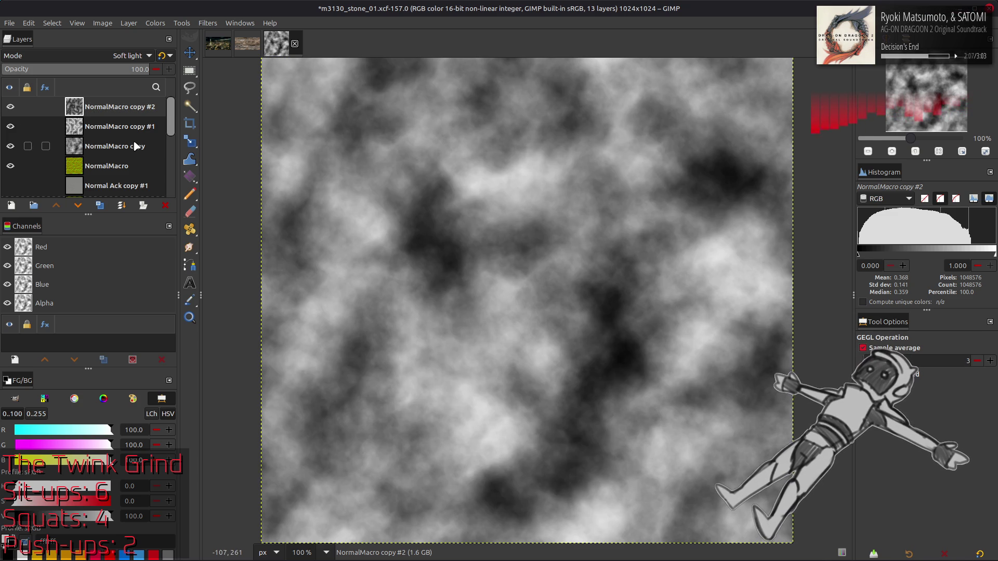
click(9, 106)
click(11, 126)
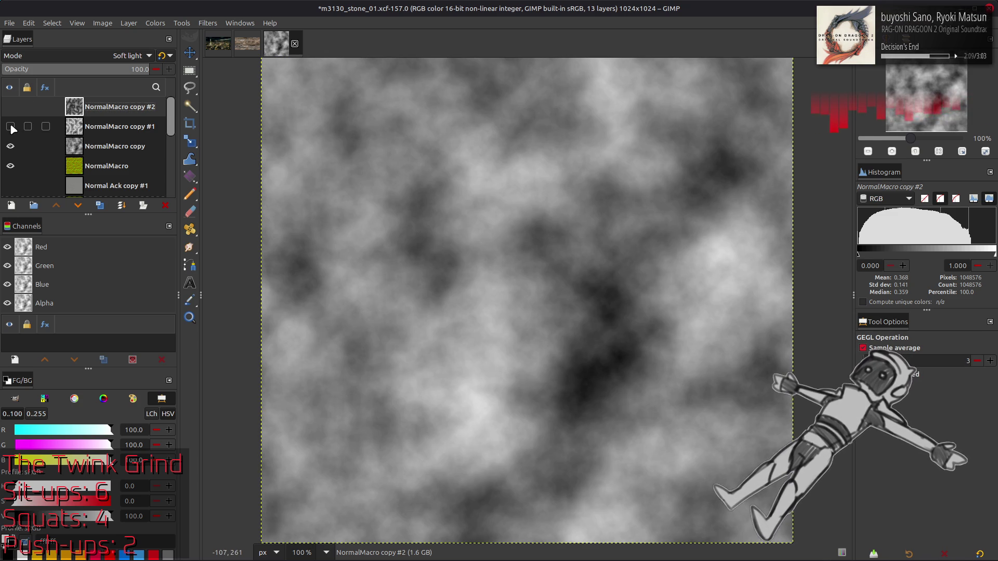
click(11, 126)
click(10, 127)
click(11, 127)
click(11, 126)
click(10, 127)
click(10, 107)
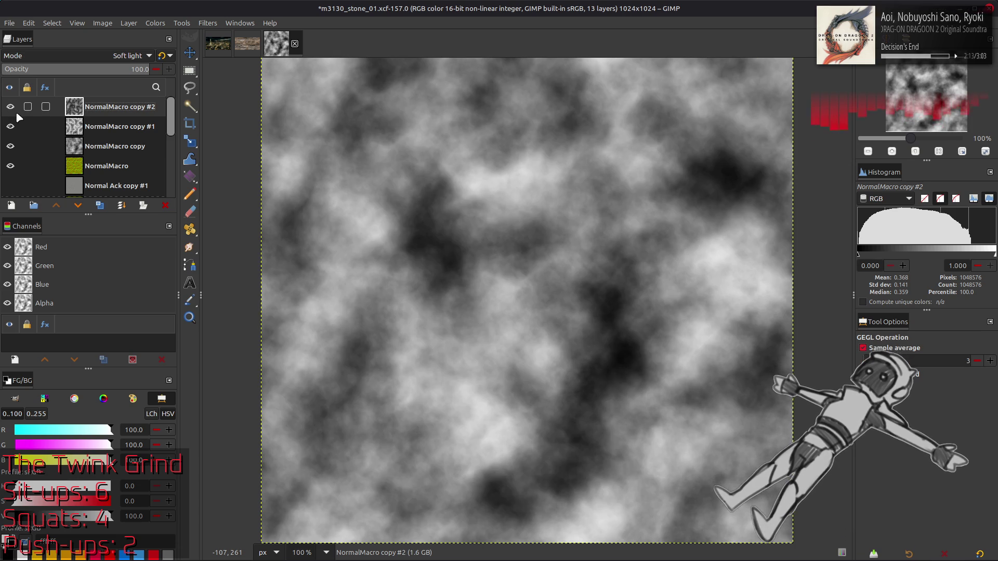
click(15, 113)
click(14, 124)
click(12, 125)
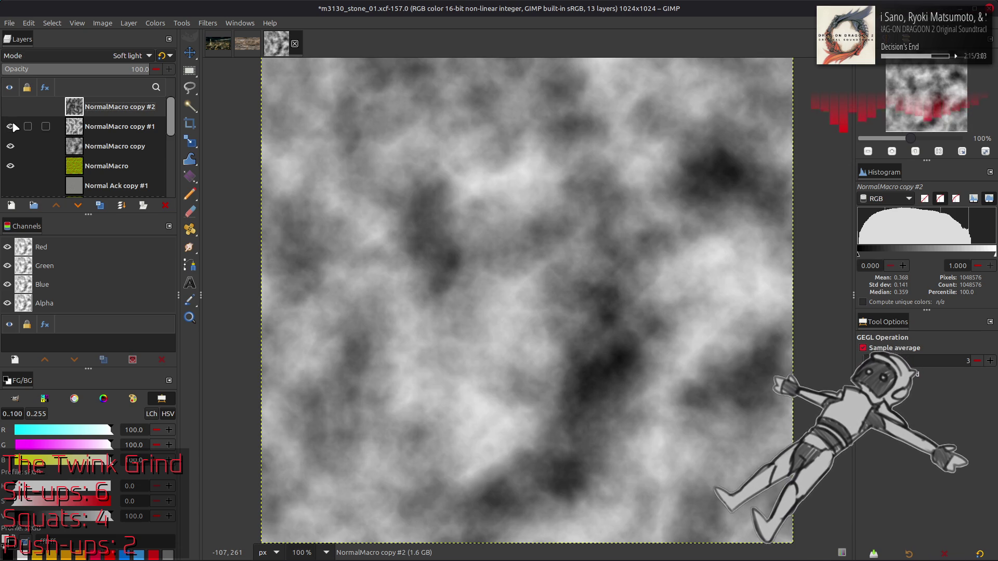
click(11, 110)
scroll(73, 59, up, 10)
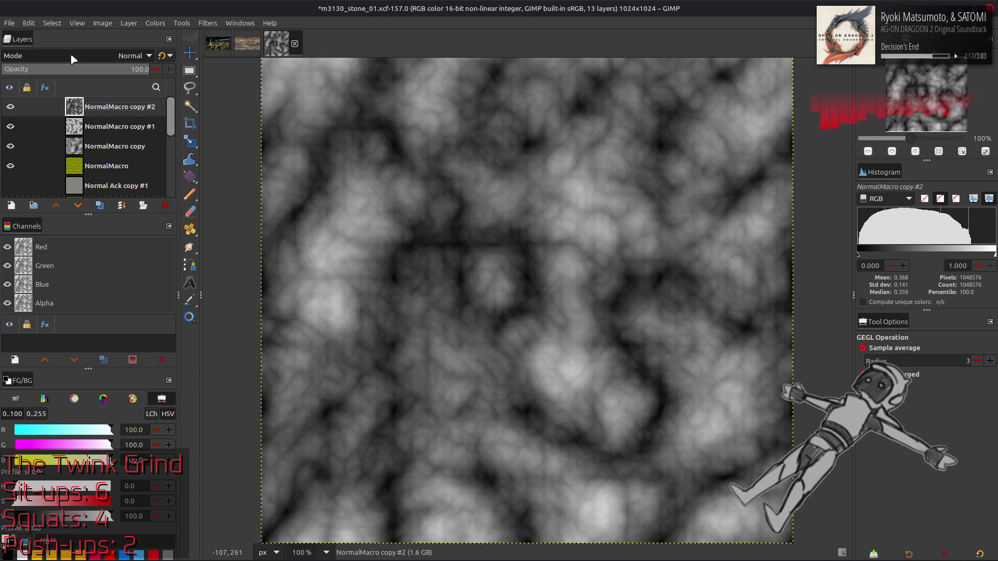
Give NormalMacro copy #2 50% opacity in legacy Normal mode and compare the result
key(Page_Down)
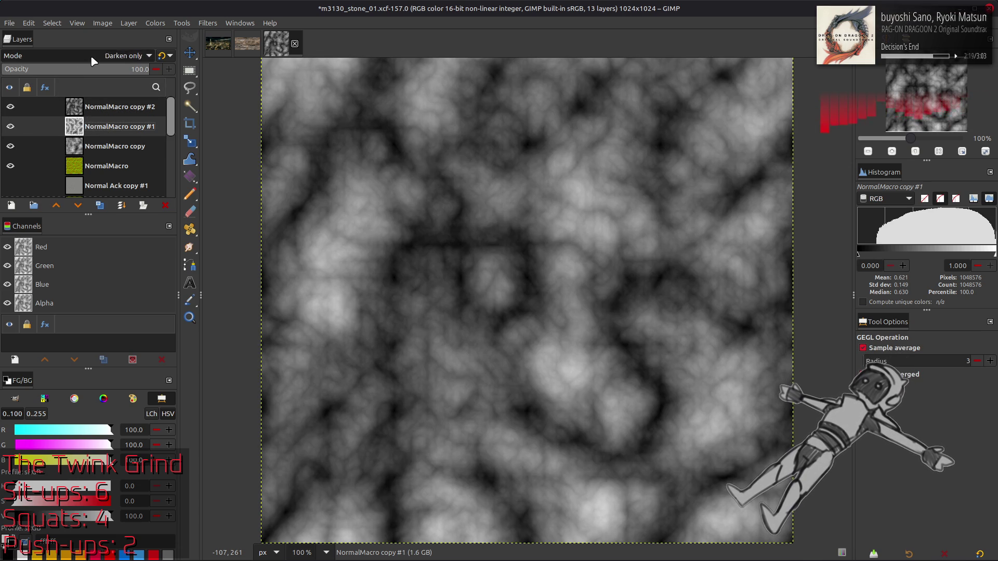
click(110, 109)
click(140, 69)
text(50)
key(Return)
click(162, 57)
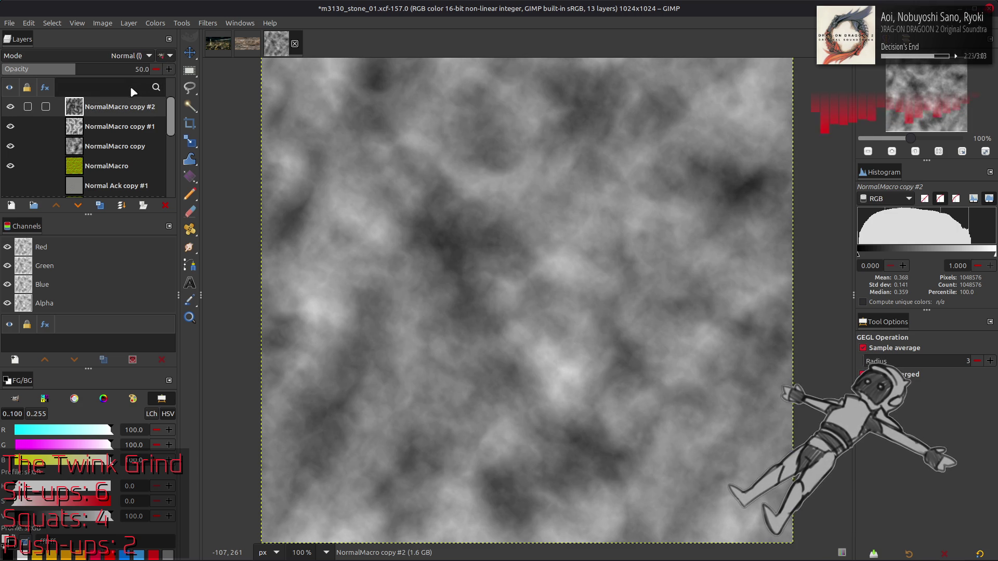
click(10, 107)
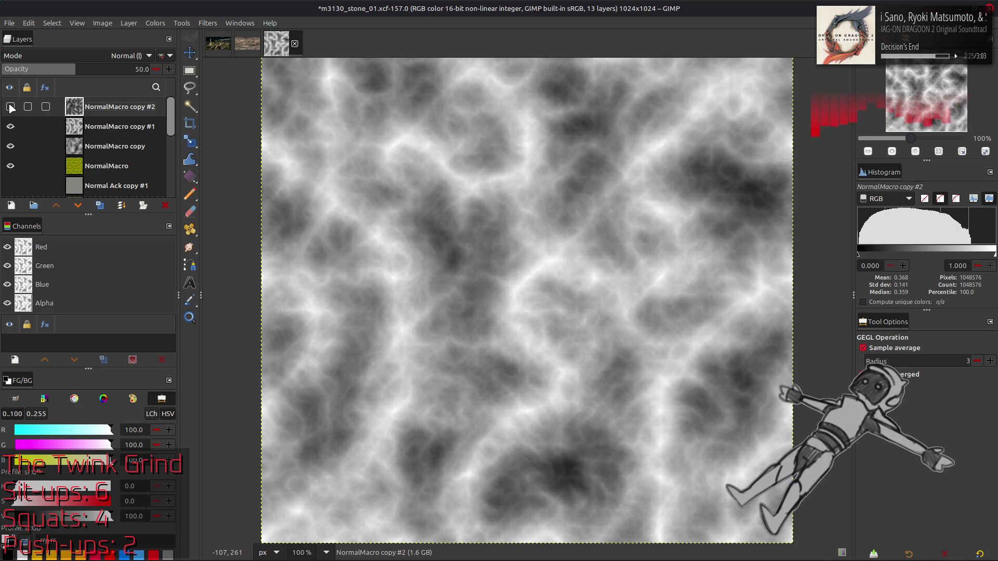
click(10, 107)
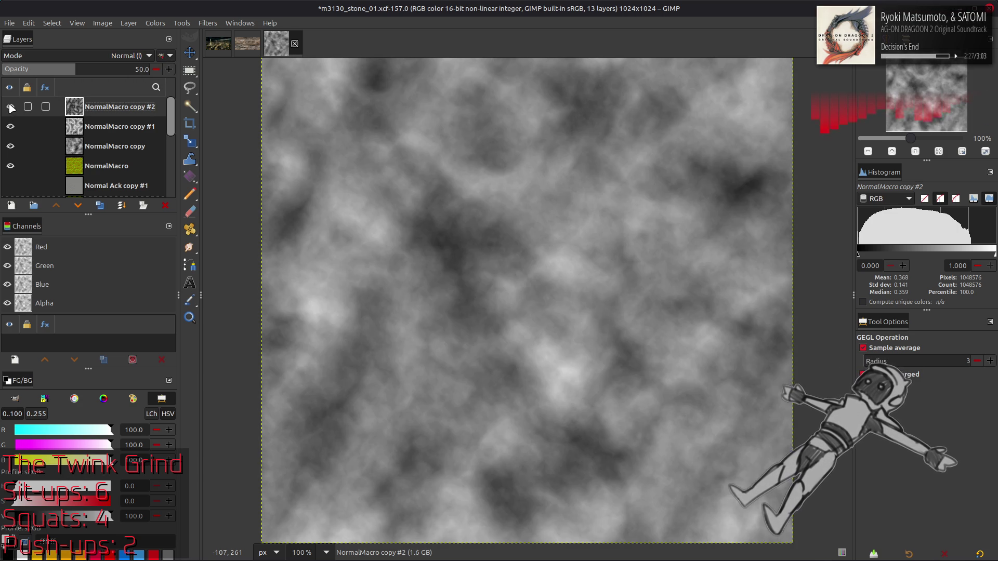
right_click(119, 111)
Merge NormalMacro copy #2 down into copy #1, compare it on and off, and try Overlay blending
click(137, 231)
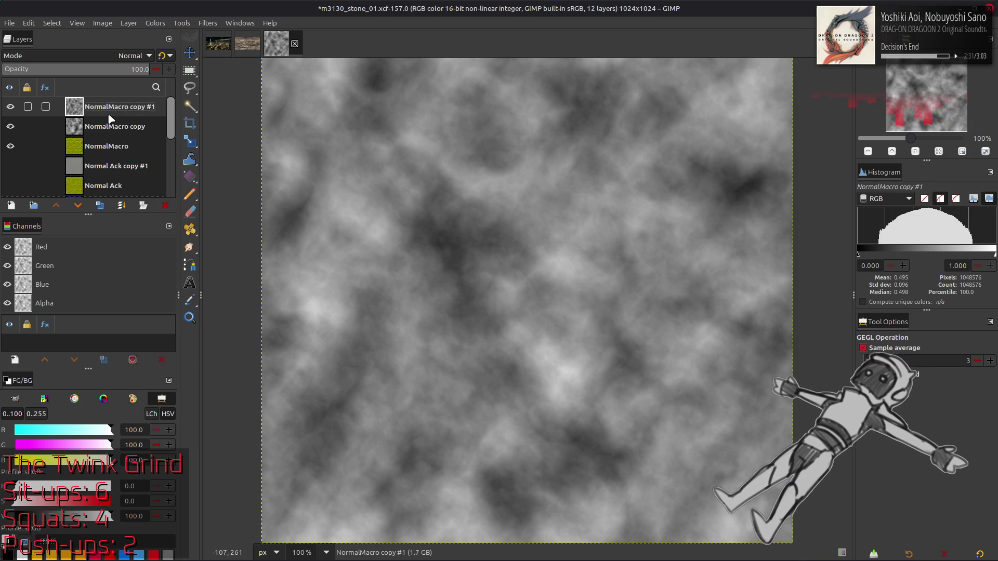
click(10, 107)
click(10, 108)
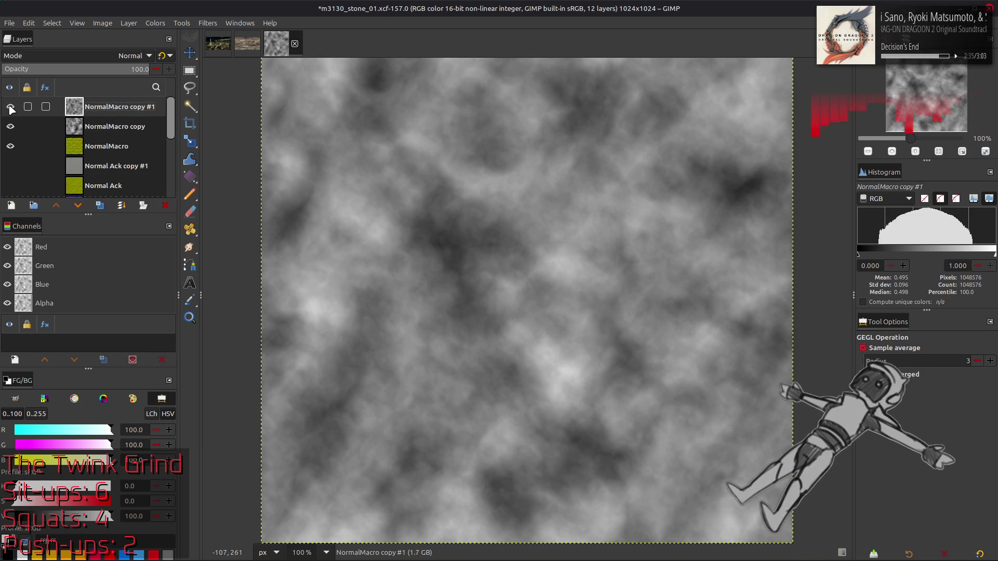
click(11, 108)
click(11, 108)
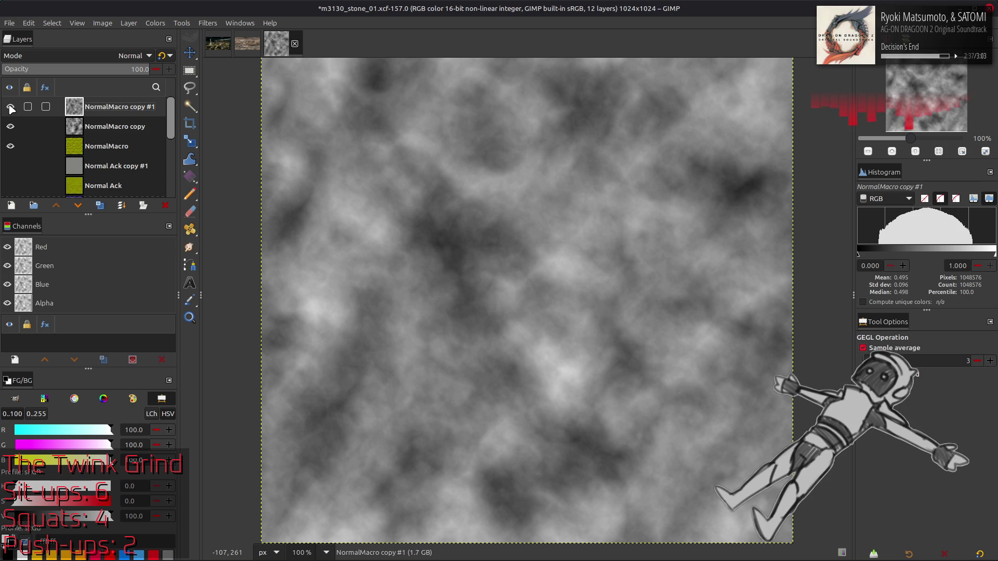
click(10, 108)
click(10, 108)
click(79, 58)
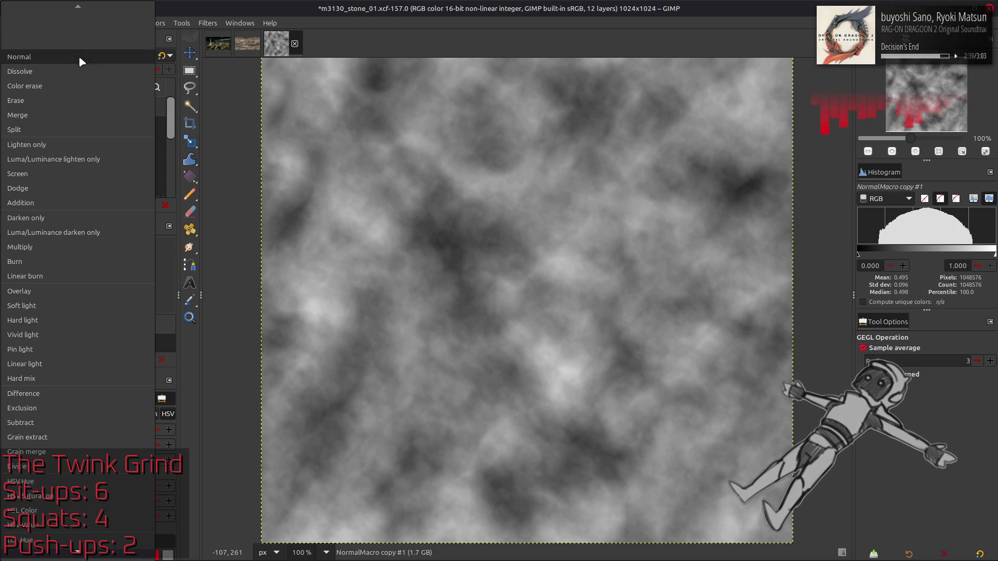
click(50, 293)
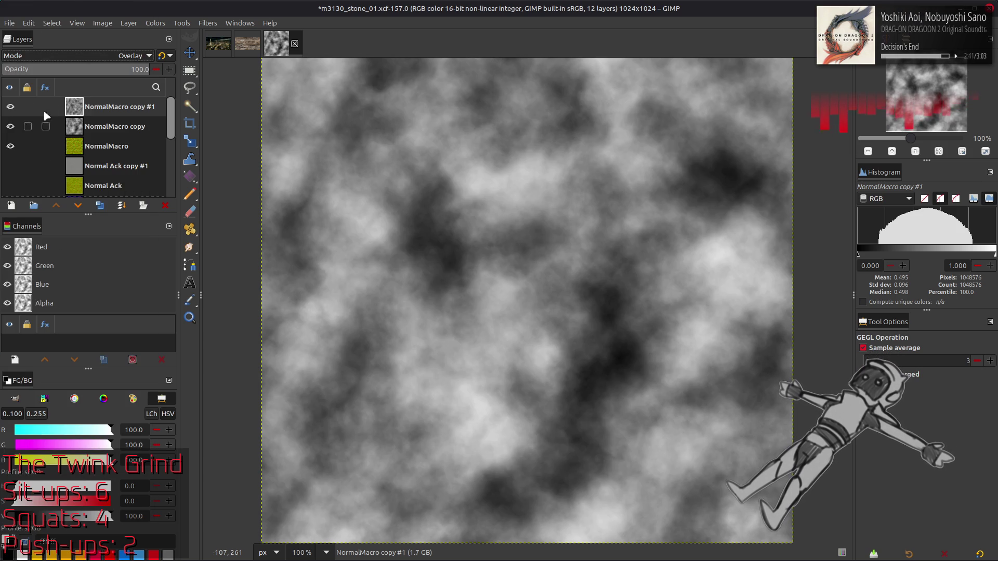
click(10, 106)
click(11, 107)
Trial inverting the layer and rotating the top layer 90 degrees, undoing each inversion
click(155, 23)
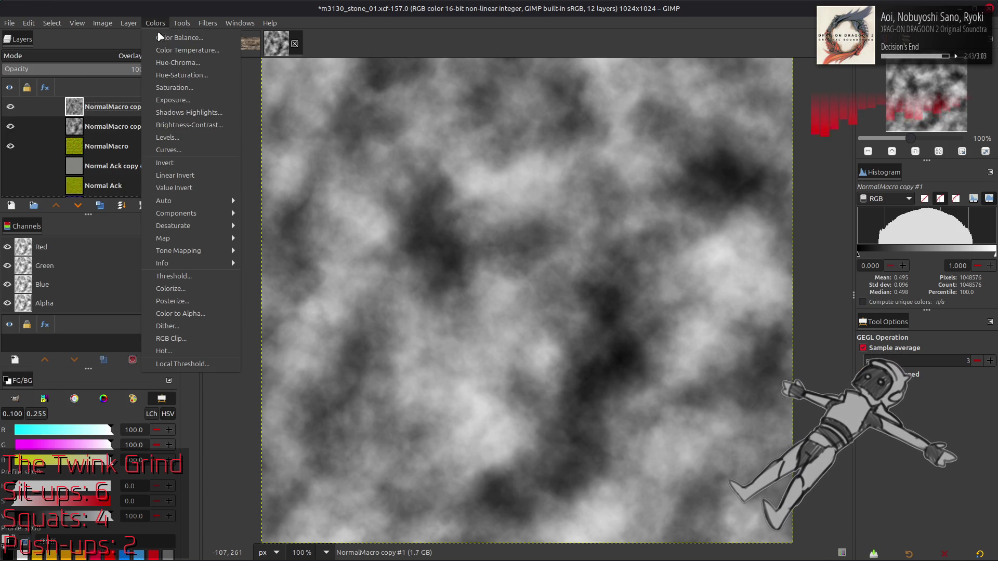
click(183, 175)
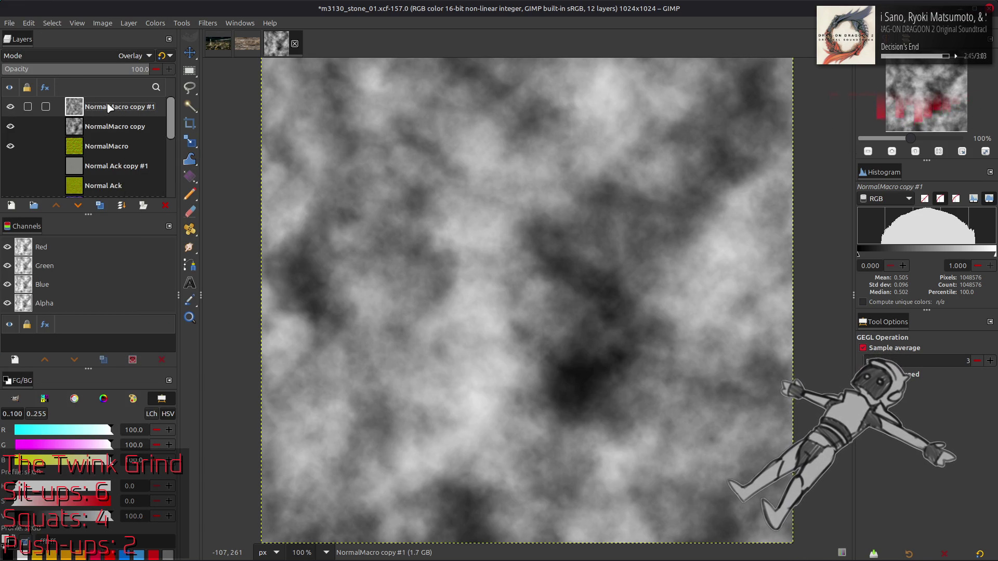
key(ctrl+z)
click(128, 23)
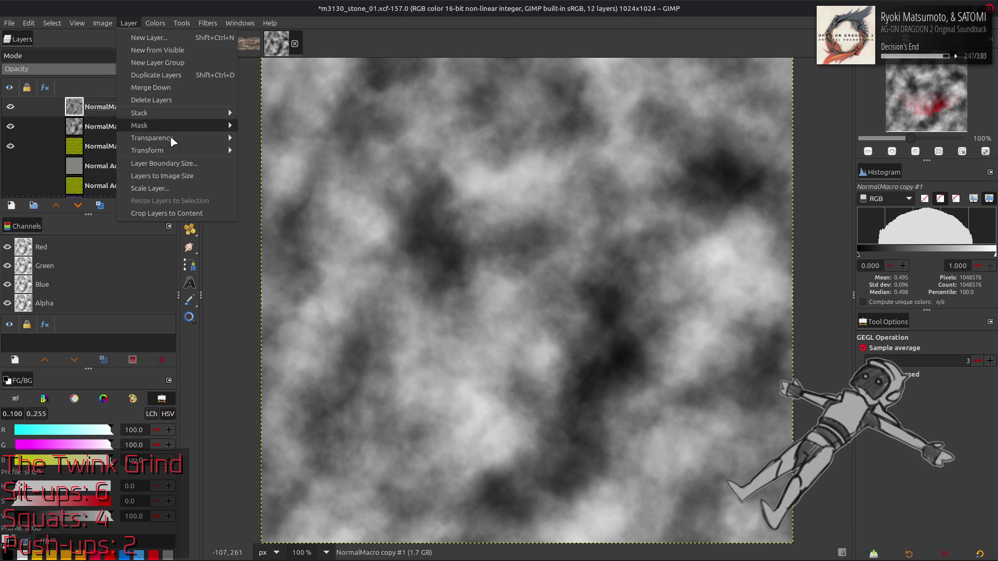
mouse_move(222, 155)
click(283, 175)
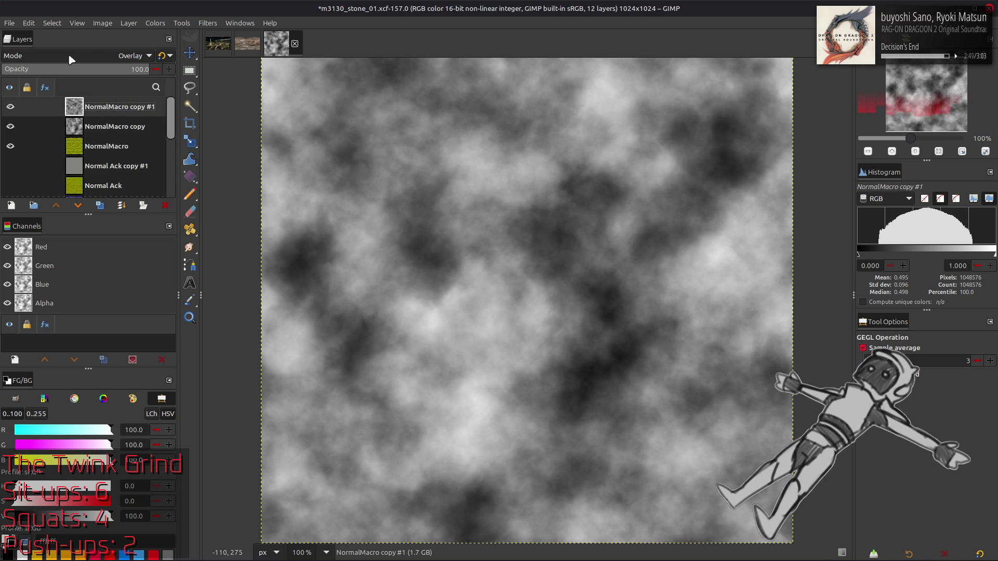
click(156, 24)
click(187, 163)
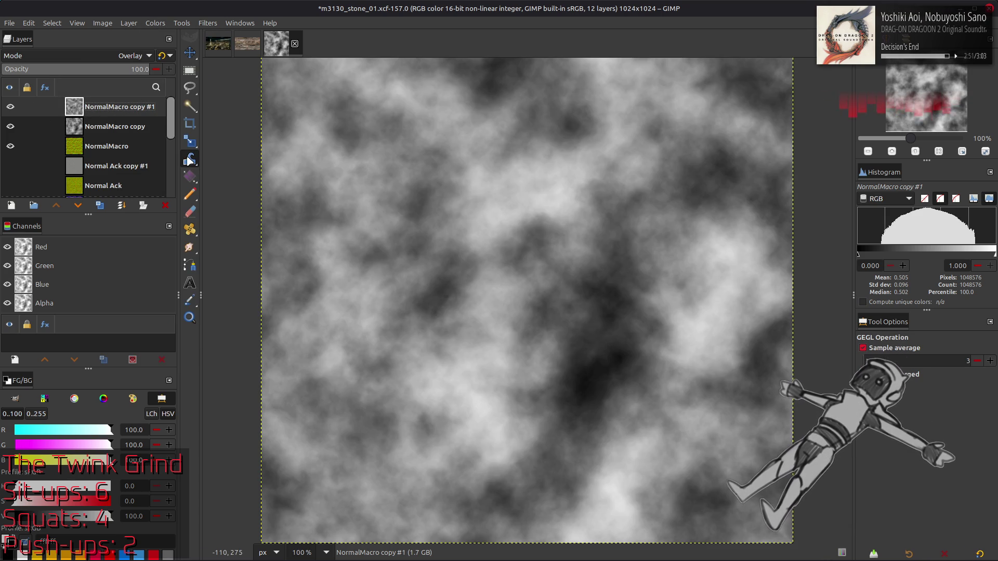
key(ctrl+z)
Compare layer visibility, then move NormalMacro copy to the top of the stack
click(13, 107)
click(10, 106)
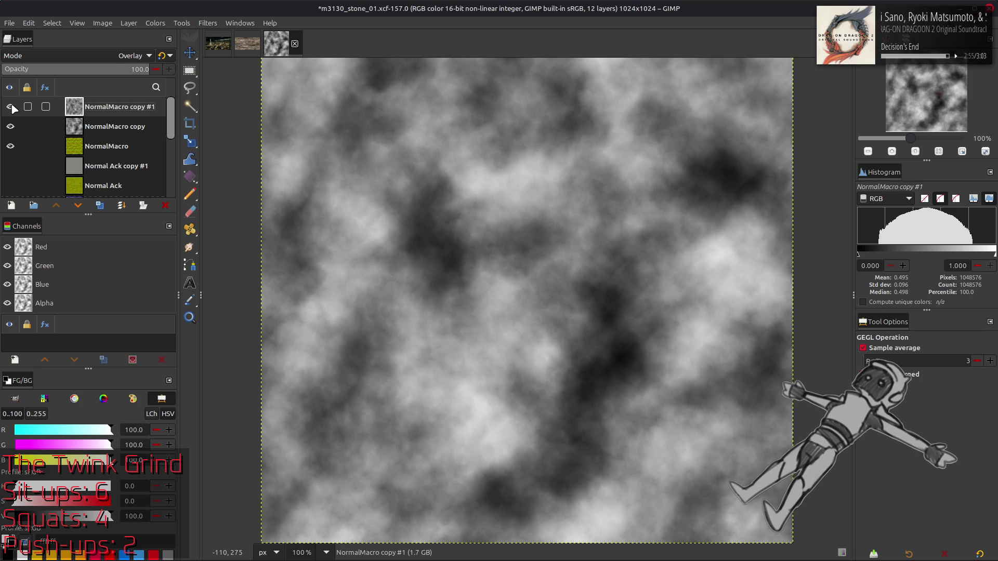
scroll(113, 55, up, 5)
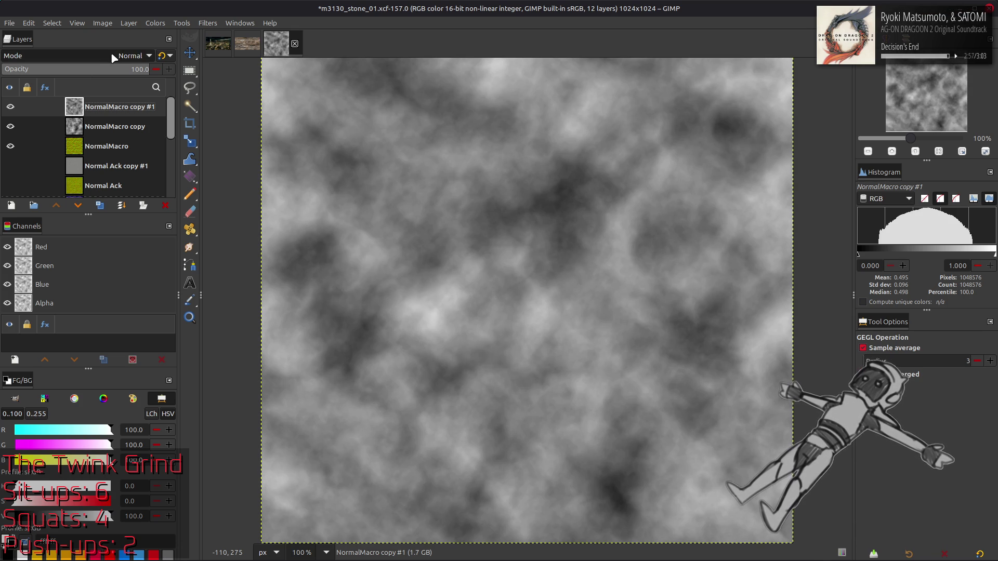
click(11, 107)
click(12, 127)
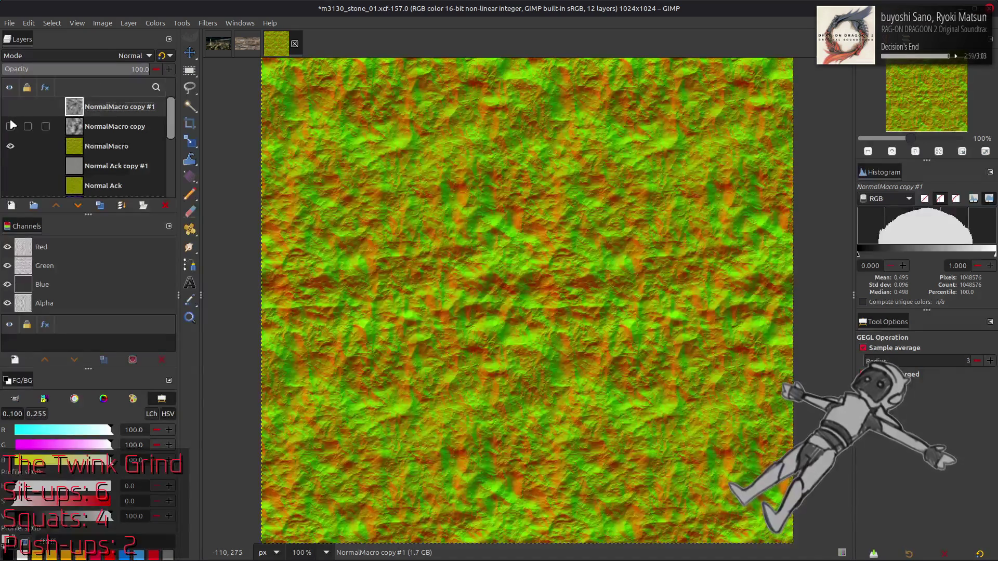
click(11, 106)
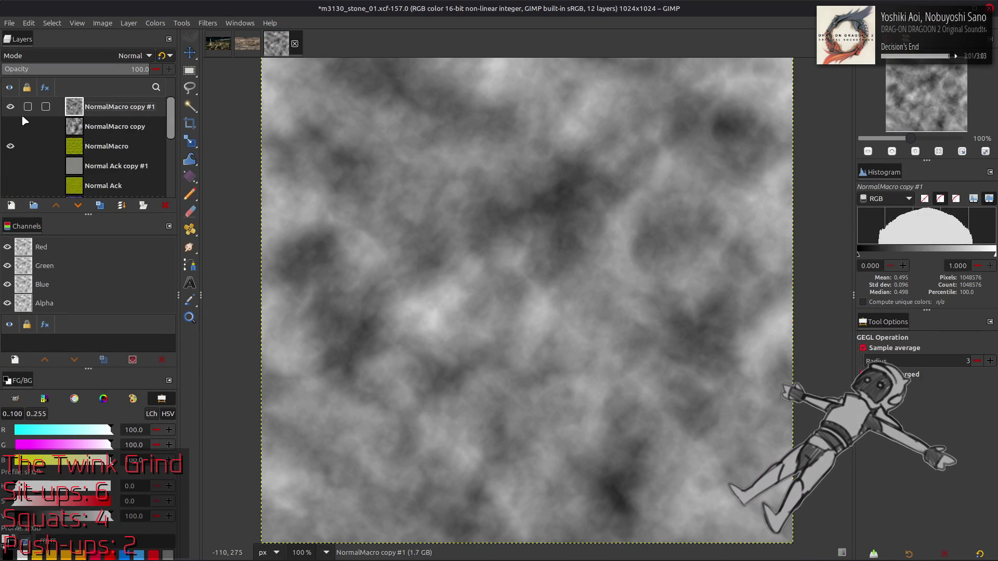
click(105, 134)
click(10, 107)
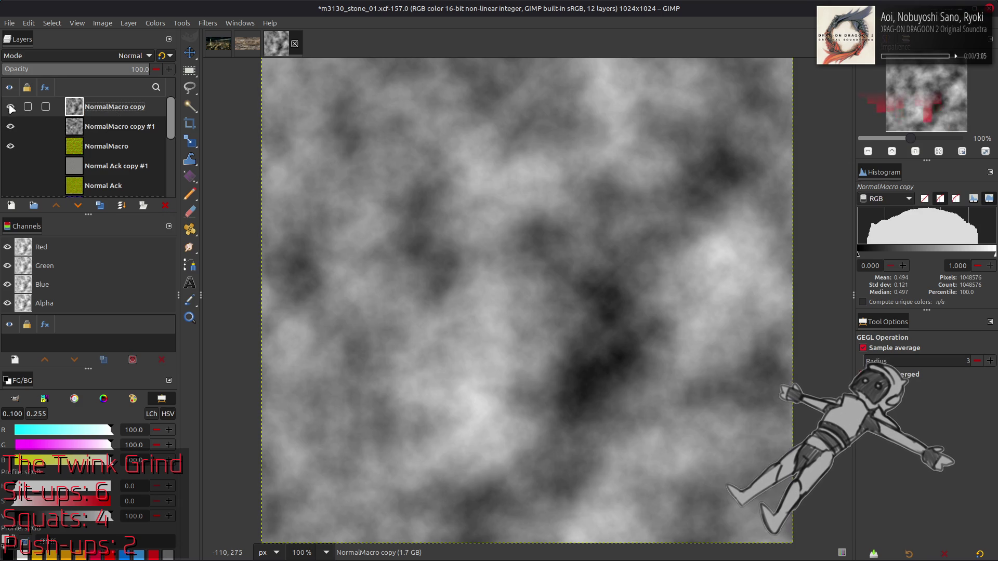
Keep NormalMacro copy in Normal mode, compare its visibility, and combine it with the layer below
click(78, 56)
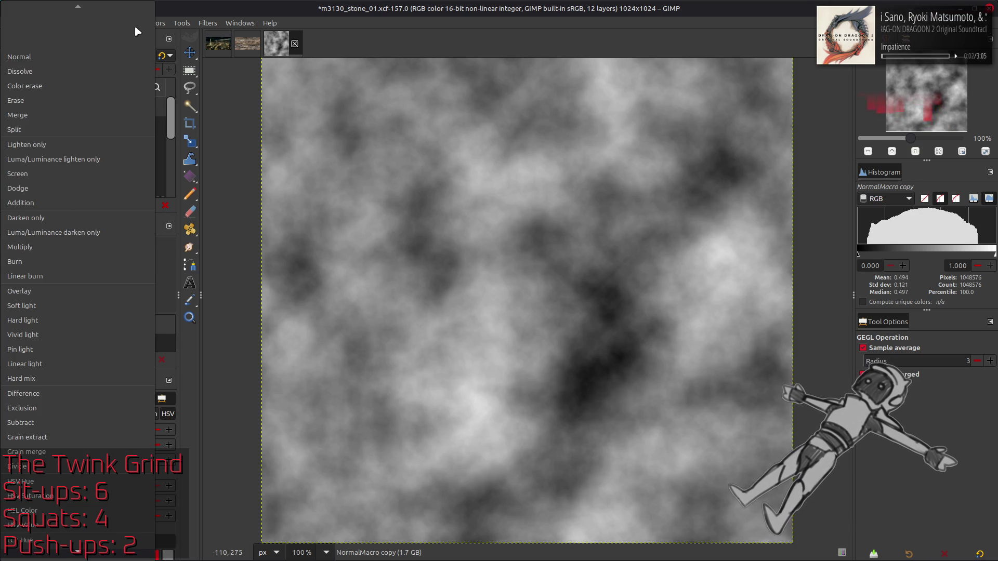
click(19, 56)
click(10, 107)
click(10, 107)
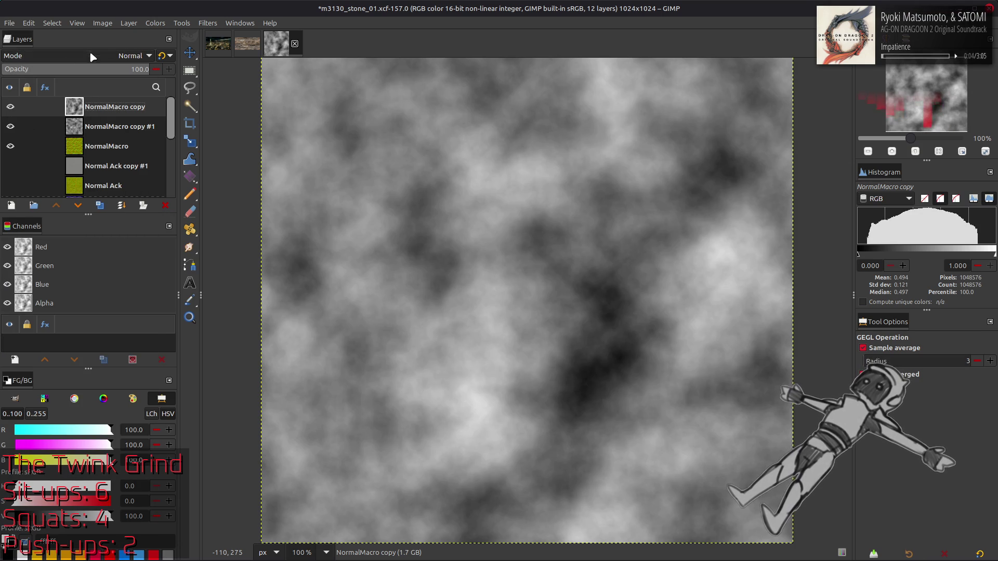
click(107, 56)
Preview a Normal Map filter at scale 64.64 on the cloud layer, then cancel it
click(93, 301)
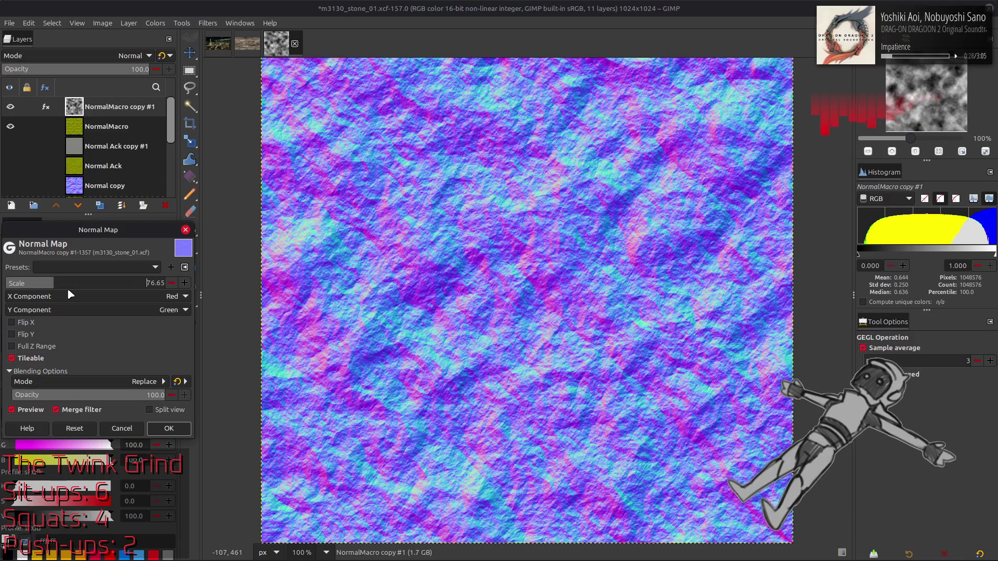
drag(17, 283, 46, 289)
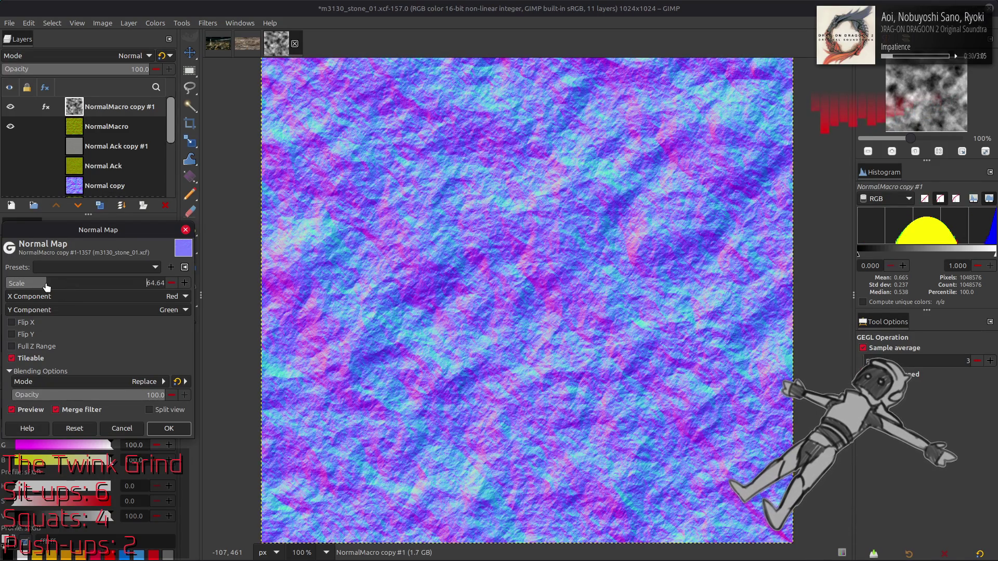
click(30, 411)
click(29, 410)
click(30, 411)
click(31, 414)
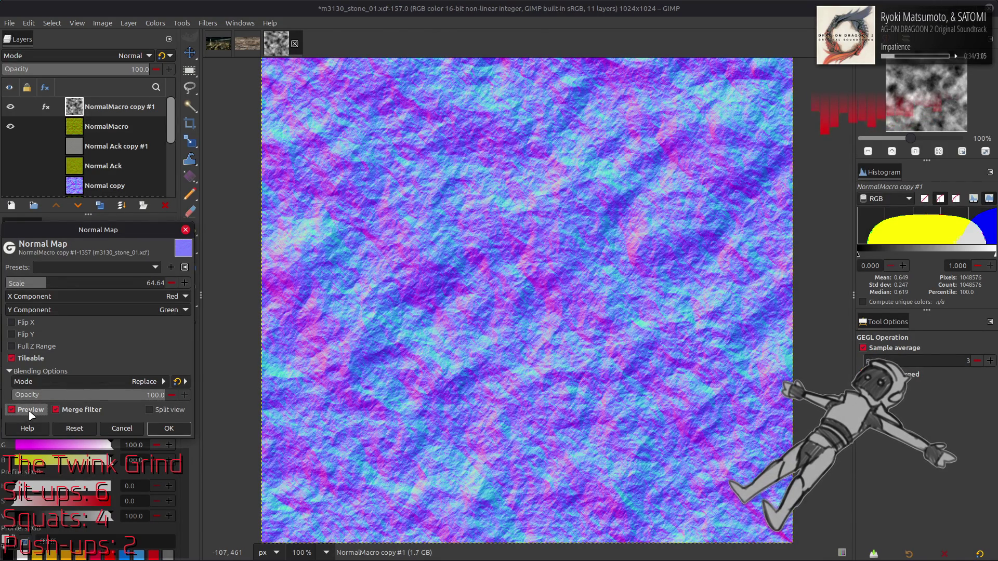
click(122, 428)
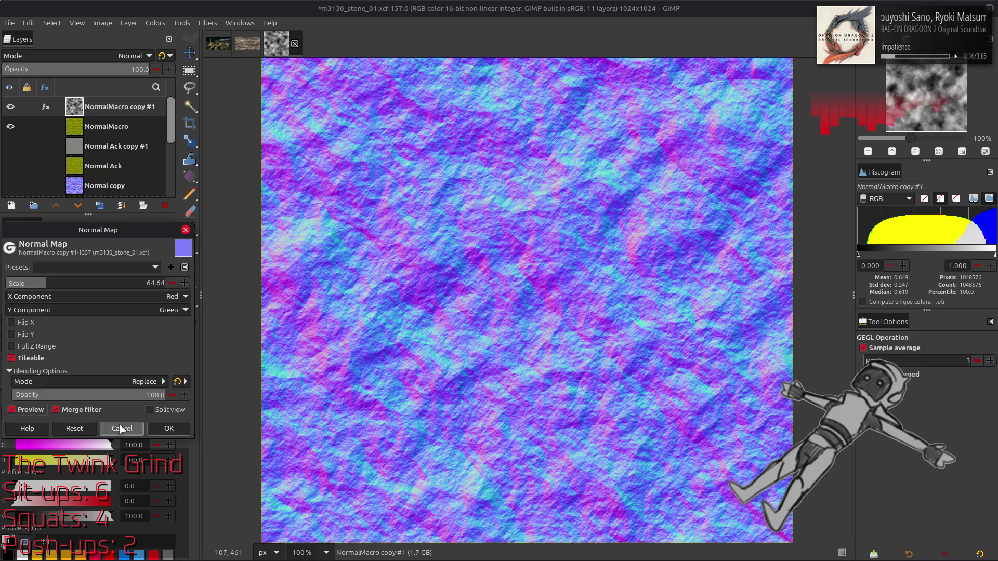
key(m)
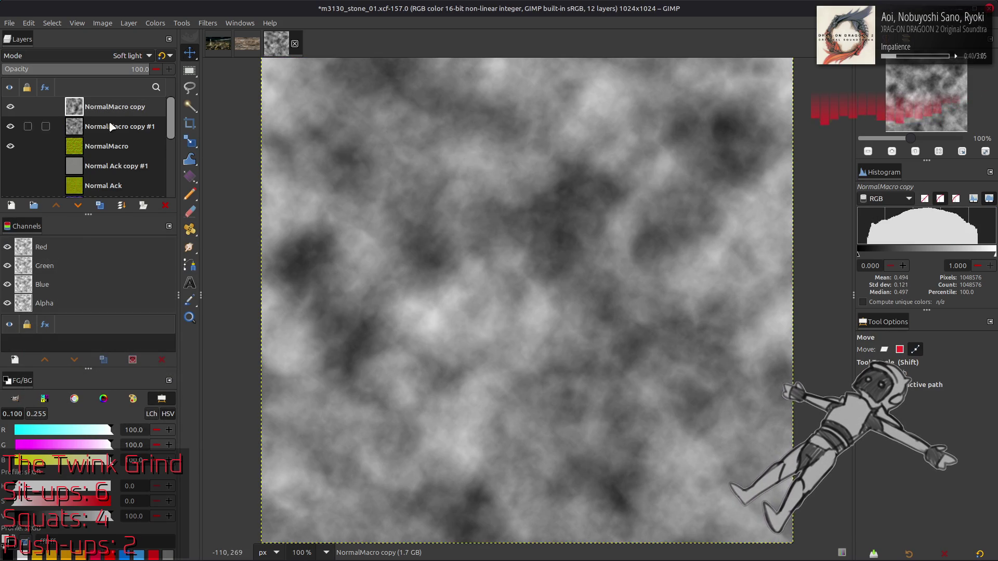
Restore NormalMacro copy and apply Stretch Contrast with Non-linear components to the cloud noise
key(ctrl+z)
click(155, 23)
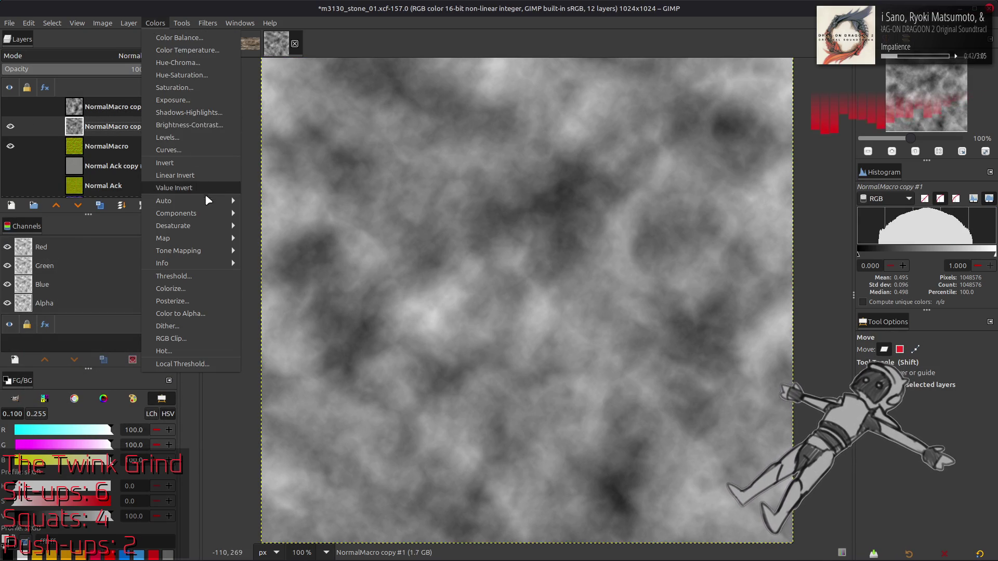
mouse_move(212, 198)
click(280, 226)
click(134, 295)
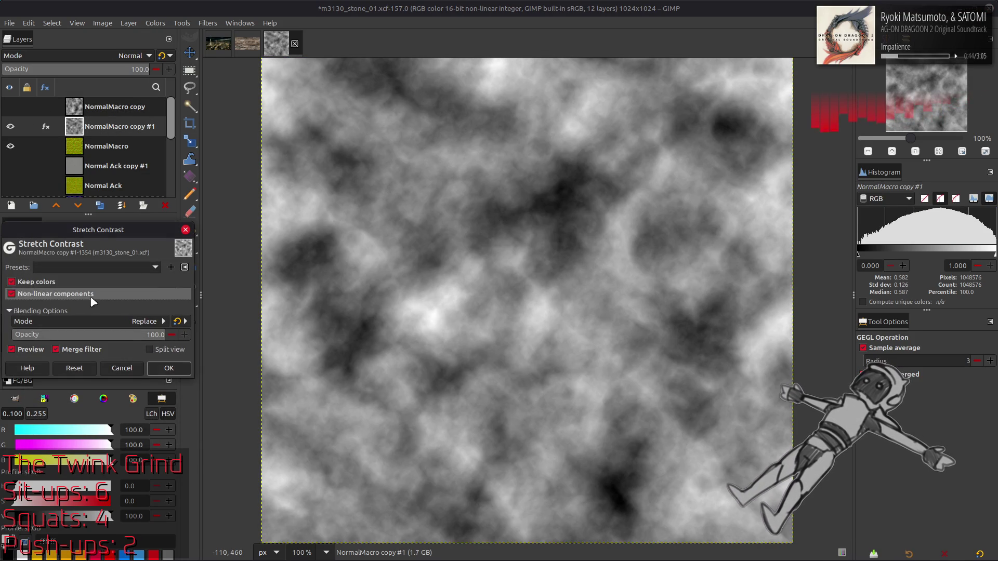
click(167, 368)
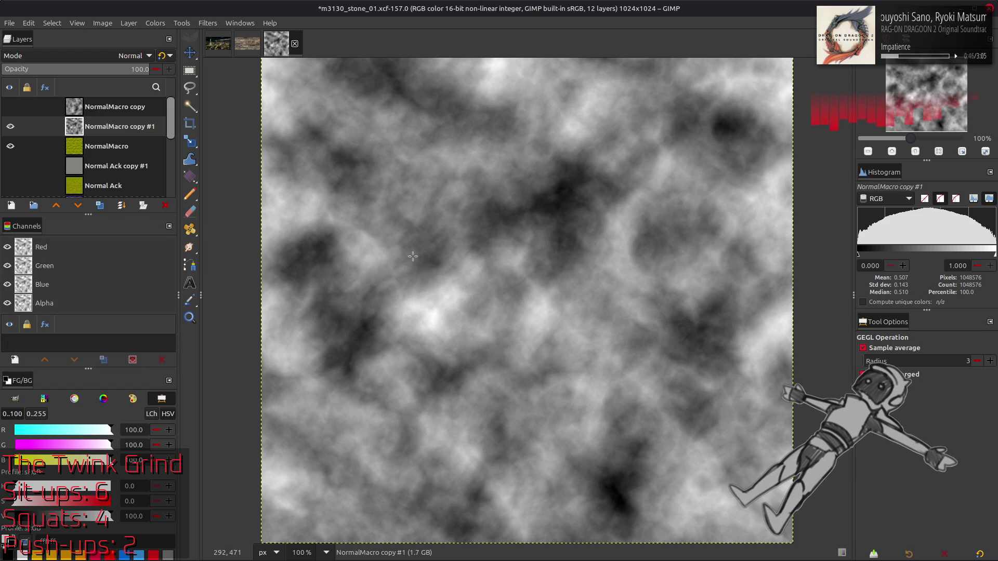
key(plus)
key(plus)
key(1)
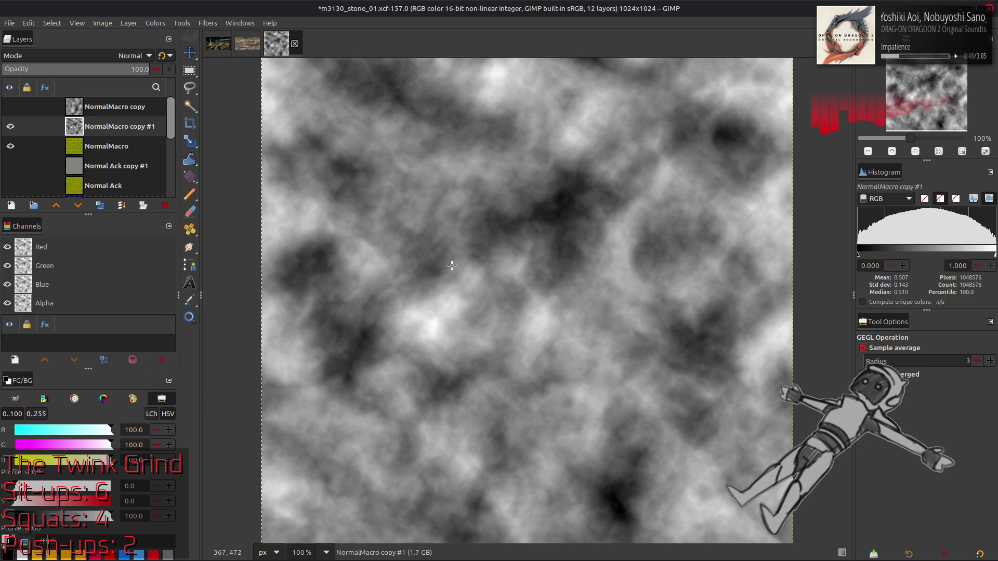
key(m)
click(9, 23)
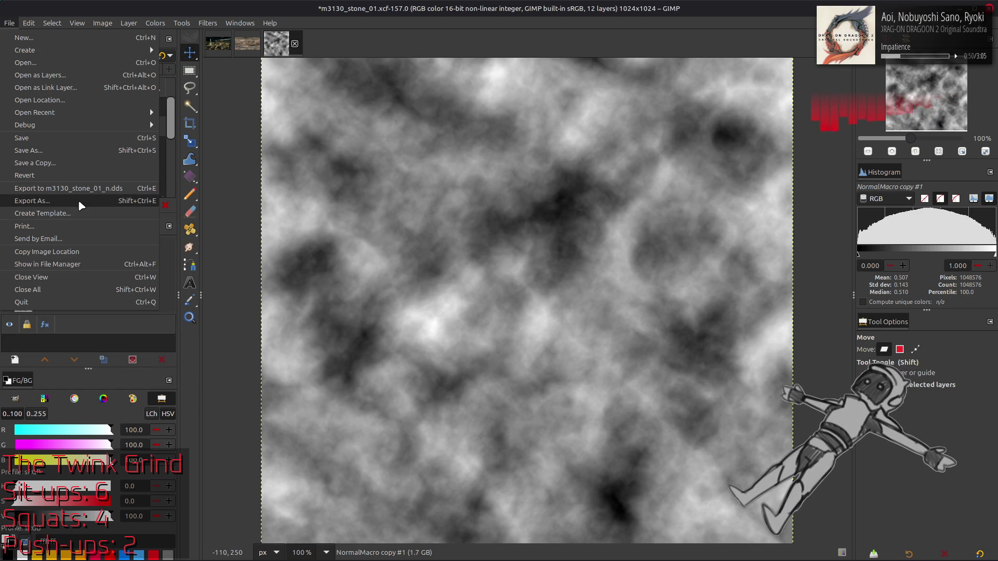
Export the cloud image as 8 bpc RGB PNG m3130_stone_01_h3.png in m3130_stone_01-tpf-dcx
click(81, 206)
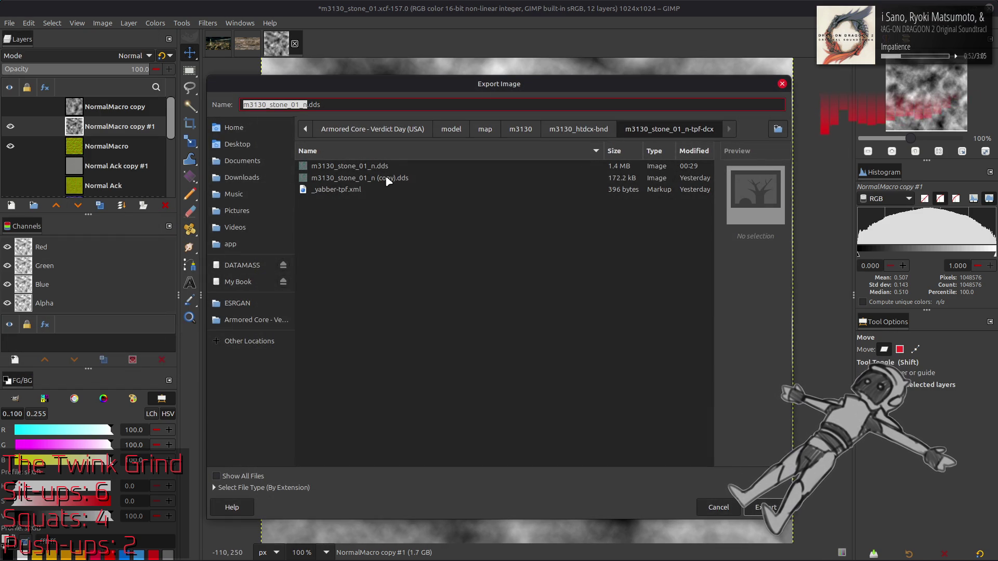
click(590, 130)
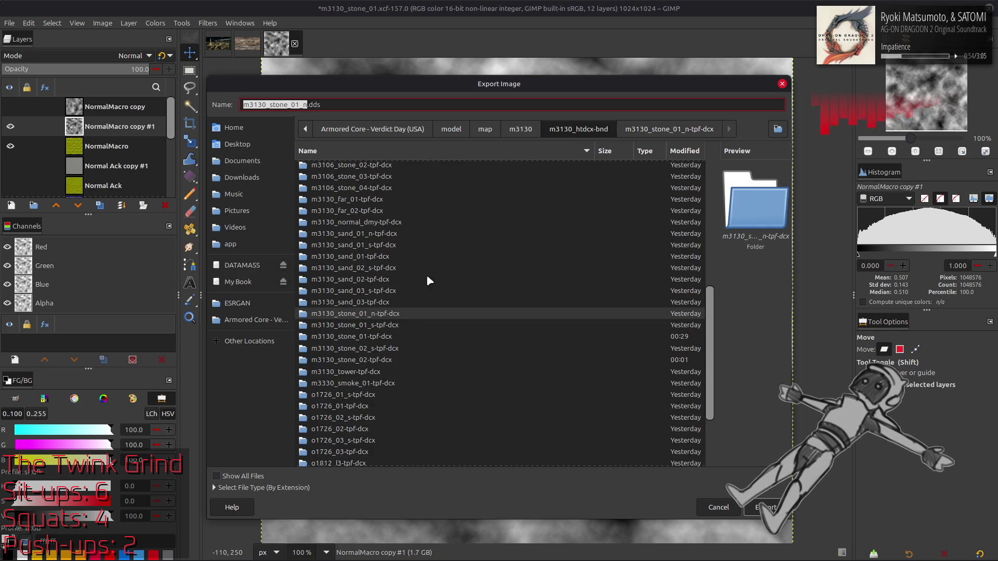
double_click(389, 336)
click(391, 203)
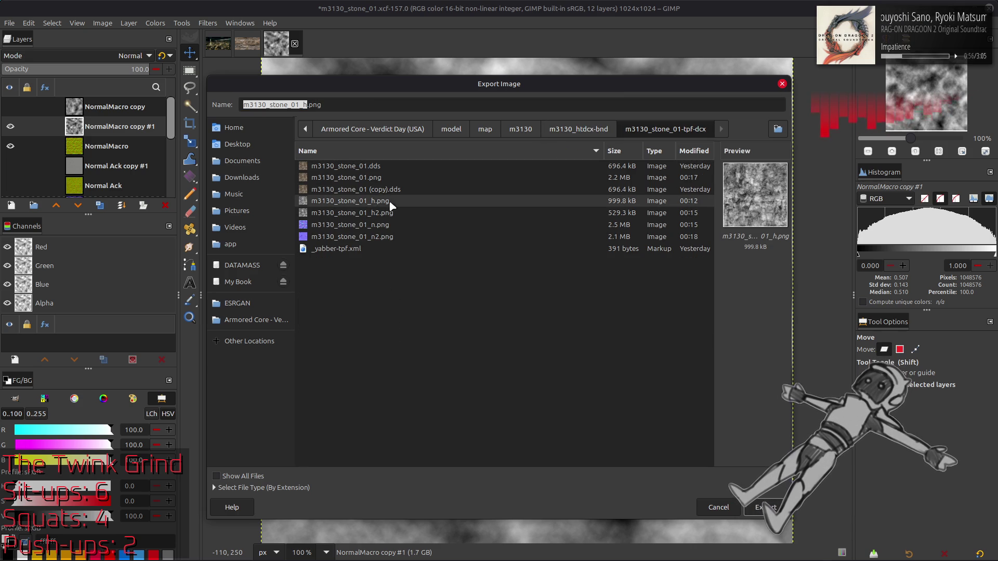
click(331, 104)
text(3)
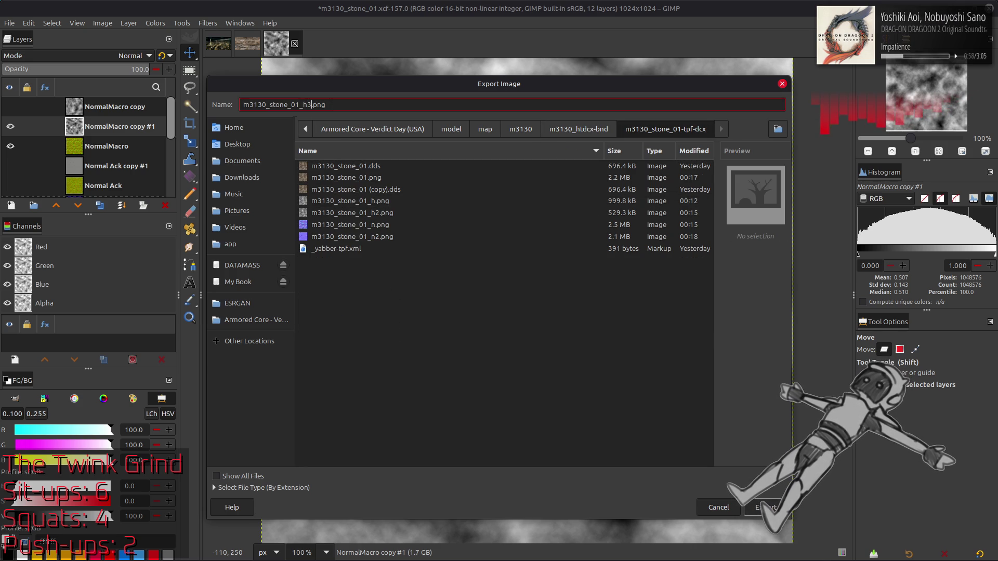
key(Return)
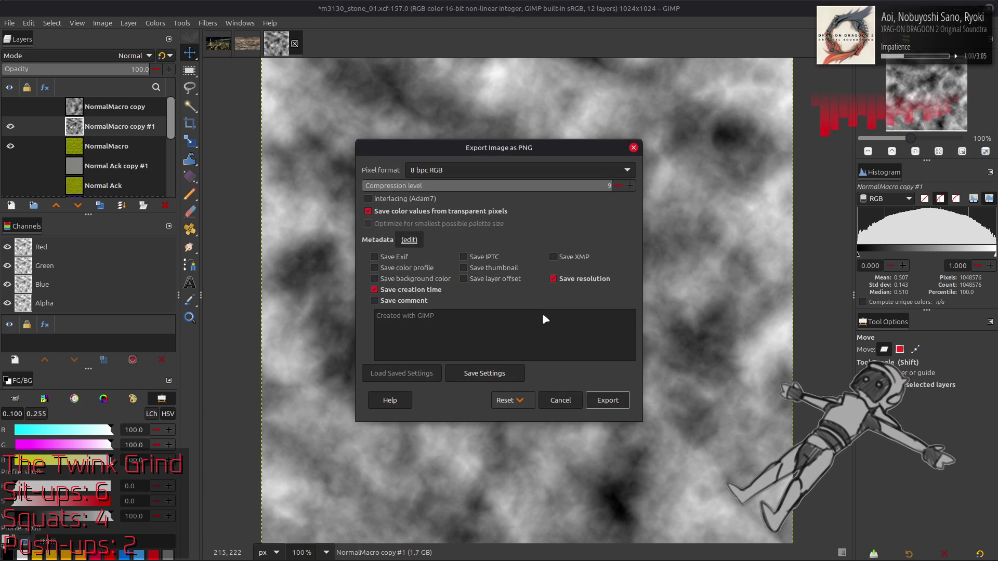
click(618, 403)
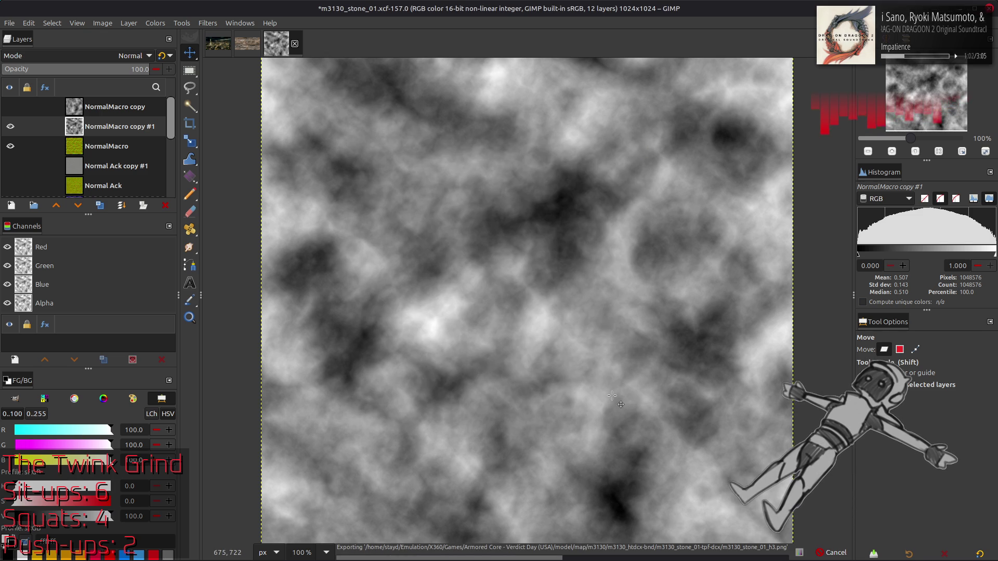
mouse_move(705, 557)
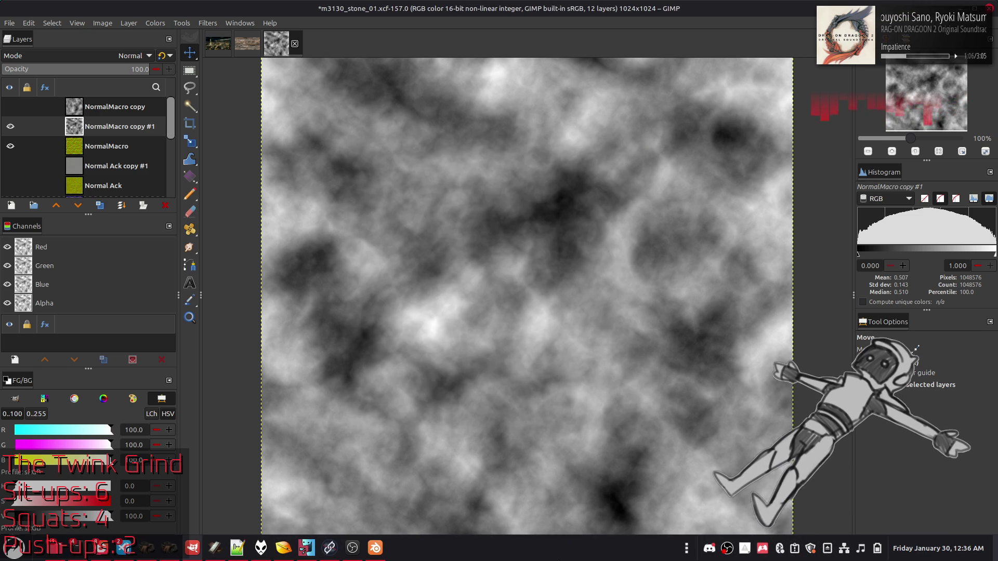
Launch Steam from the app launcher and play Materialize from the Library
key(super)
text(steam)
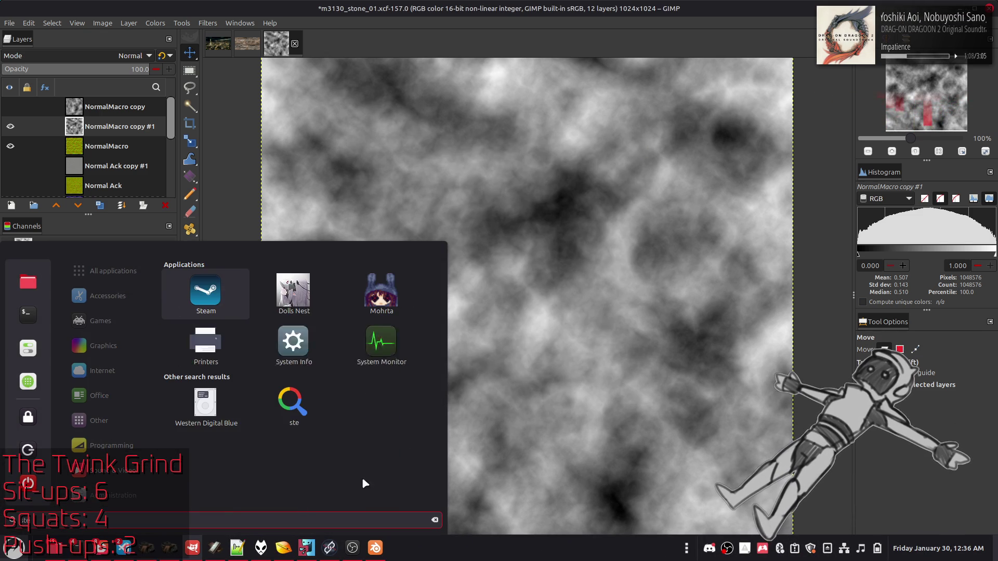
click(222, 299)
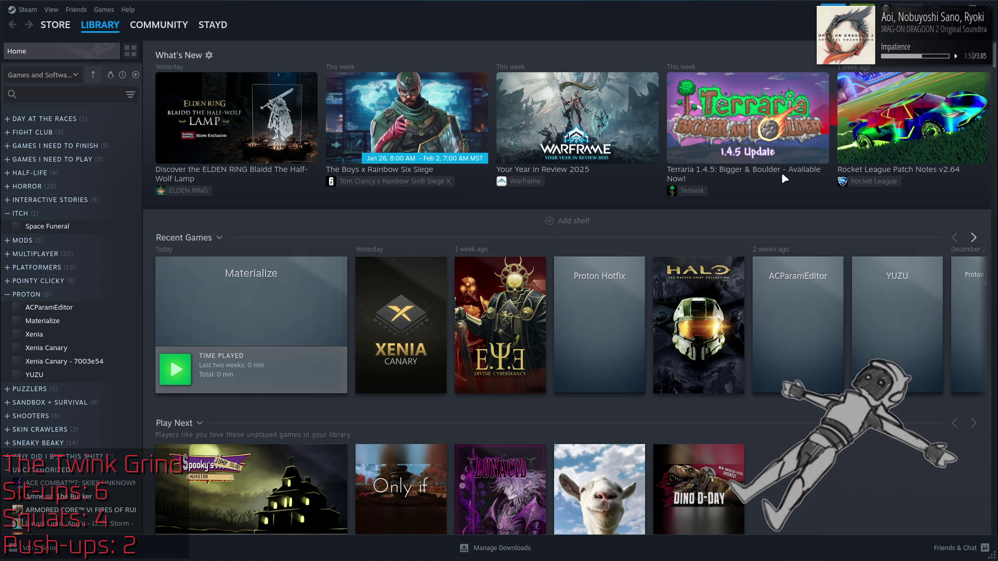
click(176, 370)
mouse_move(601, 560)
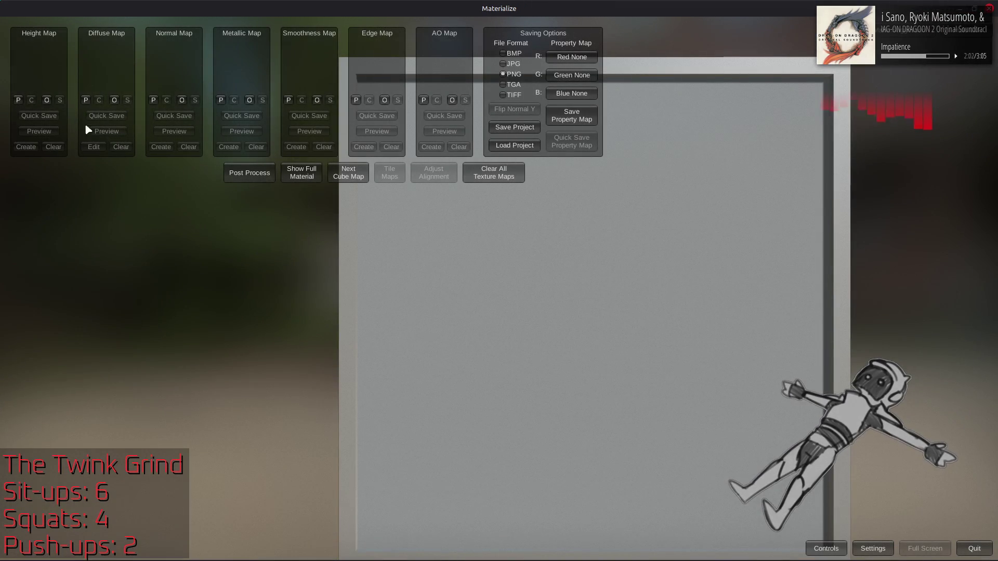
Load m3130_stone_01_h3.png from m3130_stone_01-tpf-dcx as the height map and create a normal map
click(46, 100)
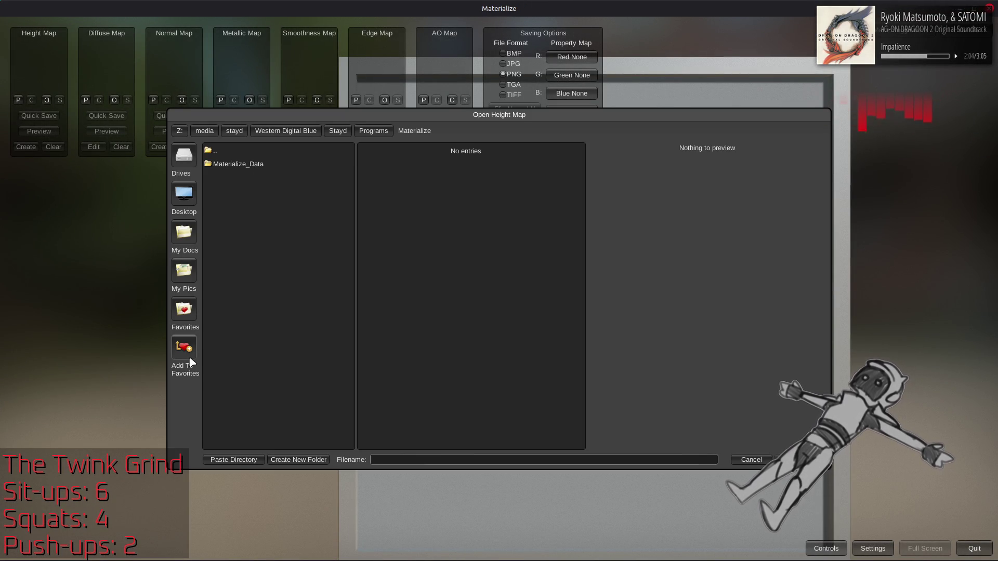
click(183, 311)
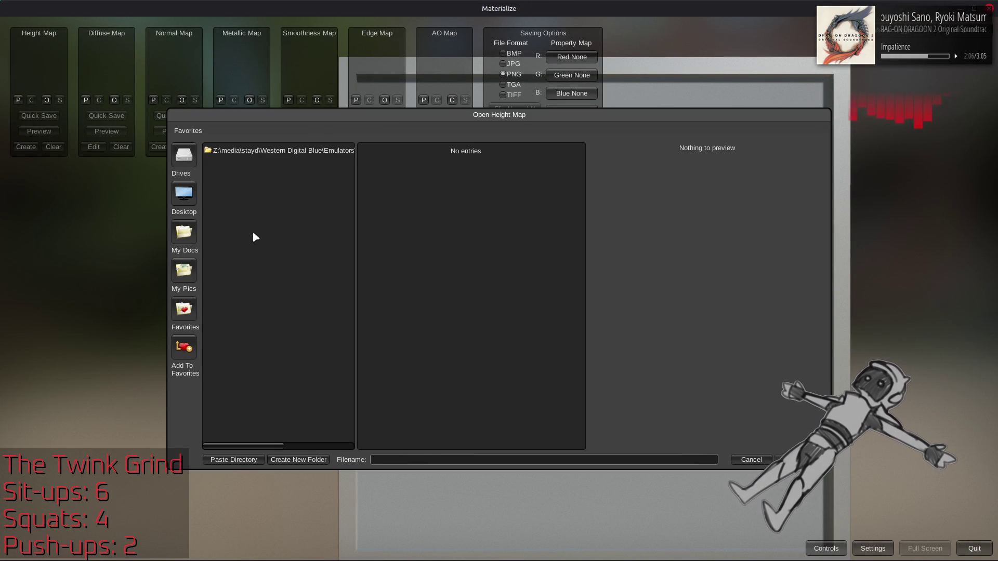
double_click(274, 152)
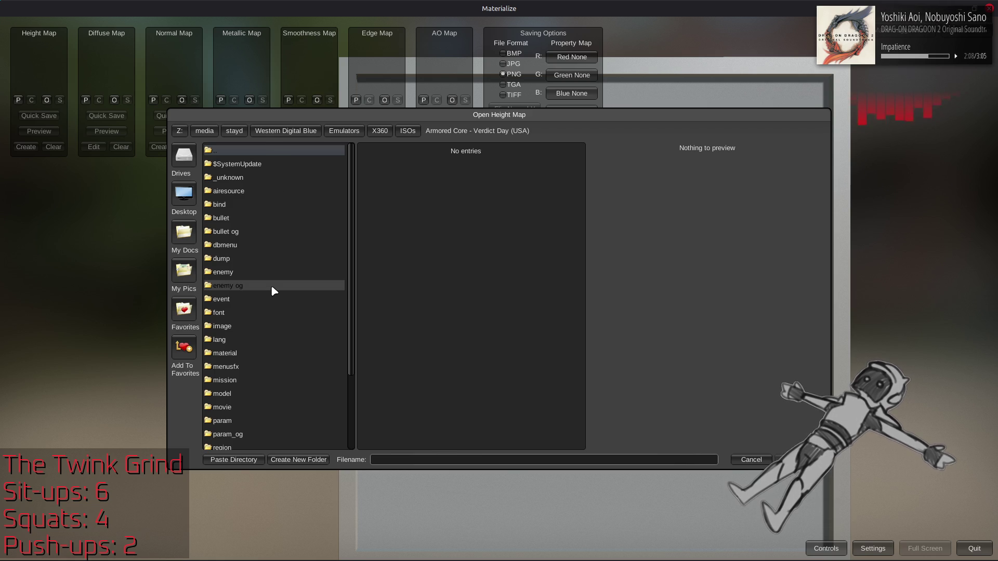
double_click(254, 393)
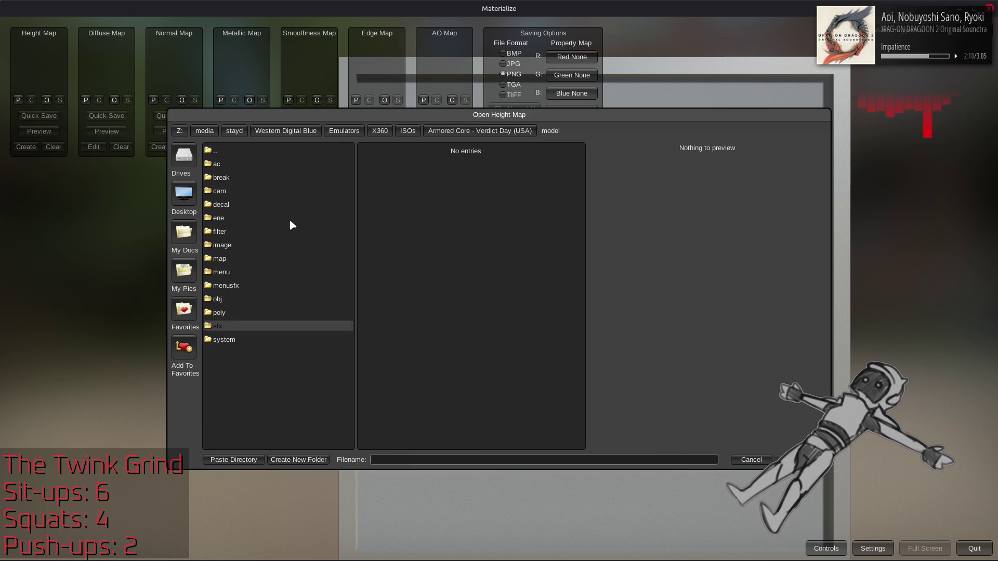
double_click(264, 259)
double_click(255, 381)
double_click(278, 164)
scroll(305, 276, down, 5)
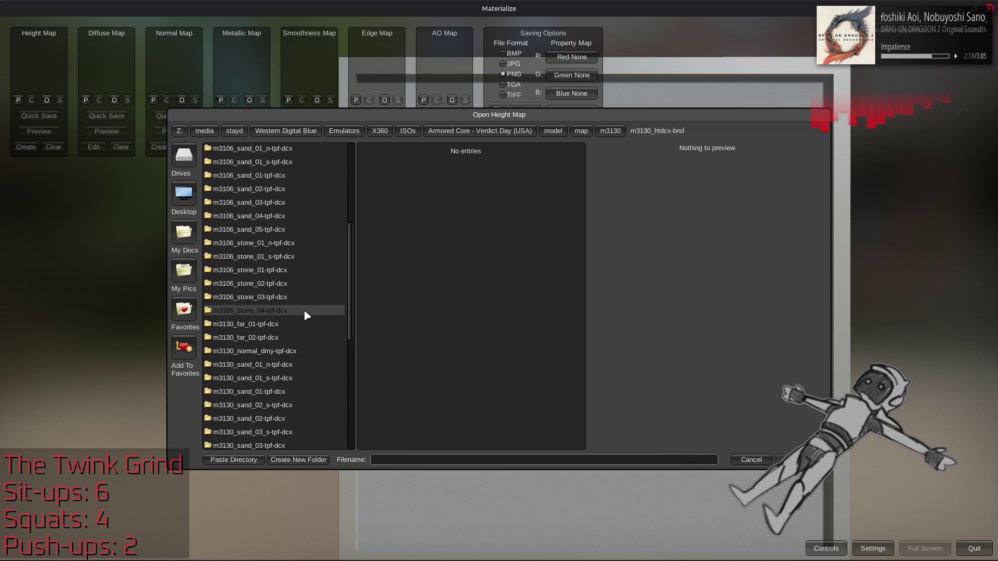
scroll(304, 312, down, 3)
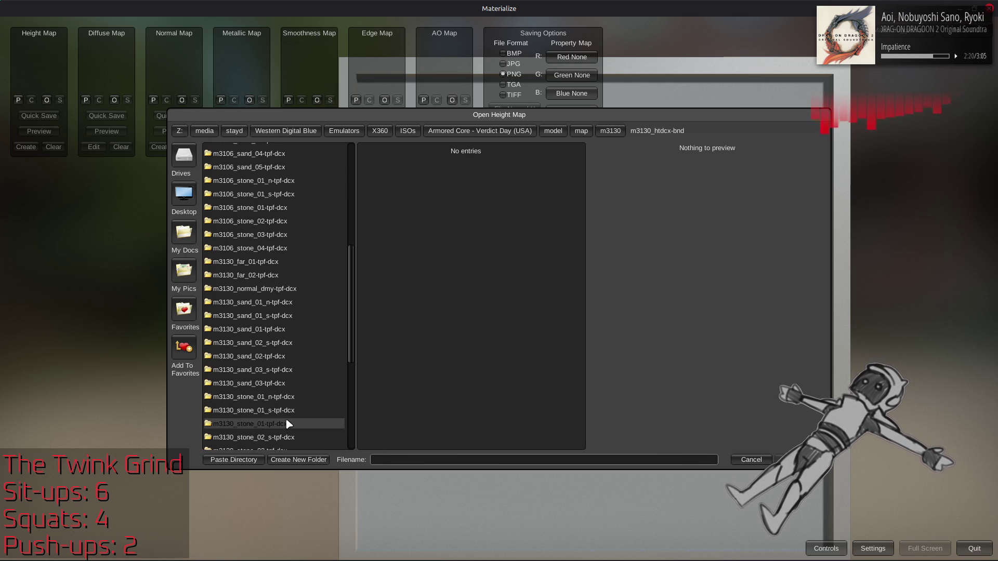
double_click(299, 423)
double_click(425, 245)
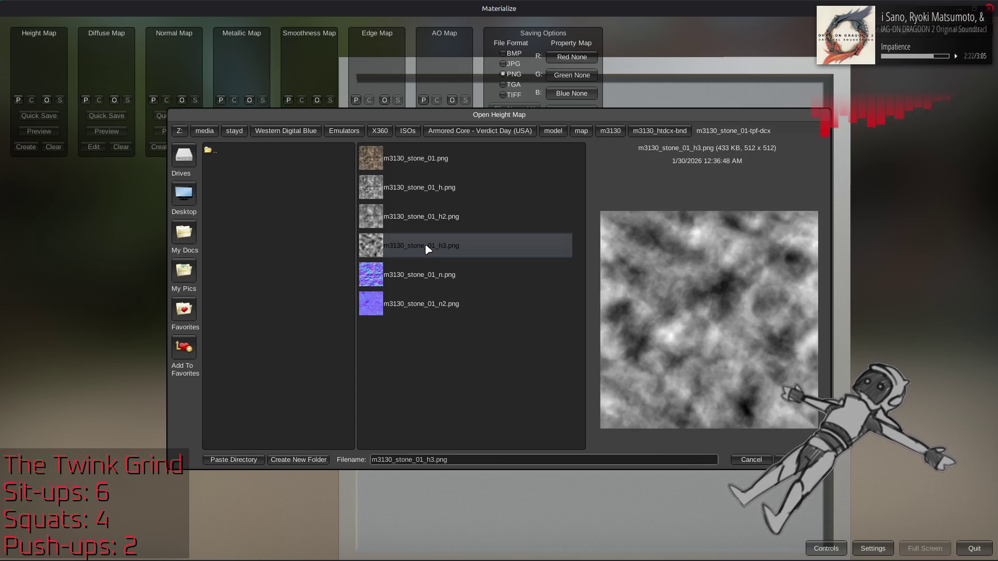
click(161, 147)
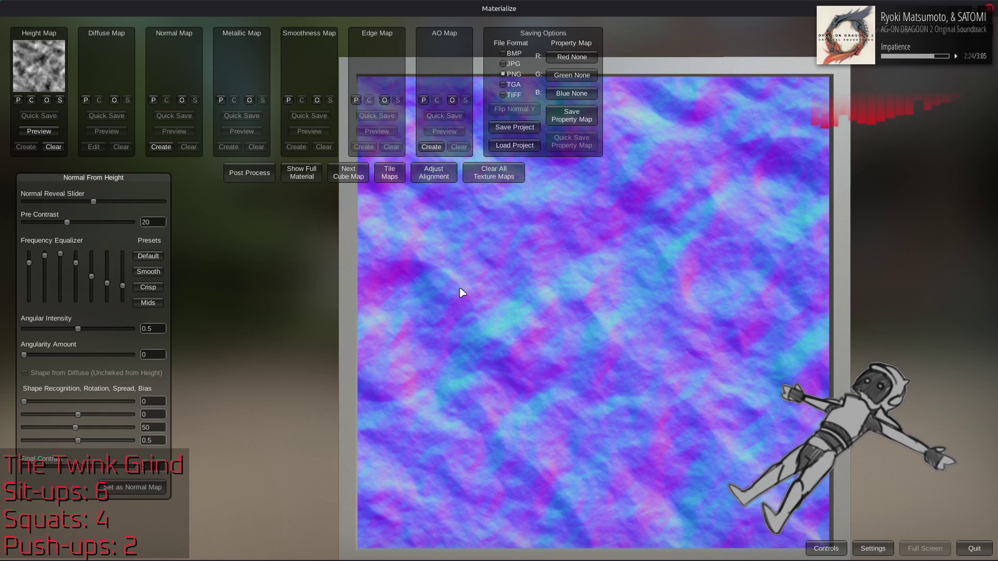
Experiment with equalizer presets, maximum Final Contrast and Pre Contrast 50 in Normal From Height
click(148, 271)
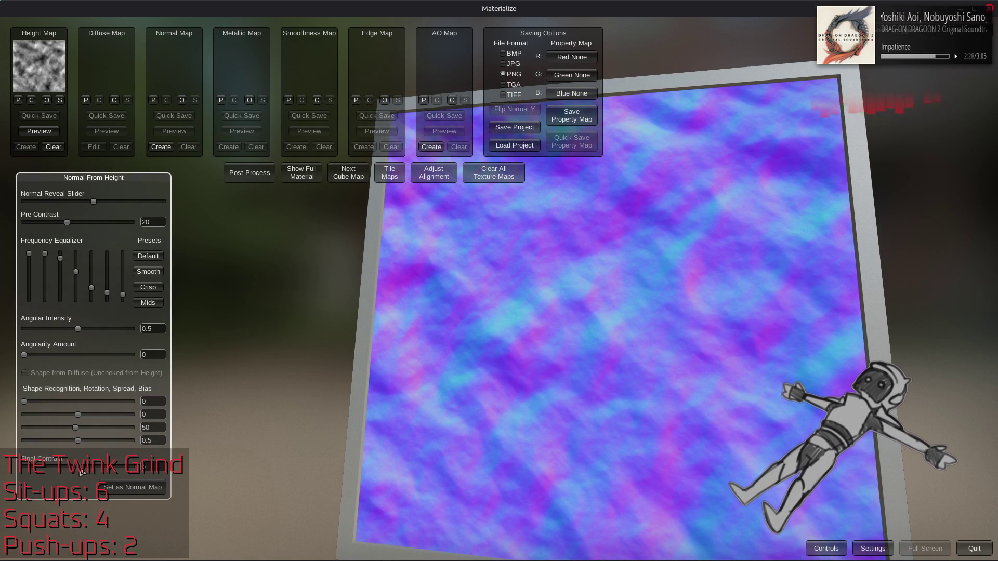
drag(81, 472, 234, 475)
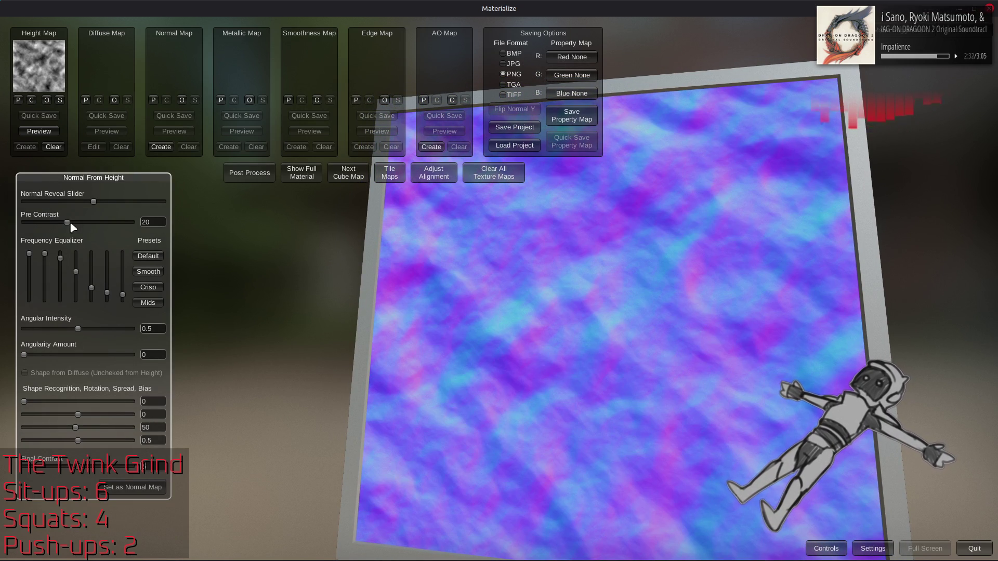
drag(67, 223, 143, 220)
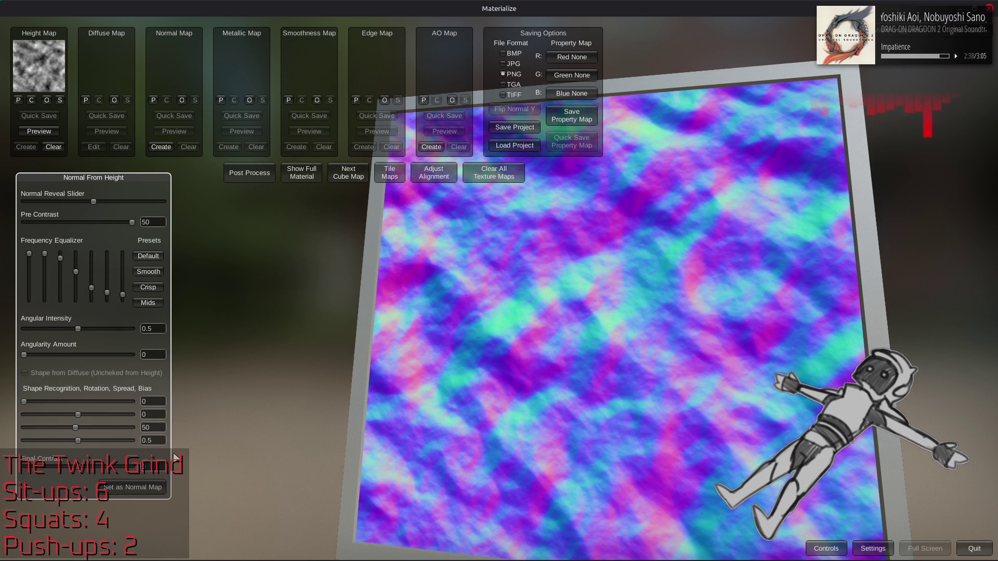
click(162, 301)
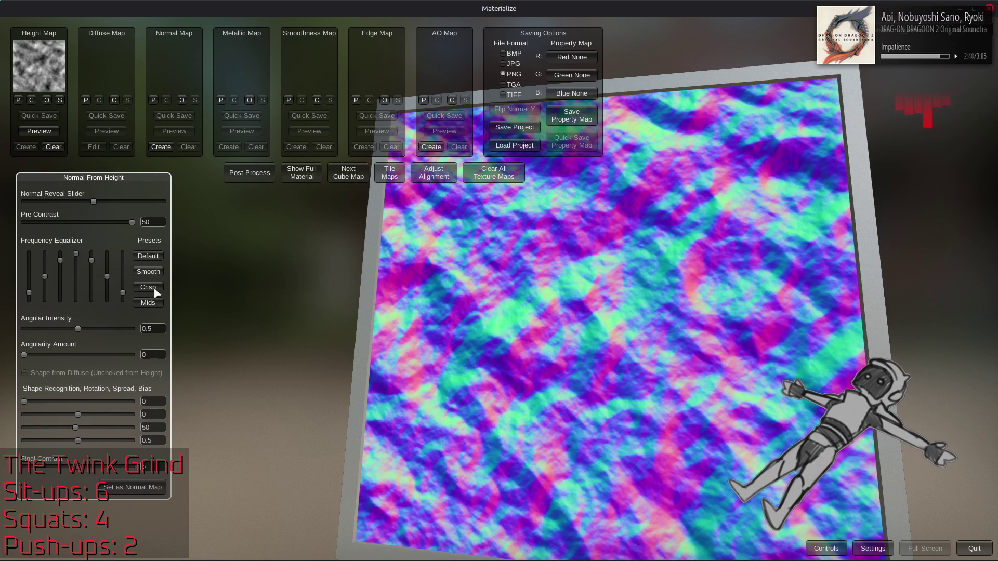
click(156, 258)
click(156, 274)
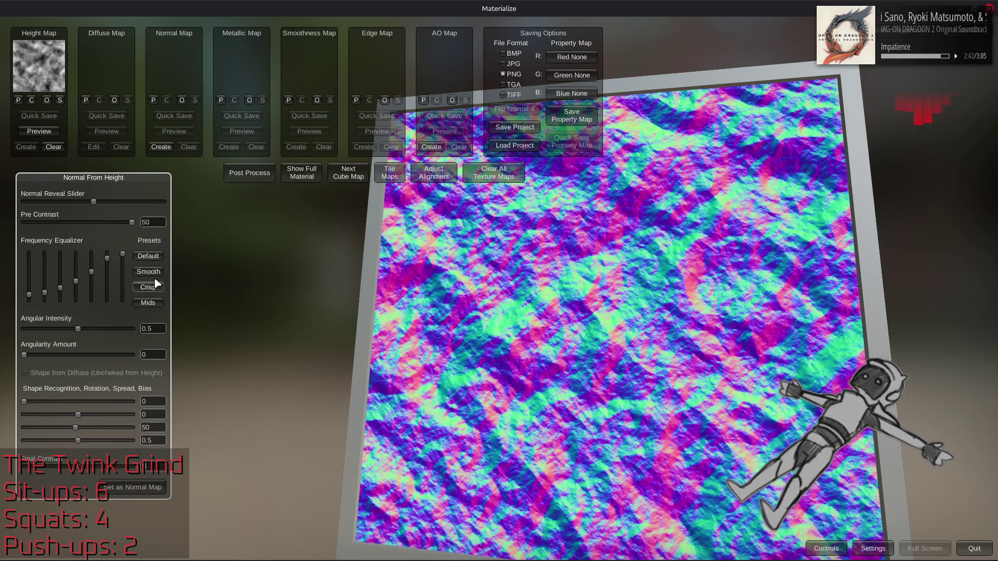
Re-enter Pre Contrast, apply the Smooth preset, set it as the normal map and view the full material
double_click(146, 222)
text(20)
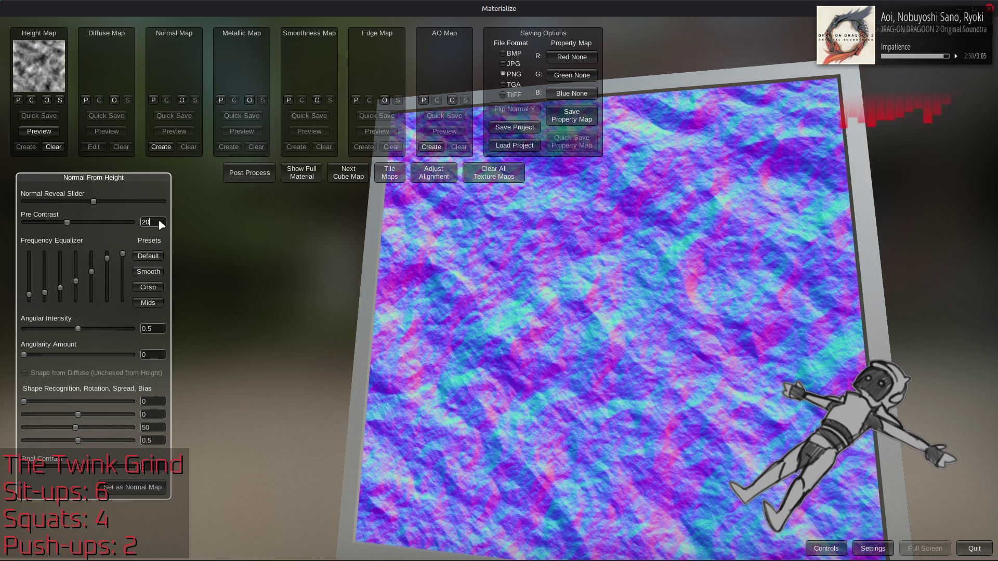
drag(158, 222, 125, 220)
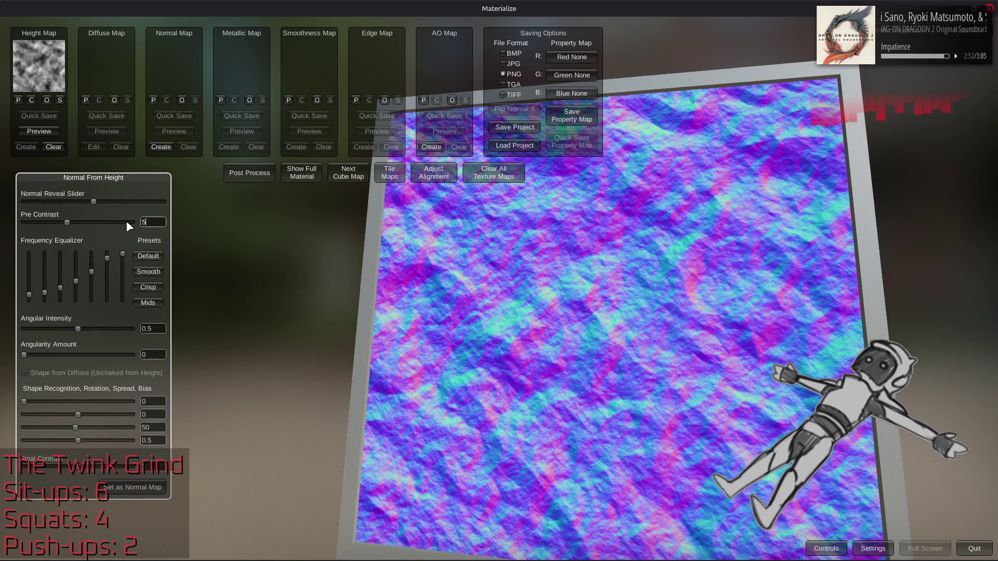
text(0)
click(149, 271)
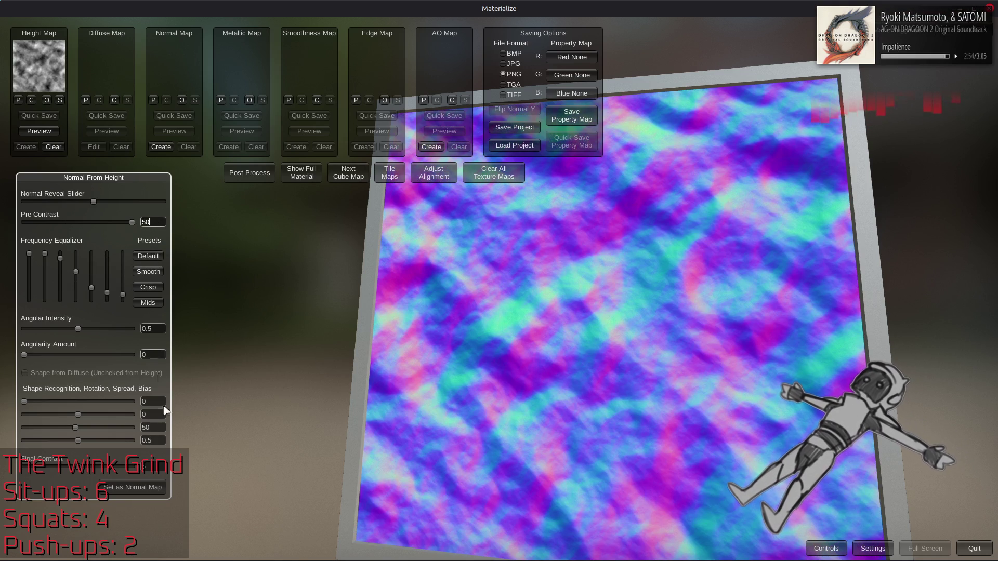
click(132, 487)
click(300, 173)
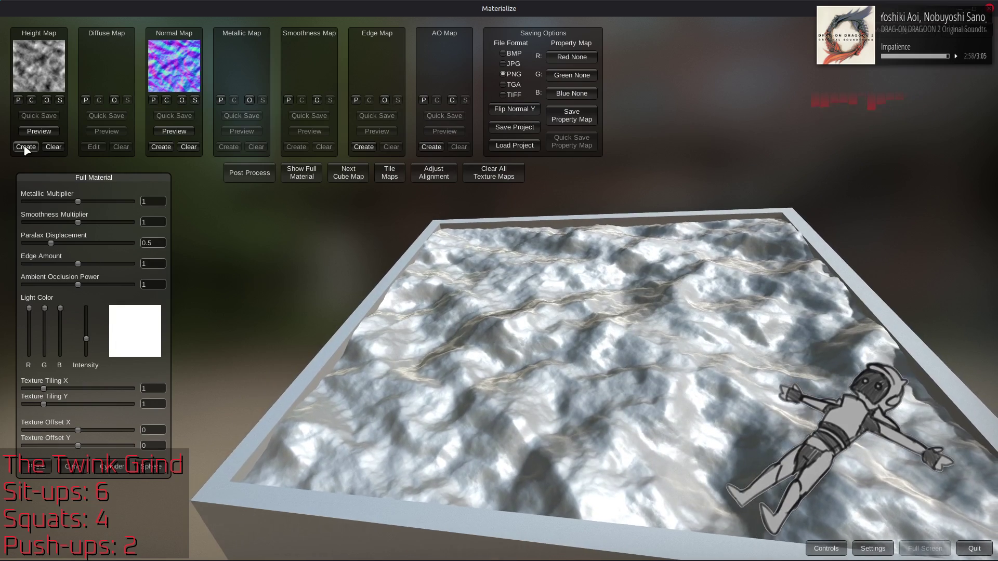
click(26, 148)
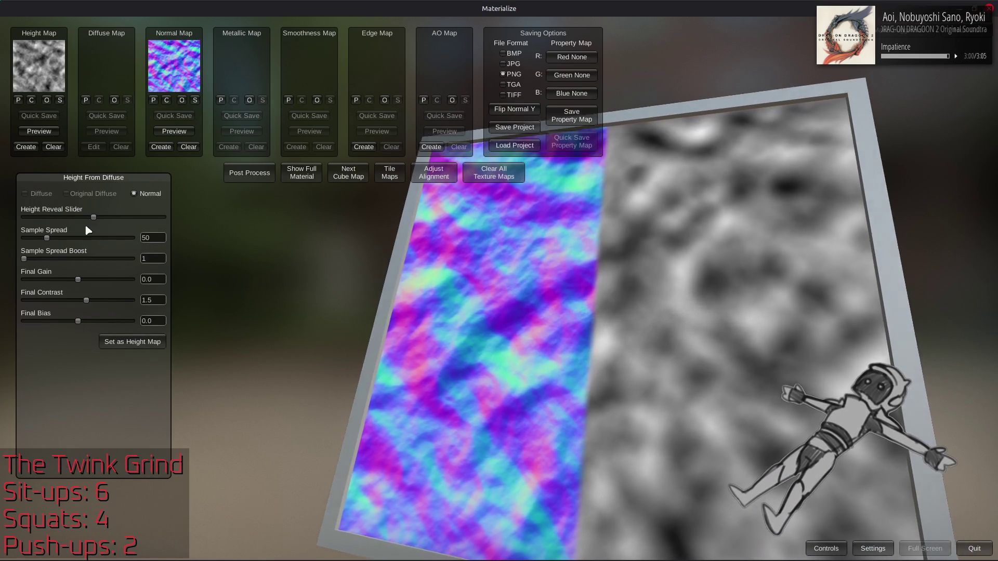
Build a height map from the normal map with Sample Spread 200 and Final Contrast 1
drag(87, 238, 241, 262)
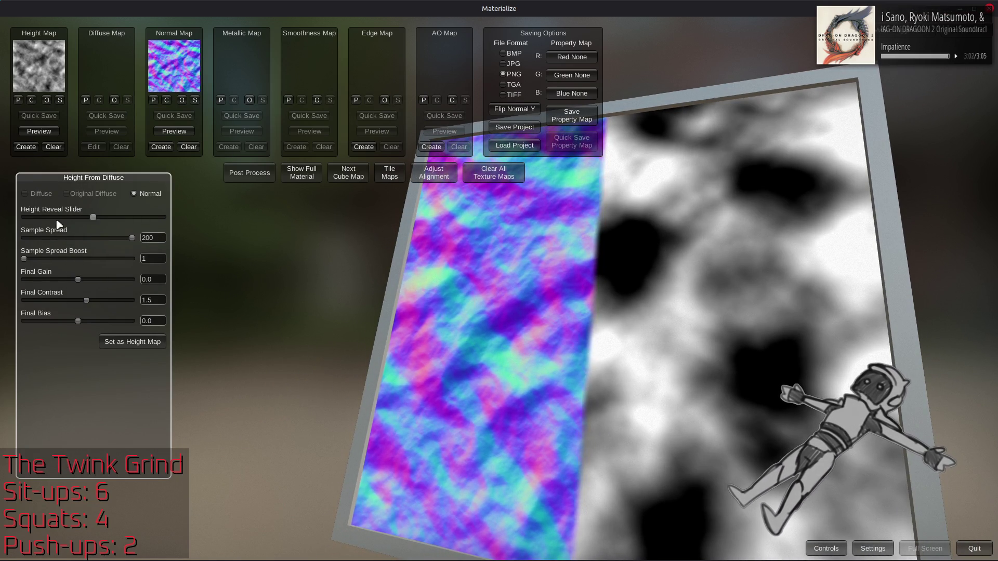
drag(85, 218, 23, 218)
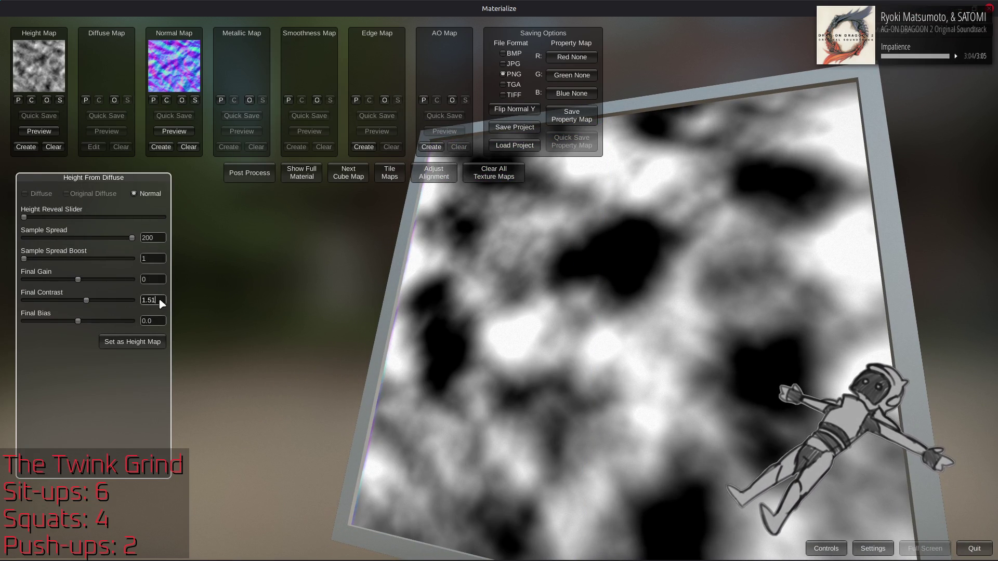
key(BackSpace)
key(BackSpace)
key(BackSpace)
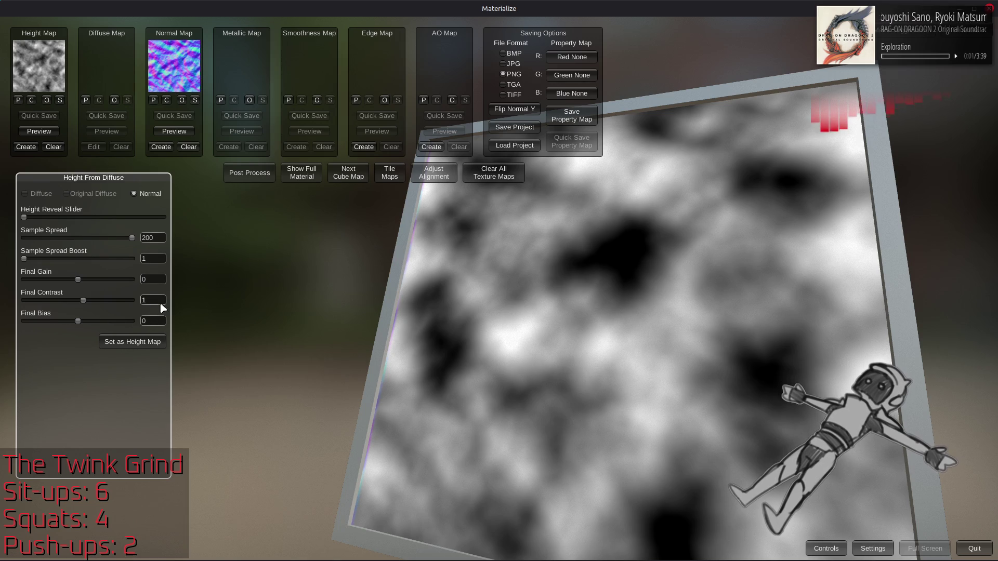
key(BackSpace)
text(.5)
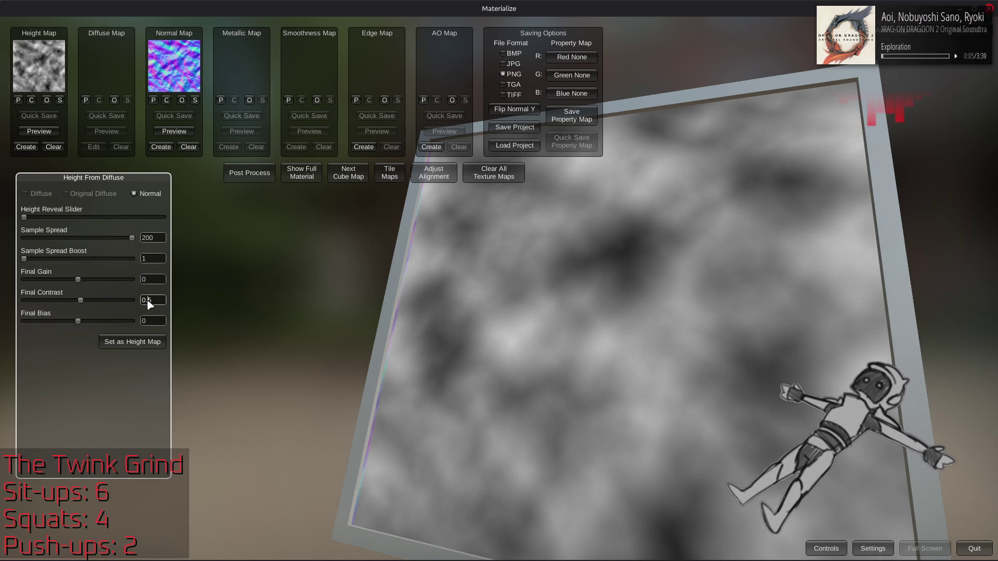
key(BackSpace)
key(BackSpace)
key(BackSpace)
text(1)
click(133, 342)
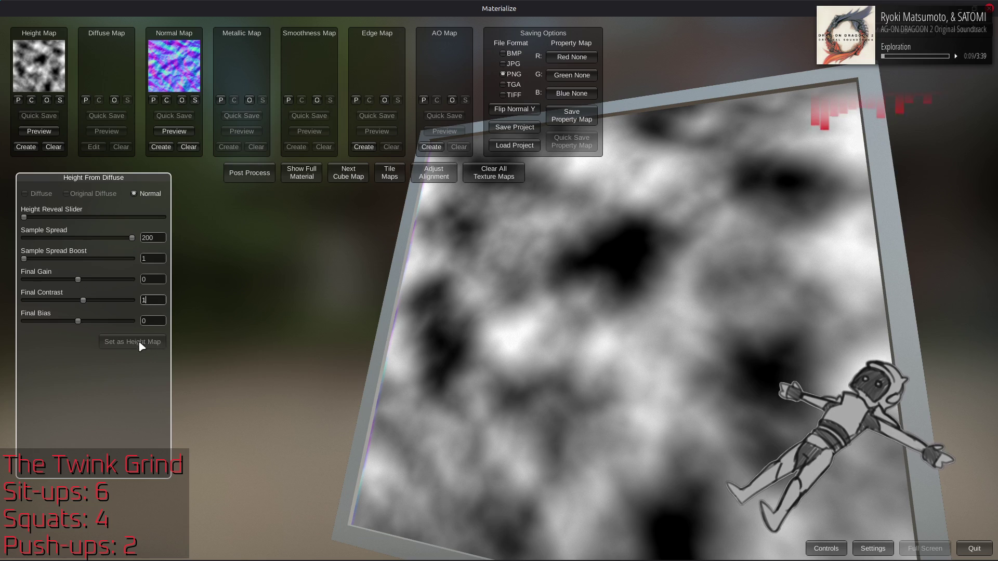
View the shaded stone material and turn the preview plane to face the viewer
click(302, 172)
mouse_move(368, 289)
mouse_down()
mouse_move(366, 359)
mouse_move(322, 374)
mouse_move(291, 364)
mouse_up()
click(161, 147)
mouse_move(189, 161)
mouse_down()
mouse_move(232, 319)
mouse_move(146, 255)
mouse_up()
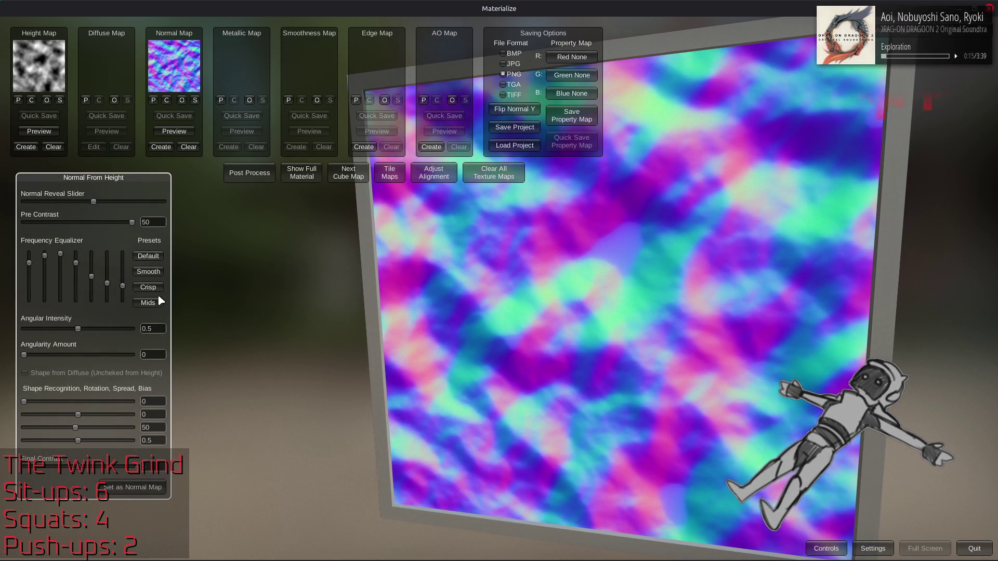
Try fine-detail and Mids normal presets and keep a height map at Final Contrast 0.7
click(149, 288)
click(154, 304)
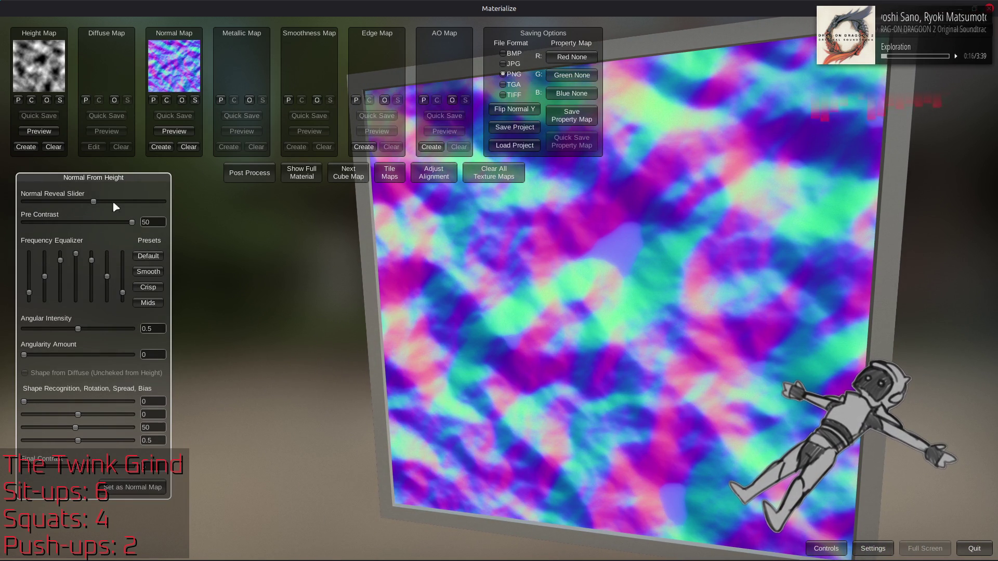
click(33, 147)
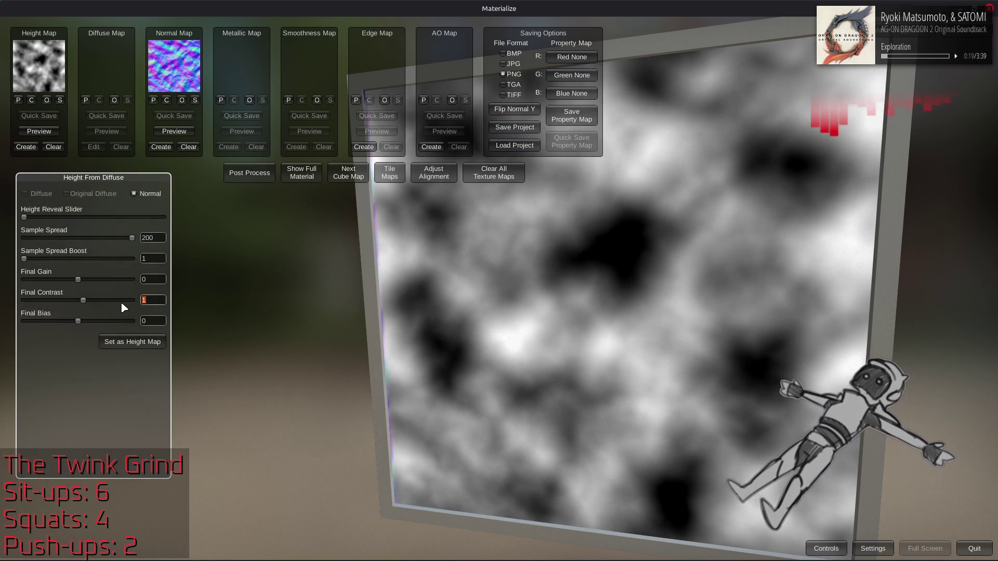
text(0.7)
click(148, 340)
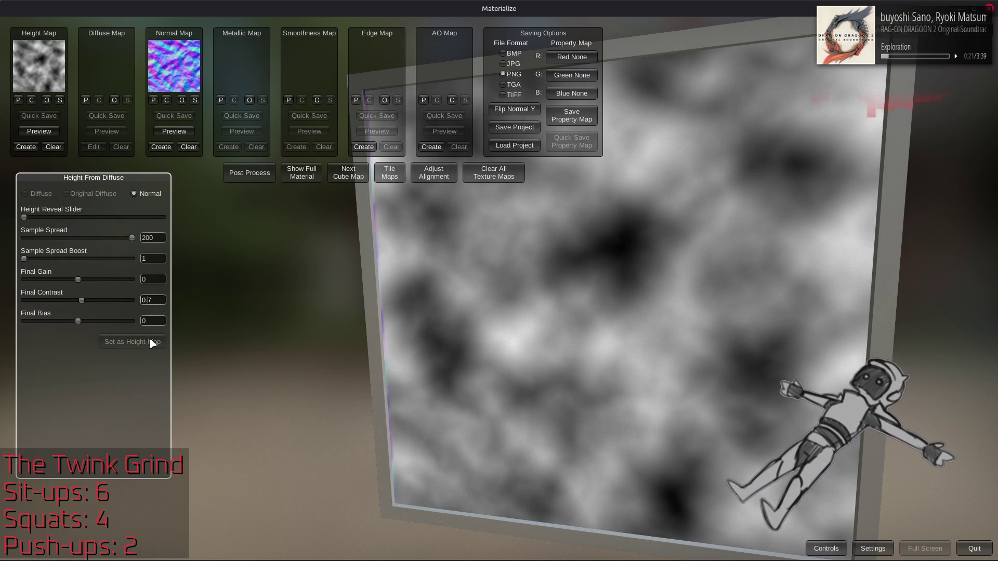
click(302, 177)
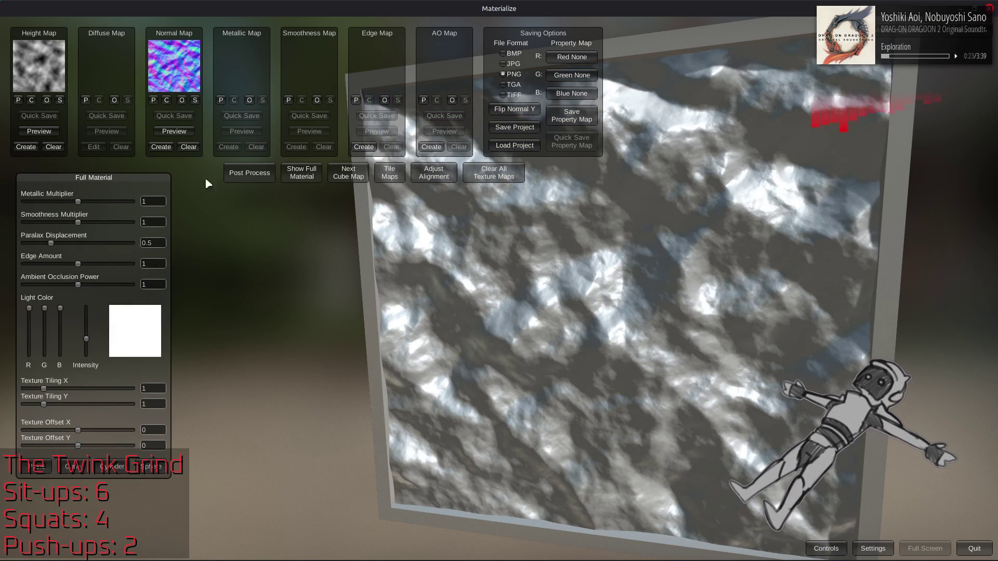
click(162, 147)
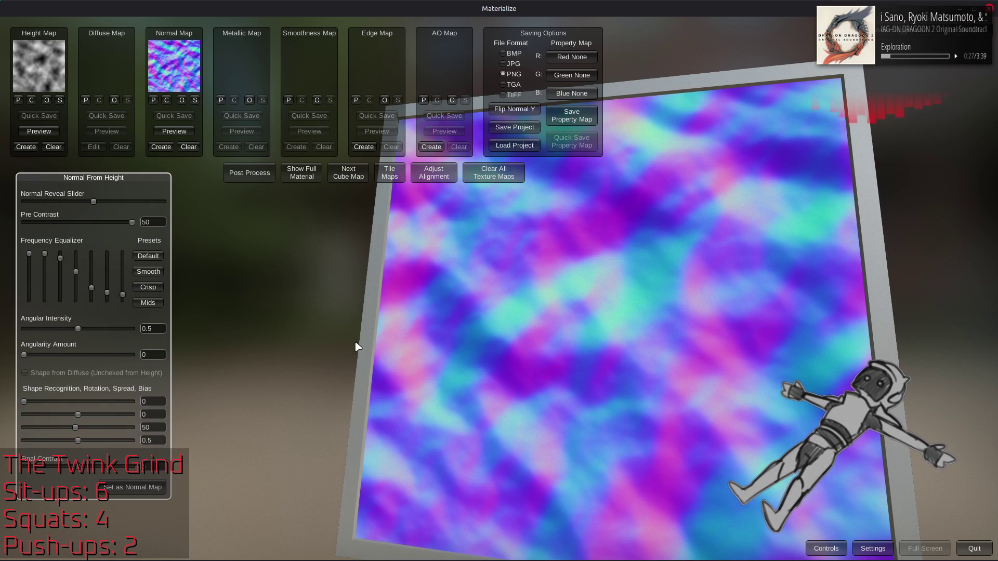
click(148, 303)
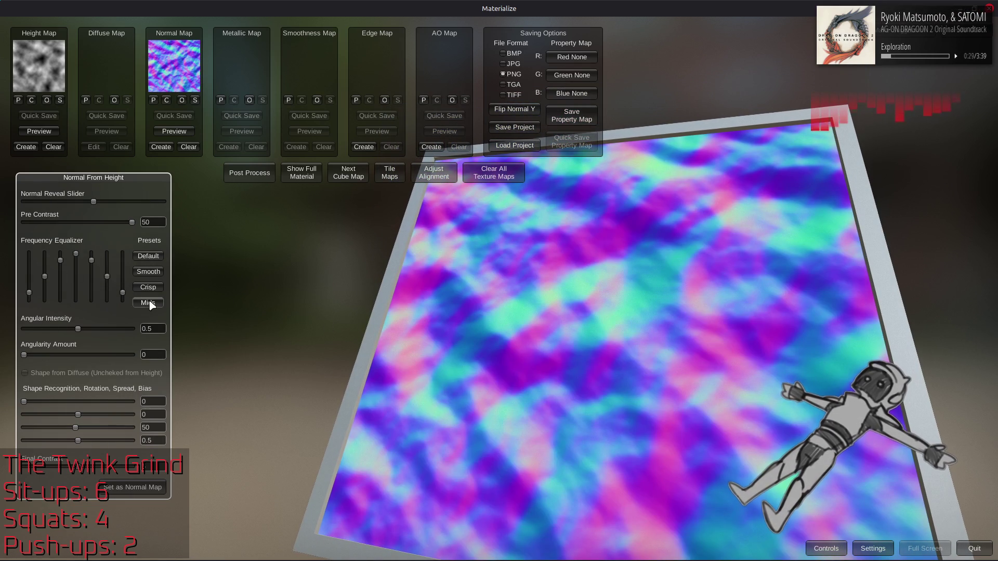
Clear the height map and reload m3130_stone_01_h3.png in its place
click(54, 147)
click(47, 100)
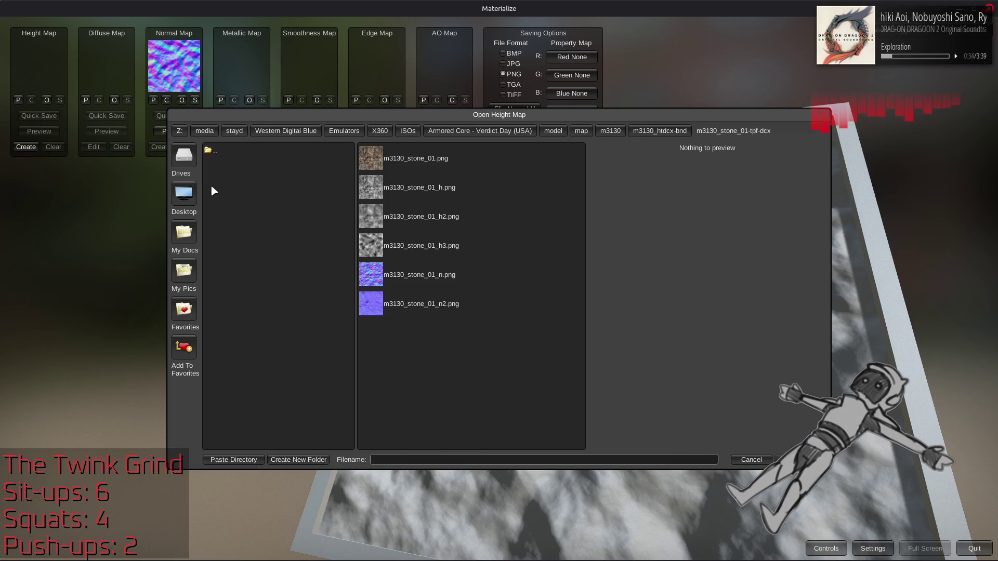
double_click(452, 250)
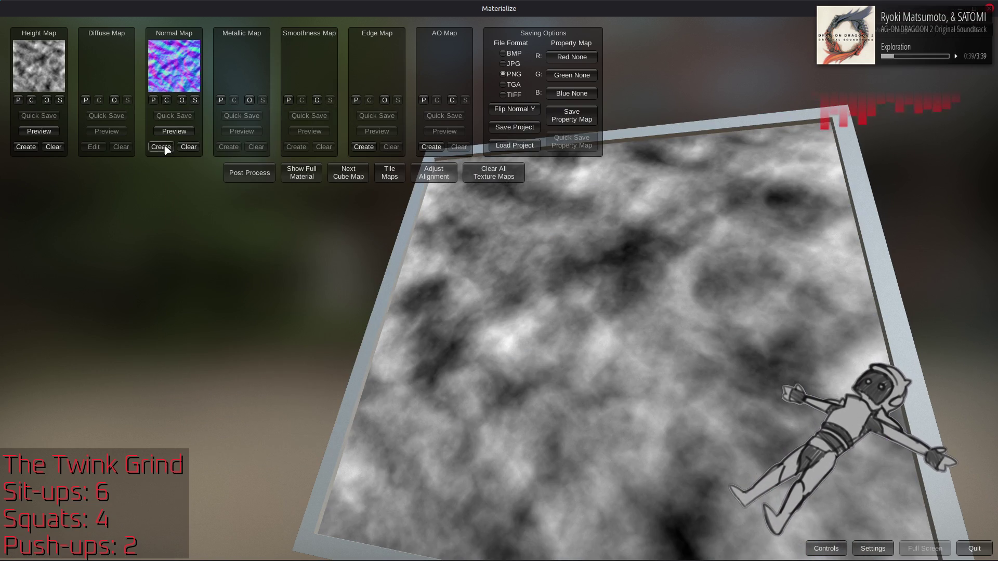
Create a normal map from the height map using the Crisp preset and Pre Contrast 20
click(161, 147)
click(149, 288)
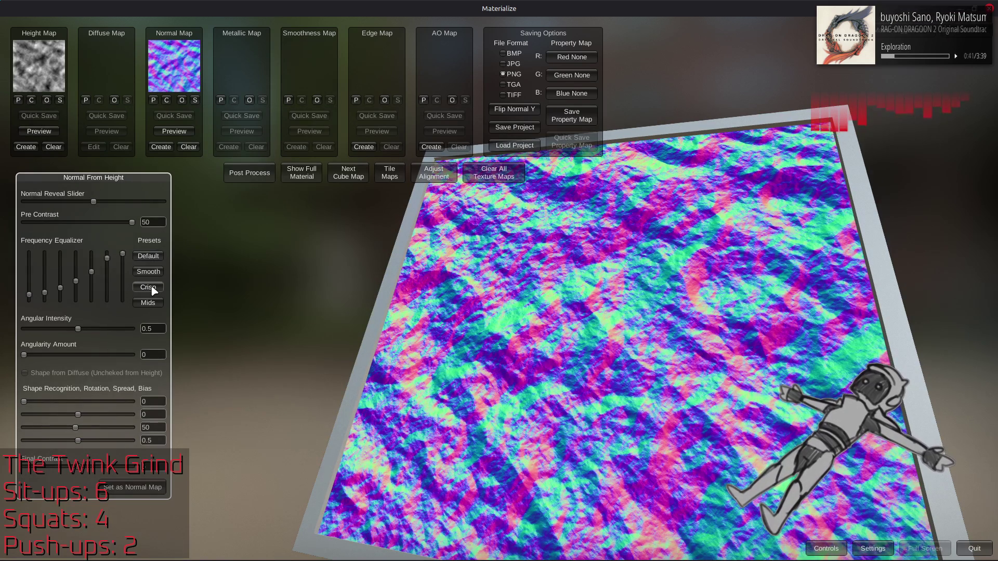
click(155, 222)
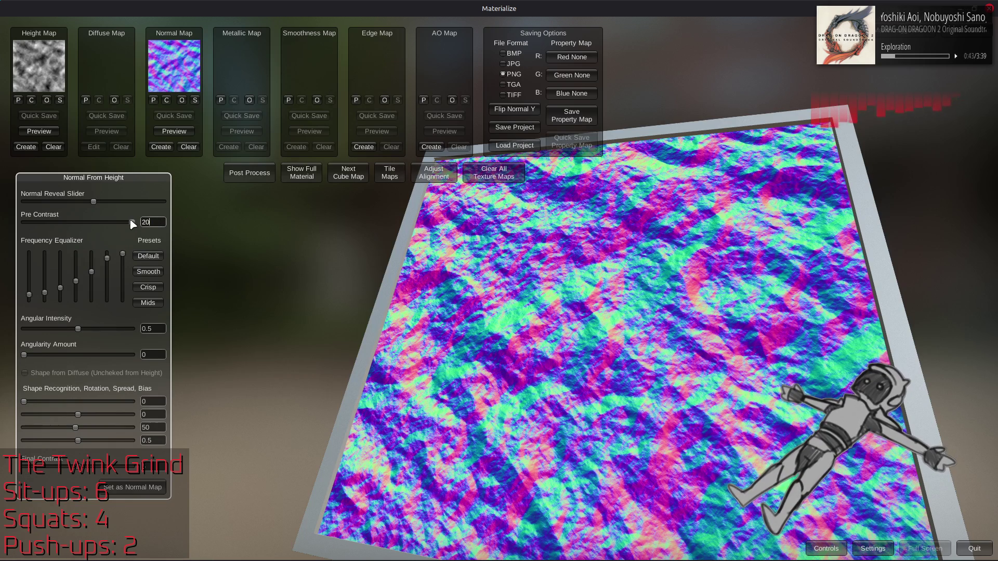
key(Return)
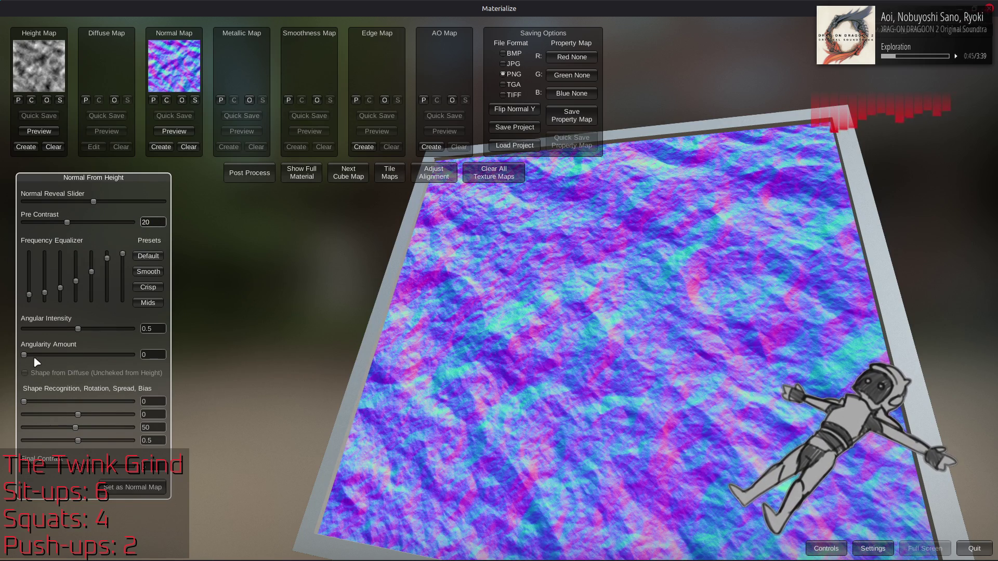
Experiment with angularity and shape recognition sliders, then reset rotation to 0 and Pre Contrast to 5
mouse_move(26, 355)
mouse_down()
mouse_move(262, 379)
mouse_move(2, 382)
mouse_move(73, 406)
mouse_move(275, 413)
mouse_move(92, 404)
mouse_up()
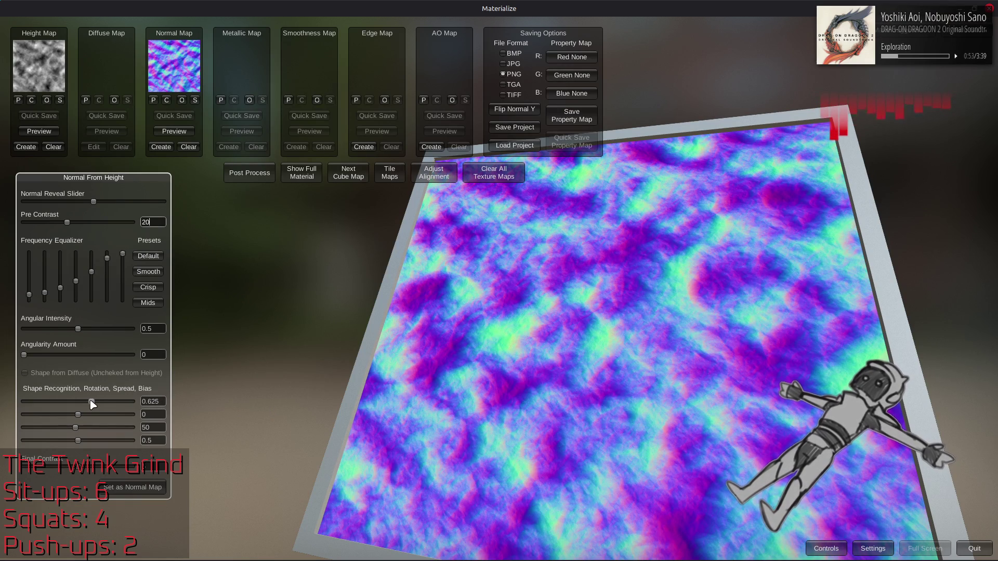
mouse_move(74, 430)
mouse_down()
mouse_move(143, 428)
mouse_move(44, 428)
mouse_move(177, 441)
mouse_up()
text(0)
drag(78, 440, 42, 447)
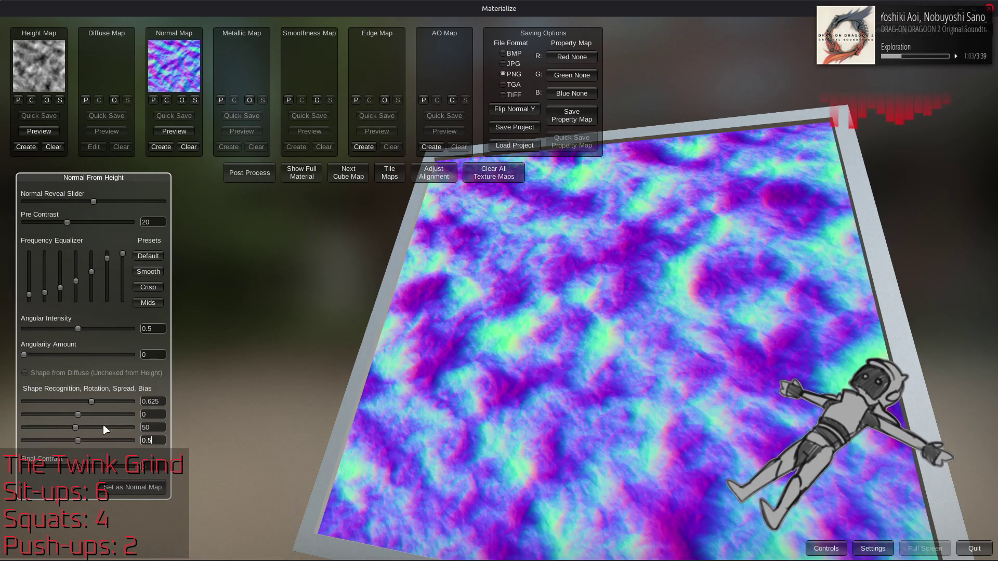
mouse_move(78, 415)
mouse_down()
mouse_move(135, 428)
mouse_move(108, 427)
mouse_up()
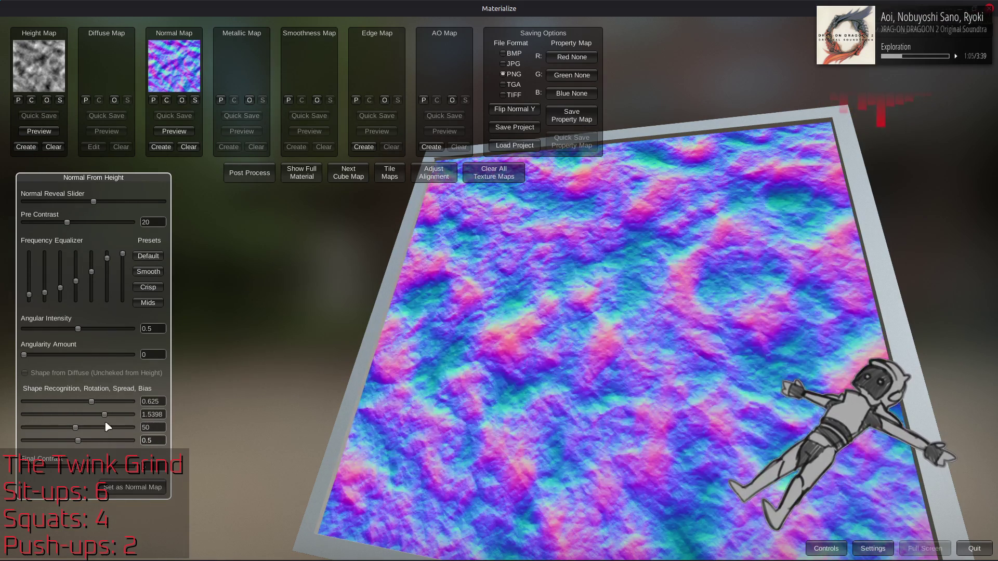
double_click(151, 415)
text(57)
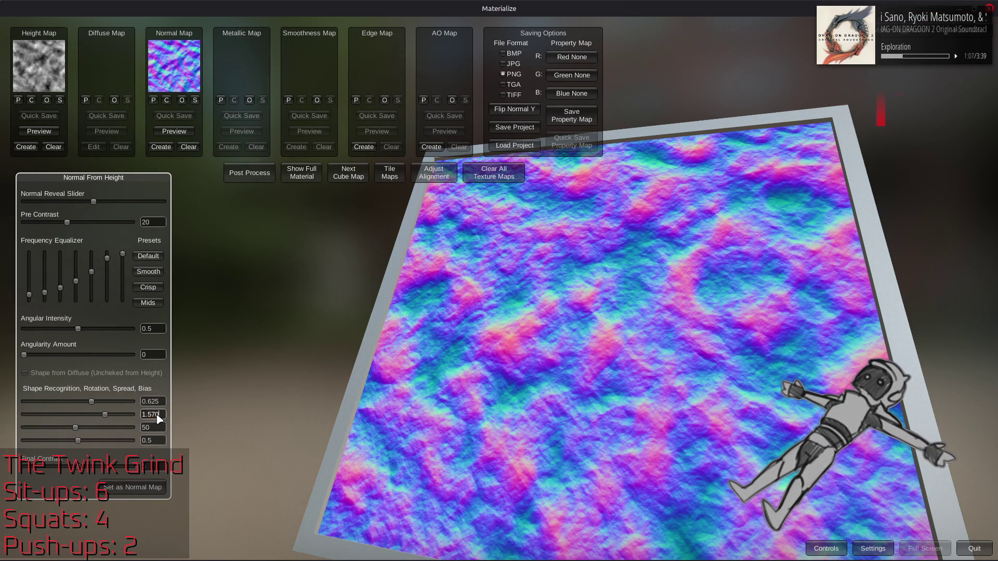
text(0)
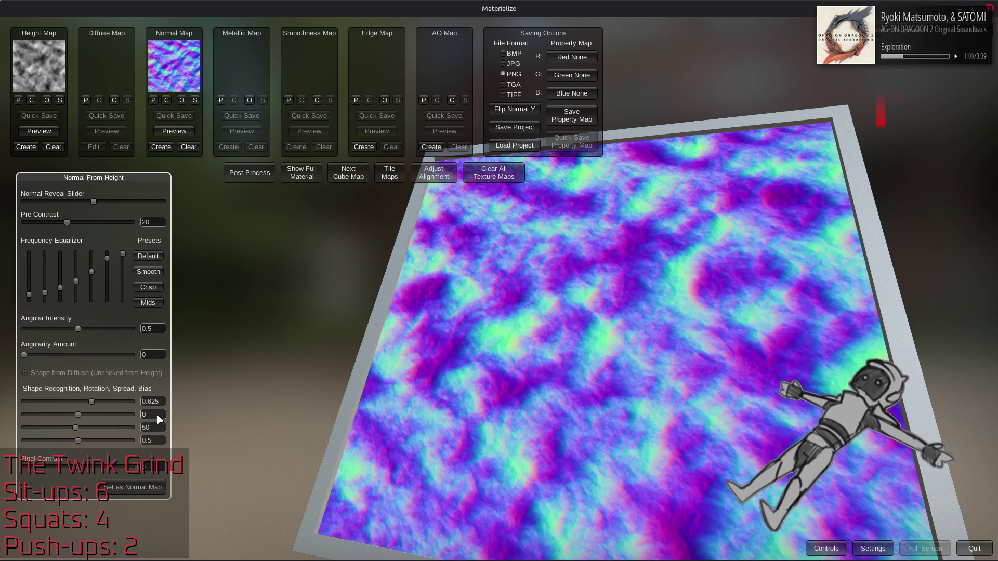
drag(91, 406, 3, 402)
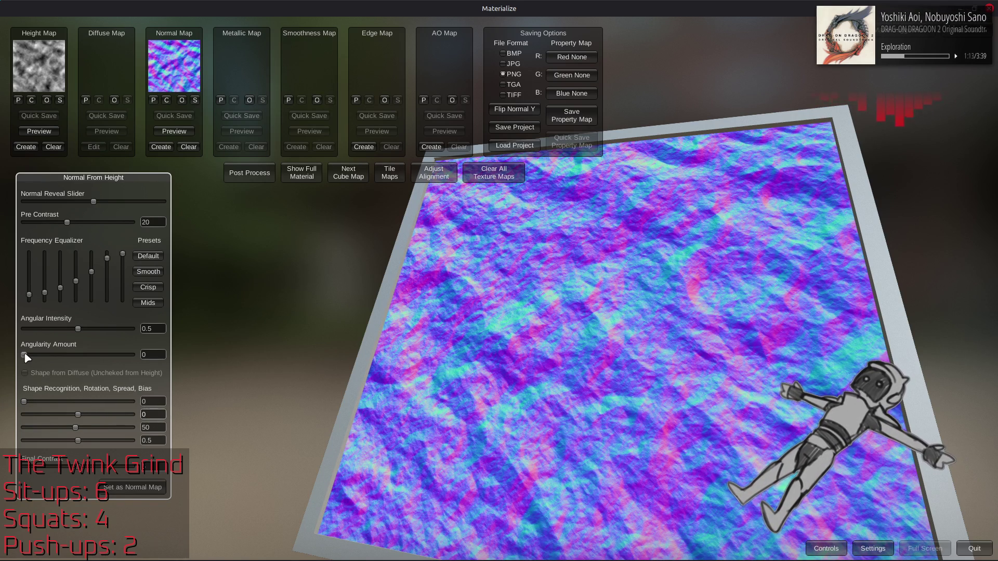
click(154, 222)
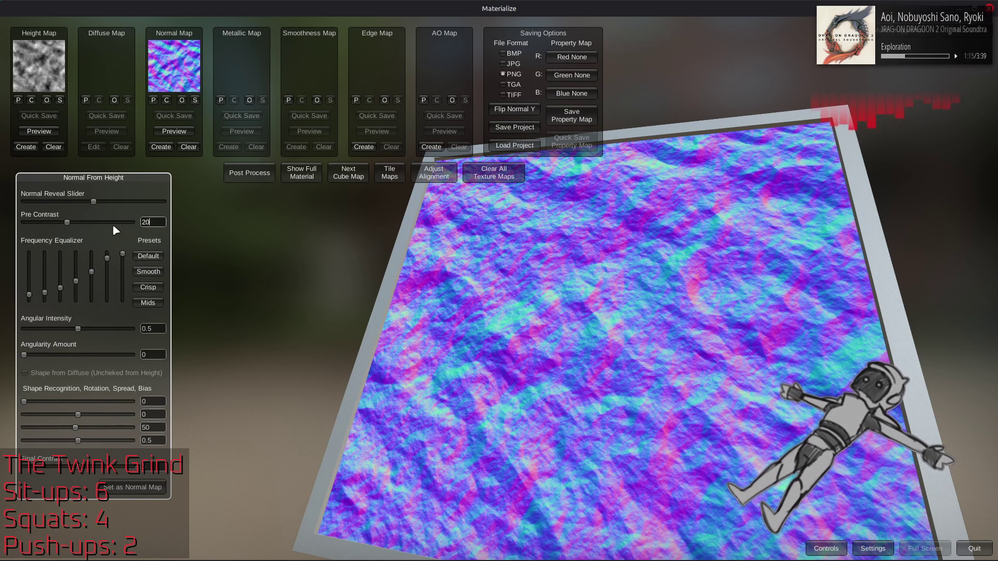
text(0)
key(BackSpace)
key(BackSpace)
Set the normal map's Pre Contrast to 1 and push Final Contrast to 10
text(5)
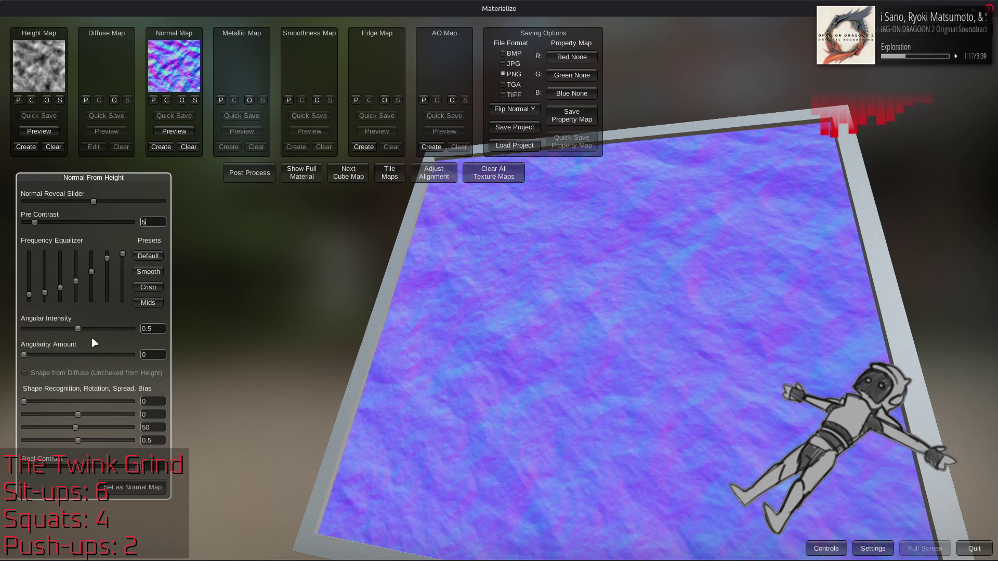
drag(26, 355, 52, 355)
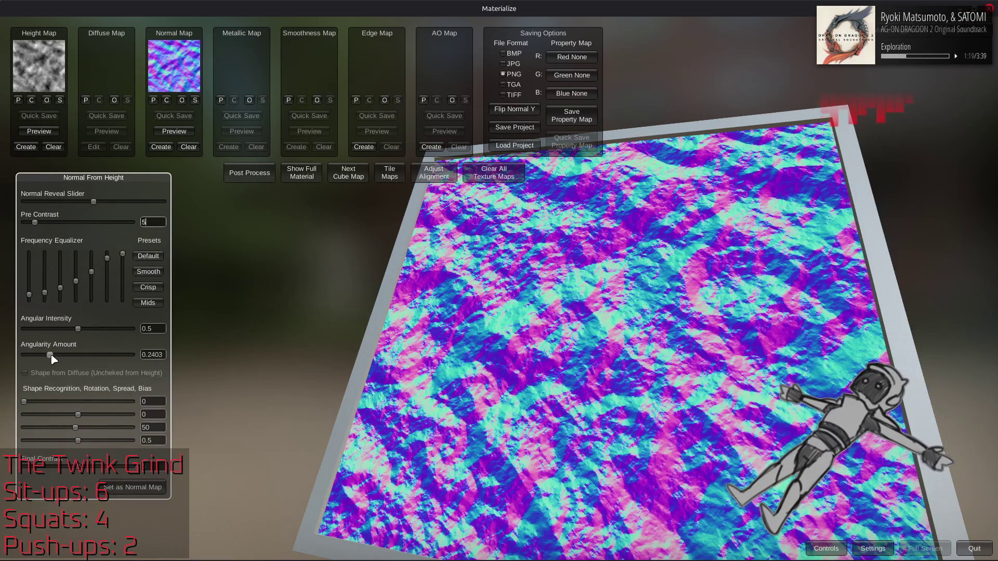
click(123, 468)
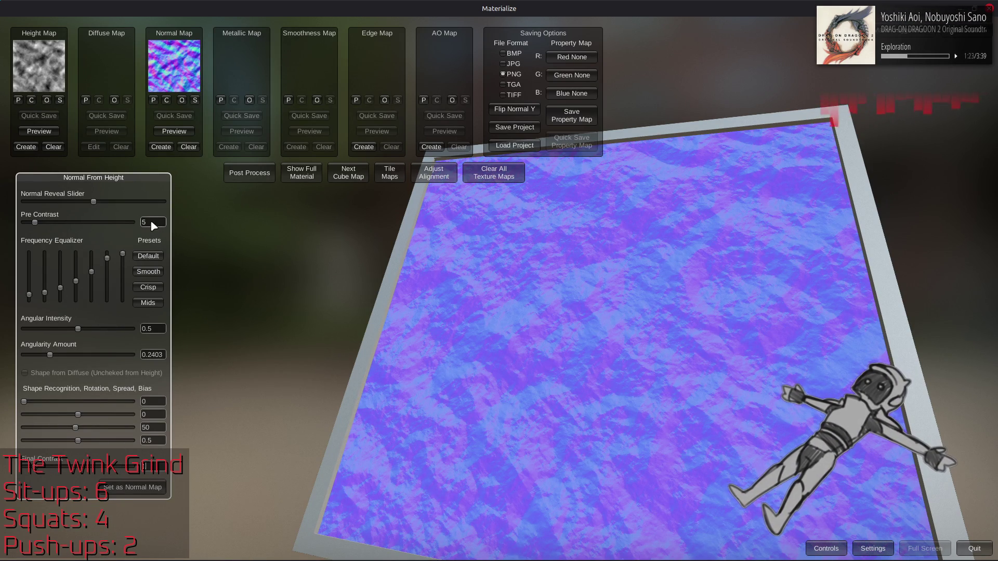
key(BackSpace)
text(1)
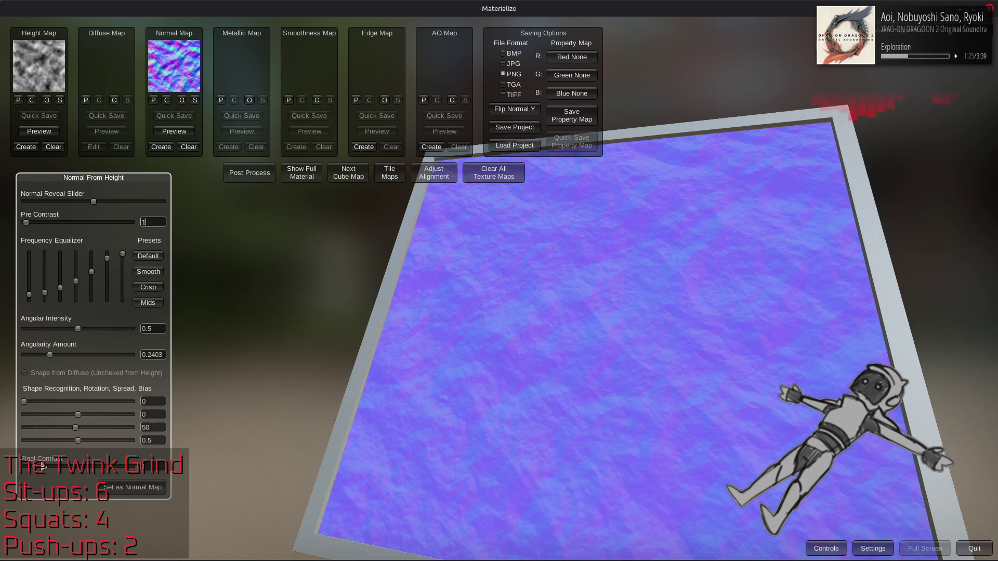
drag(37, 470, 215, 474)
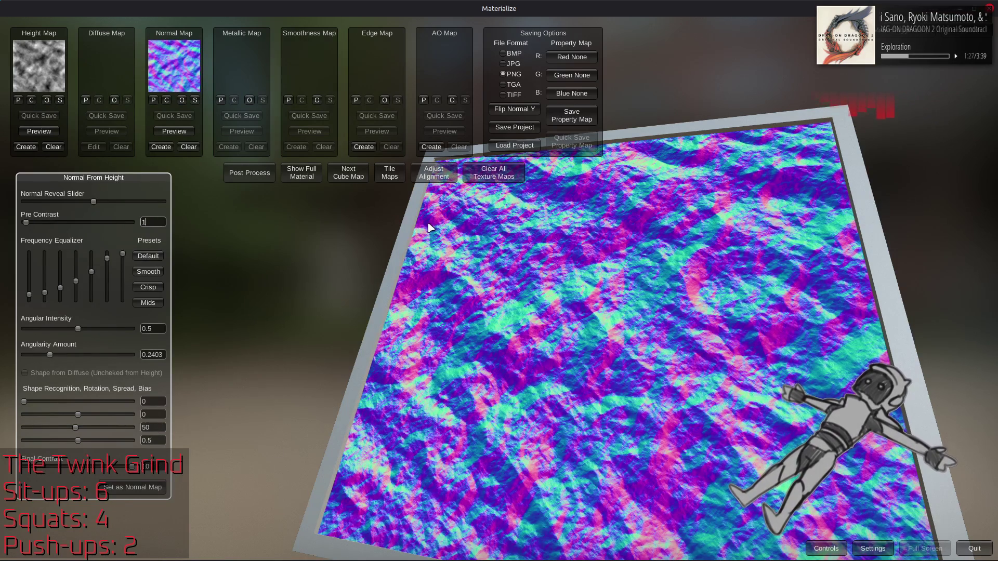
drag(429, 227, 429, 278)
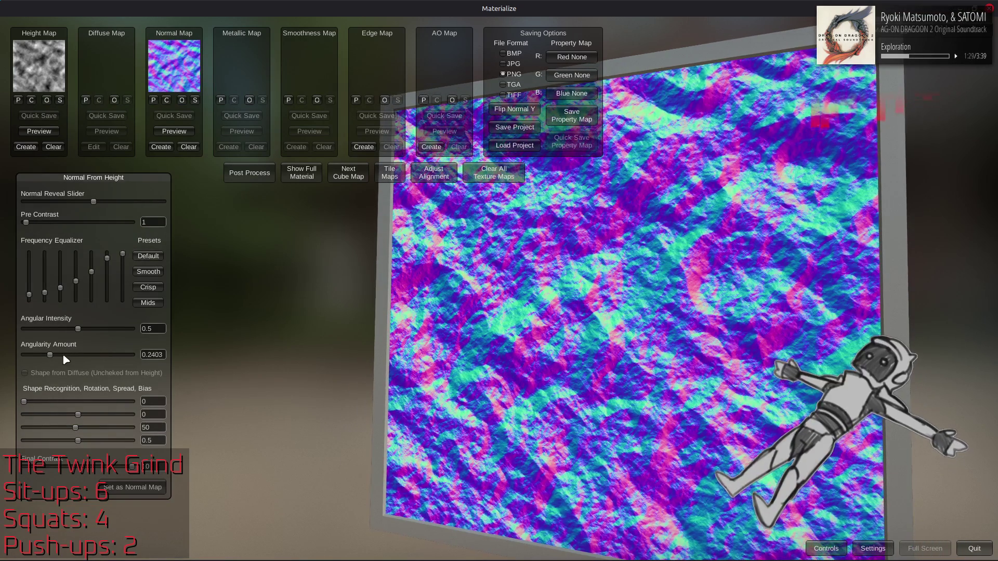
Lower Angular Intensity to about 0.125 and keep the result as the normal map
mouse_move(80, 331)
mouse_down()
mouse_move(4, 333)
mouse_move(58, 335)
mouse_move(193, 370)
mouse_up()
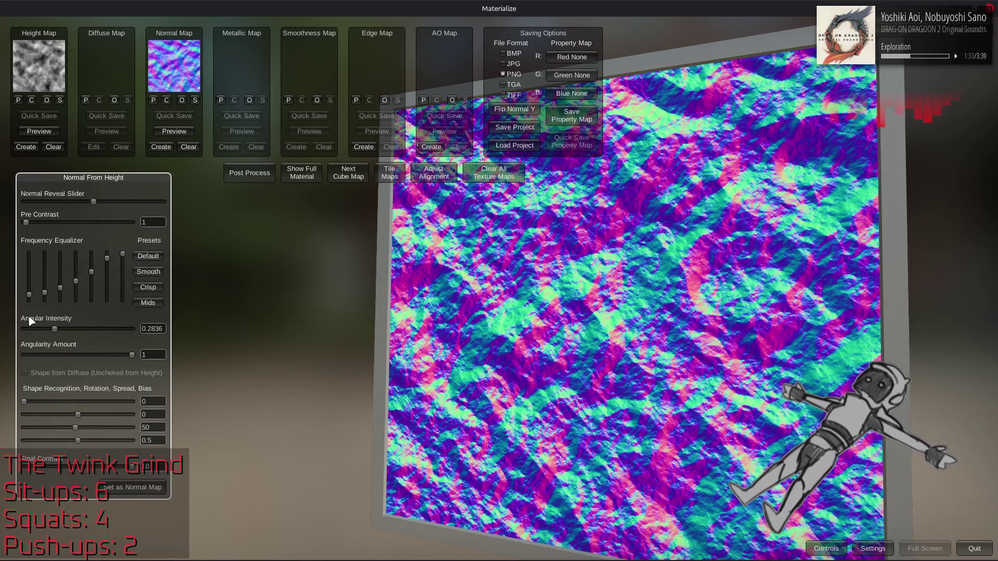
mouse_move(50, 326)
mouse_down()
mouse_move(97, 332)
mouse_move(15, 330)
mouse_move(46, 333)
mouse_up()
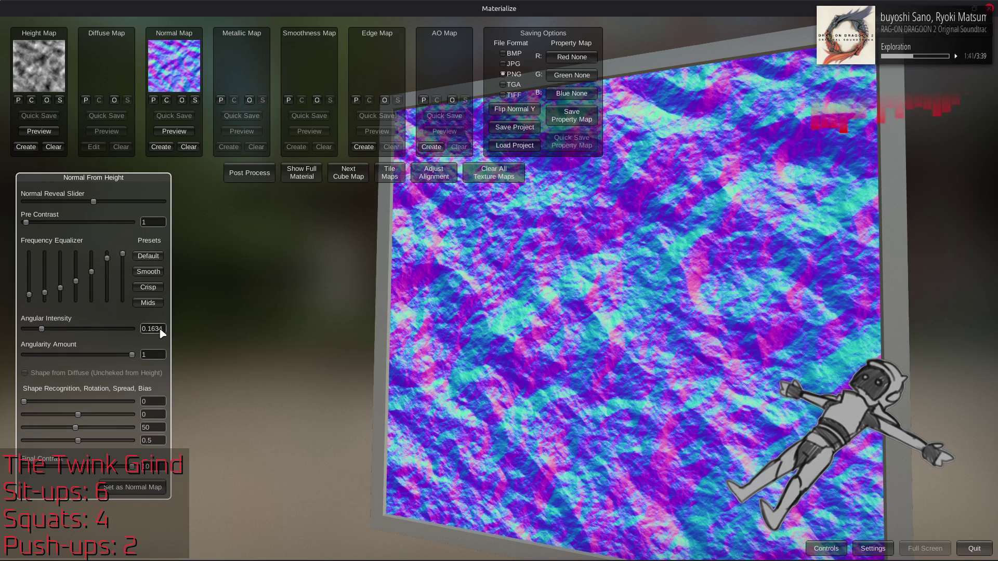
text(25)
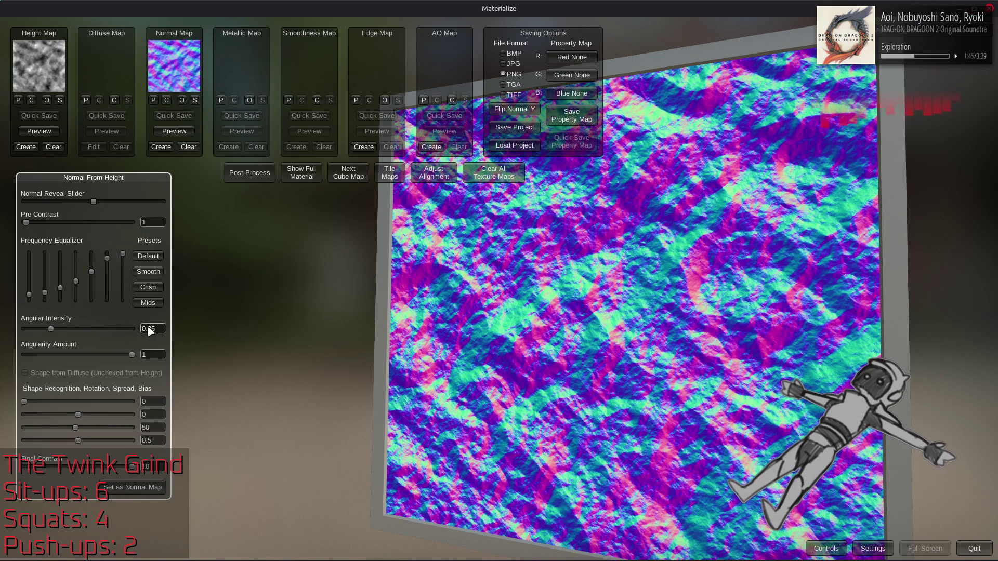
text(1)
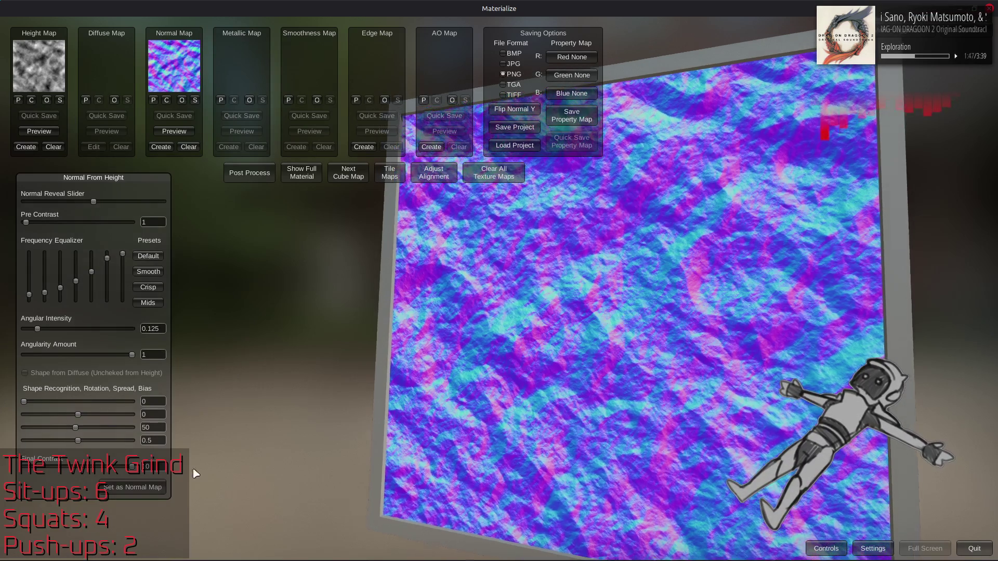
click(149, 487)
Create an AO map with pixel spread 100, pixel depth 256 and blend 1, and keep it
click(306, 179)
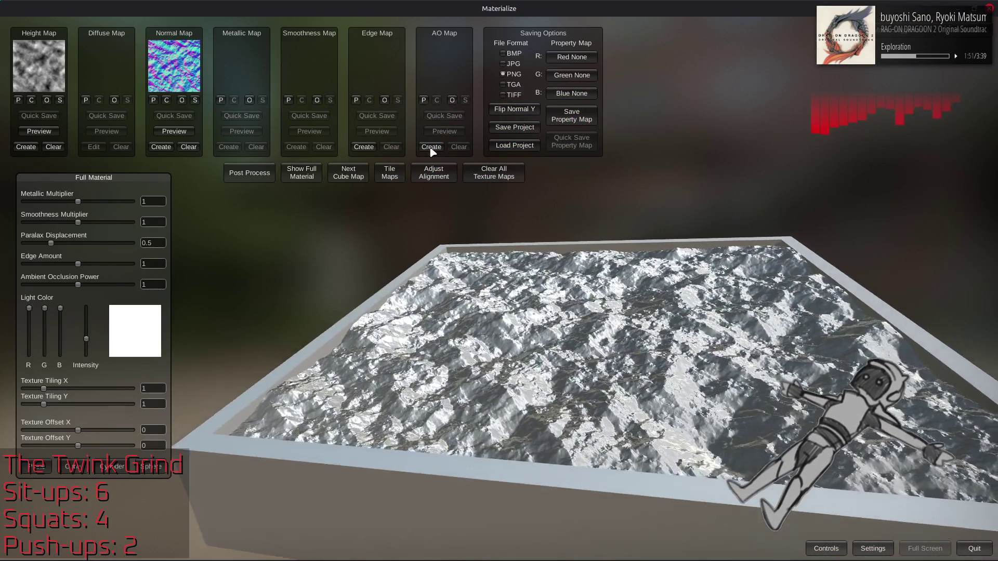
click(432, 147)
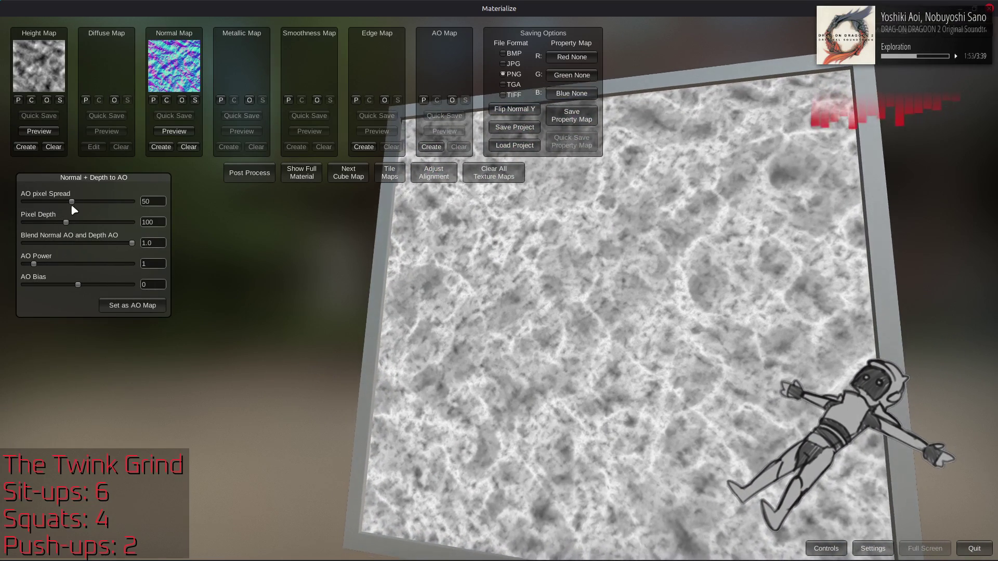
drag(133, 243, 3, 252)
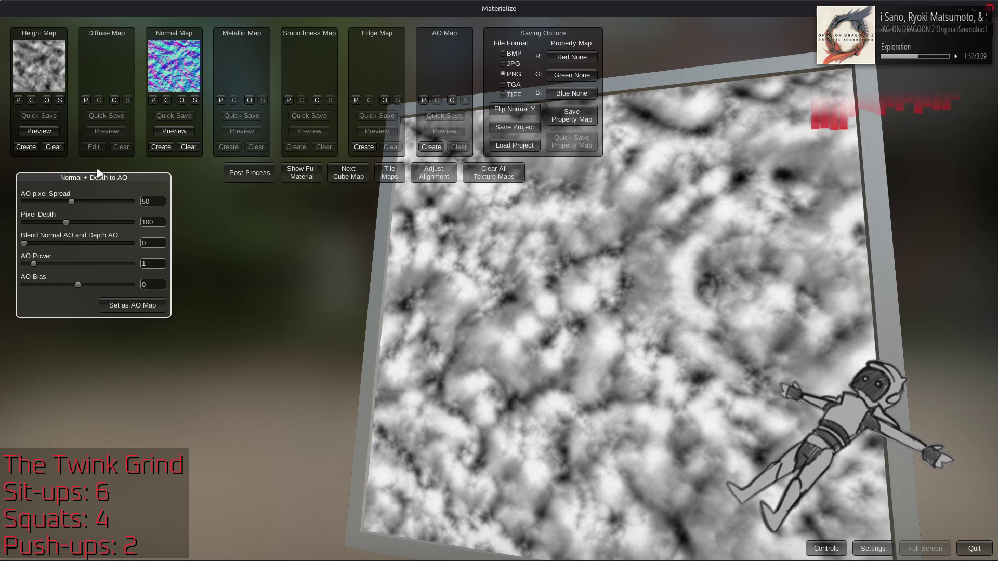
drag(72, 203, 364, 220)
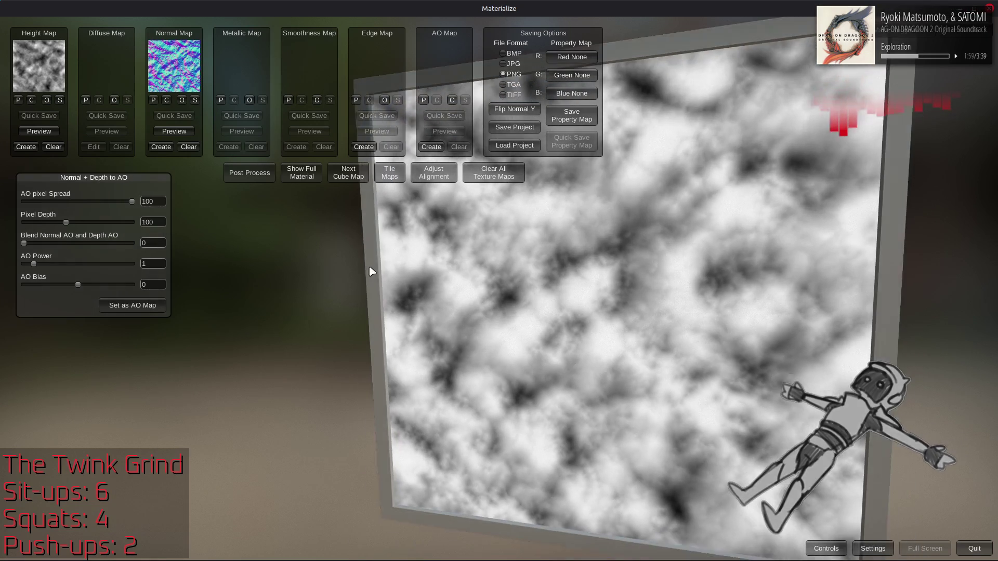
drag(24, 243, 259, 266)
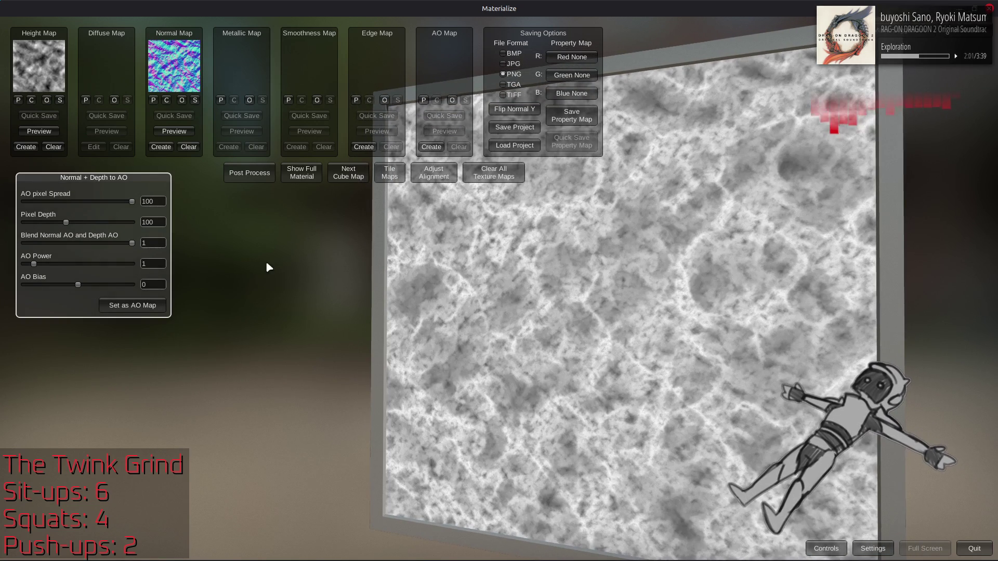
drag(66, 224, 325, 255)
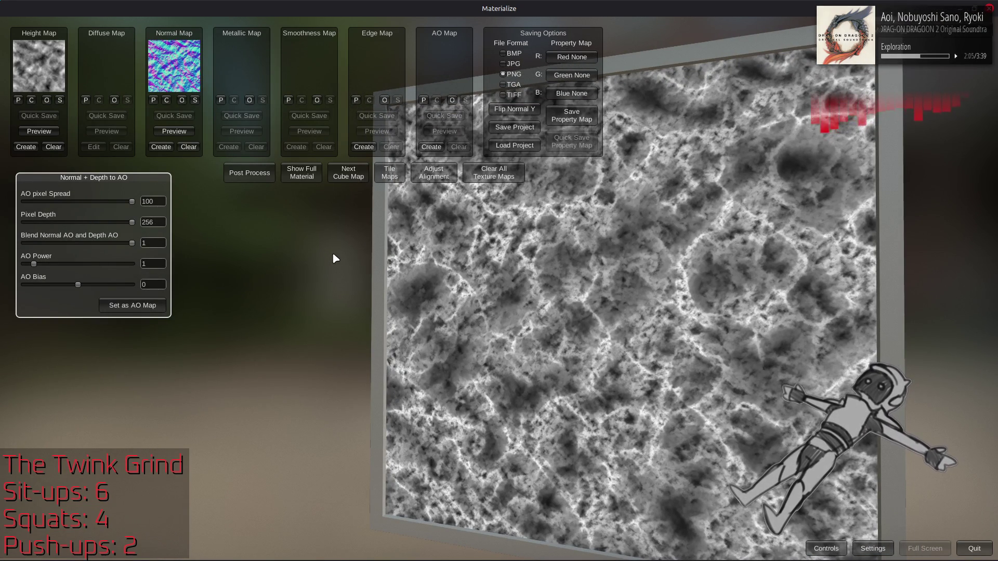
click(156, 303)
Generate an edge map from the normal, compare Soft and Tight presets, and keep the Displace result
click(364, 146)
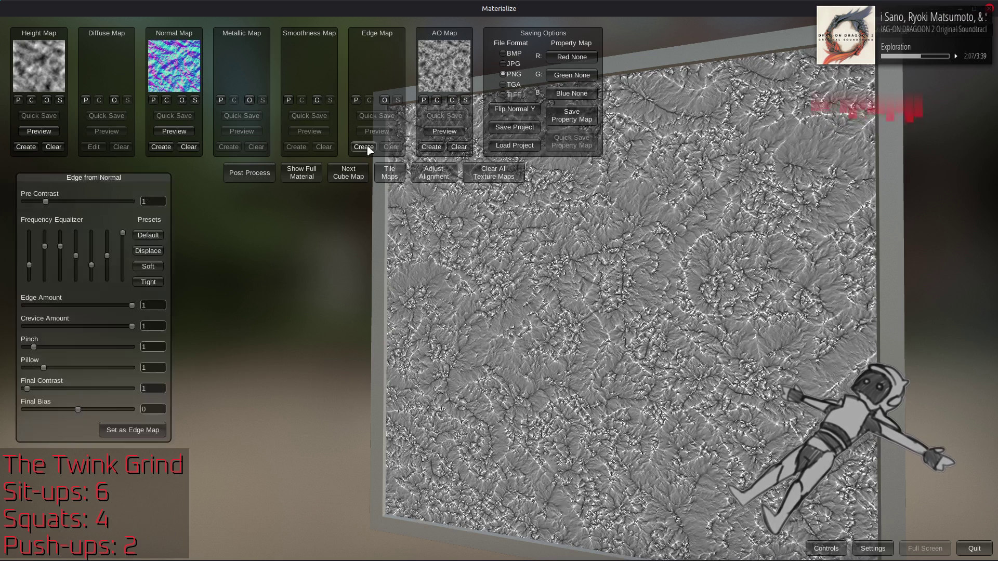
click(161, 266)
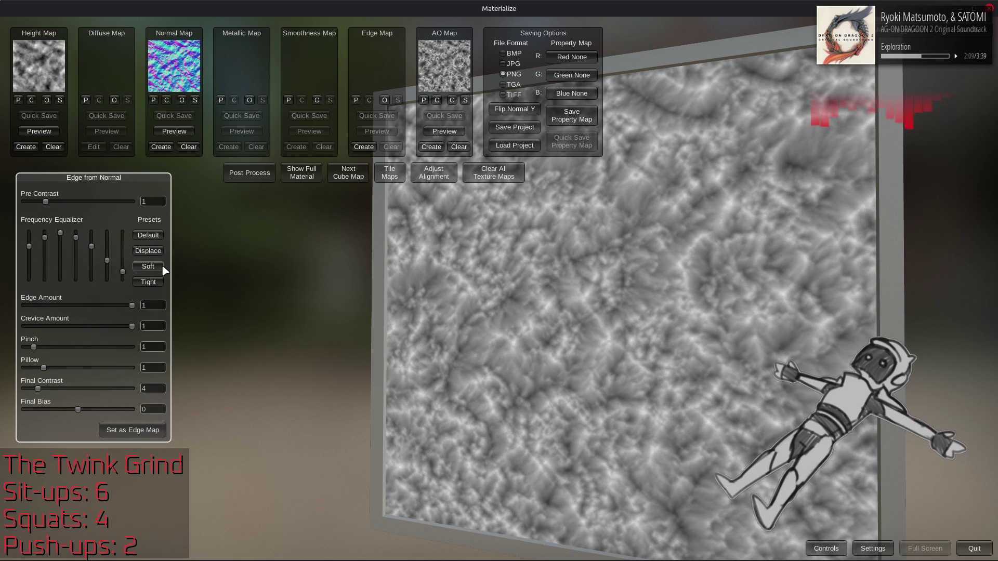
click(148, 282)
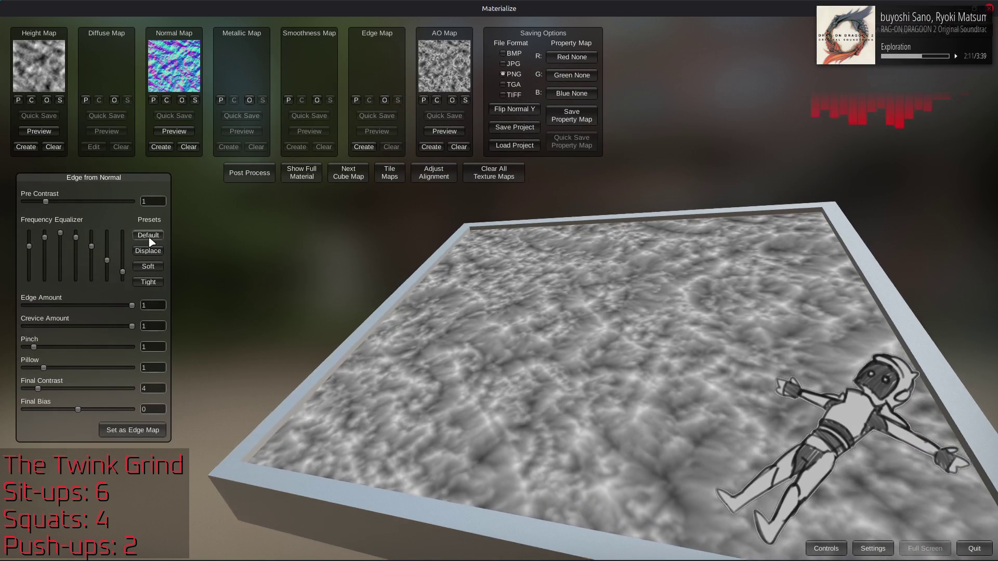
mouse_move(434, 304)
mouse_down()
mouse_move(502, 306)
mouse_move(485, 300)
mouse_move(461, 402)
mouse_up()
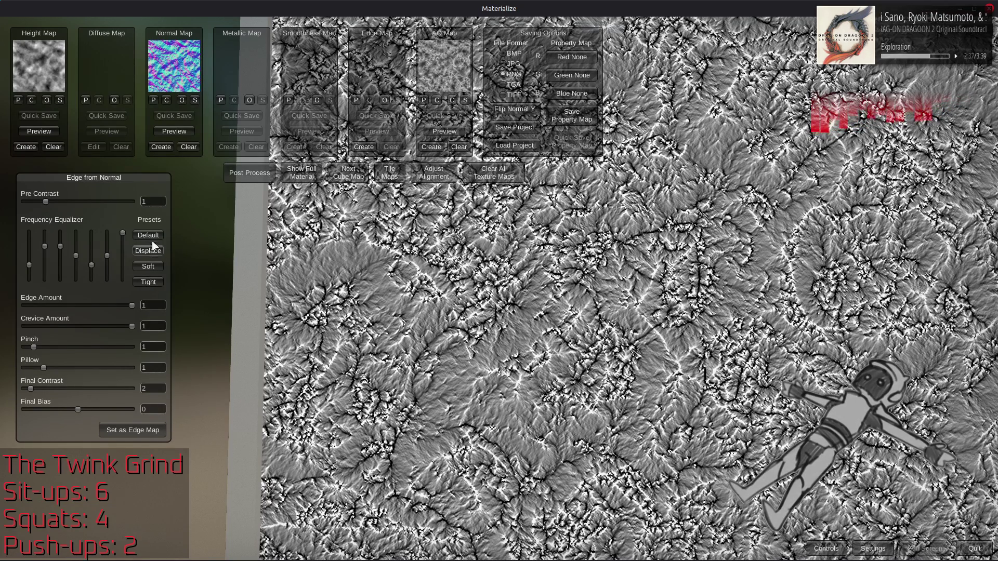
click(154, 270)
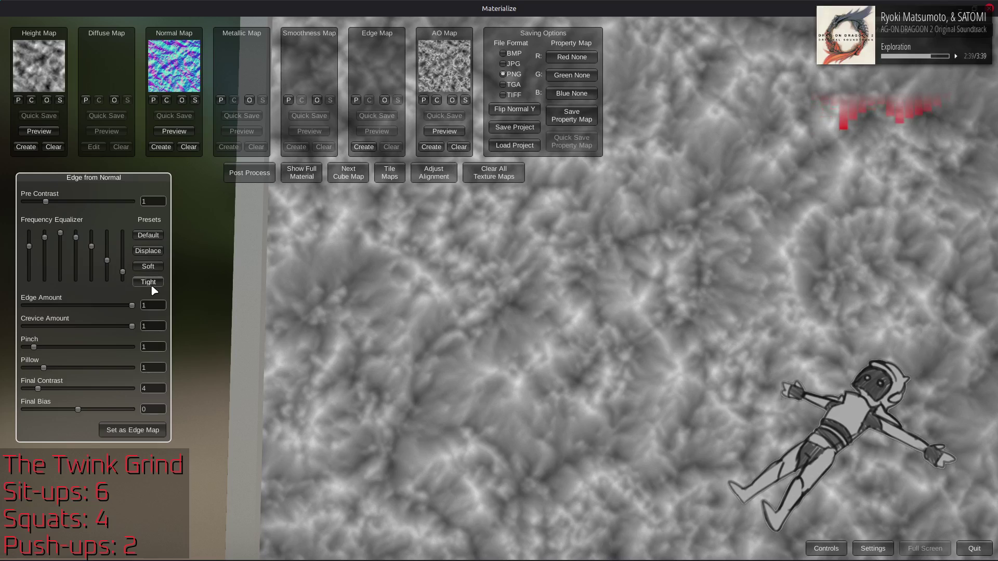
click(150, 283)
click(152, 252)
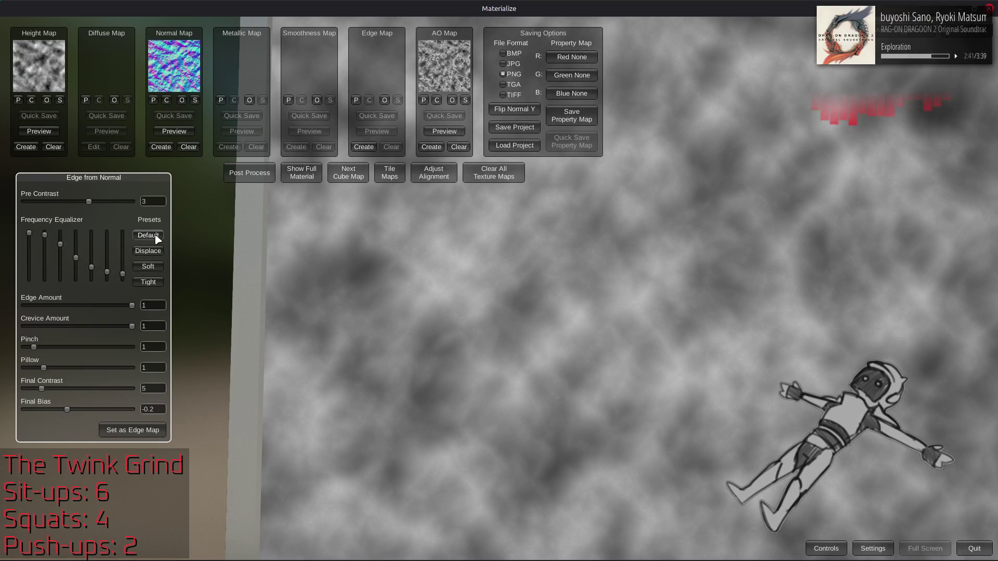
scroll(482, 306, down, 3)
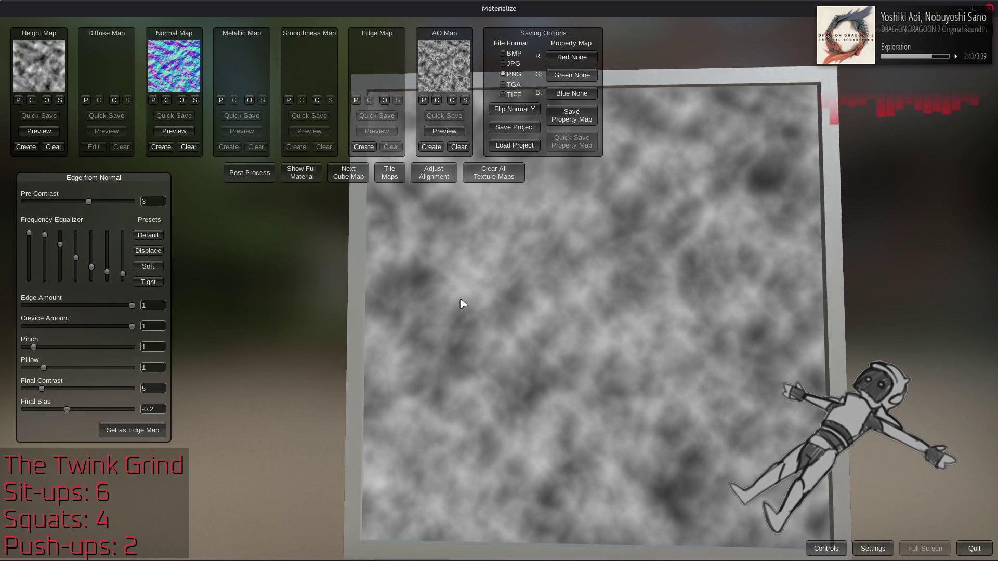
click(145, 429)
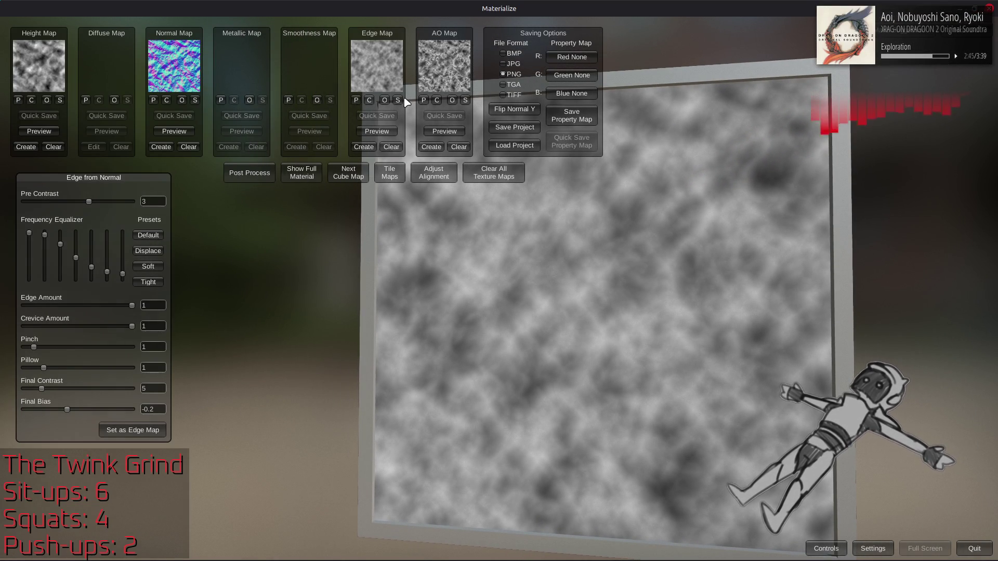
Save the edge map as m3130_stone_01_h4.png and reset the edge settings to Default
click(401, 100)
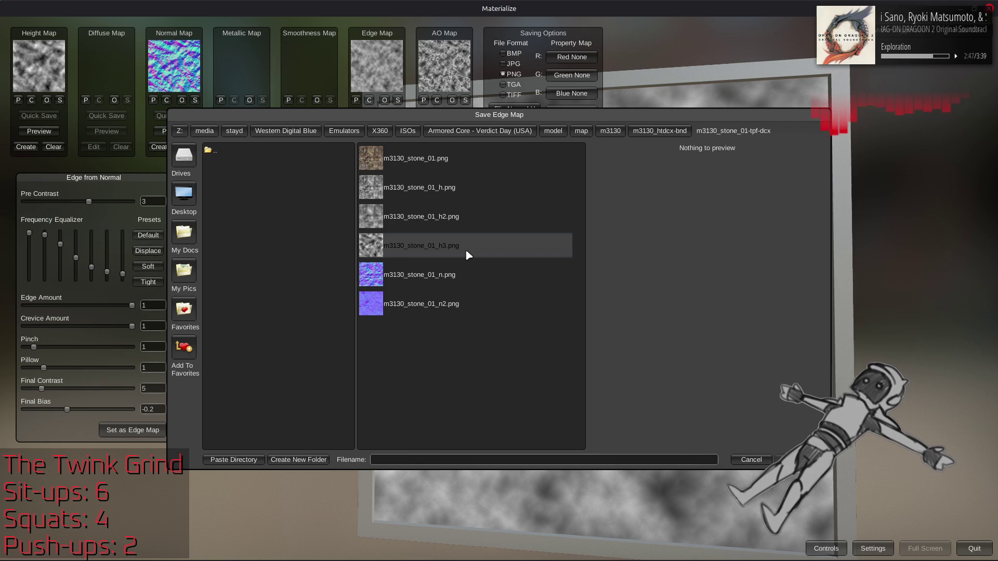
click(468, 255)
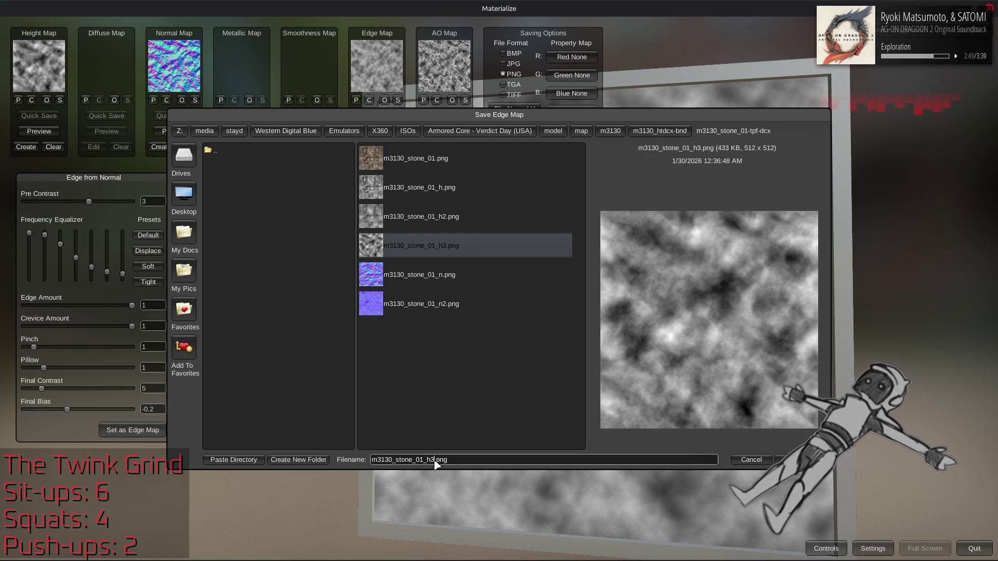
key(BackSpace)
text(4)
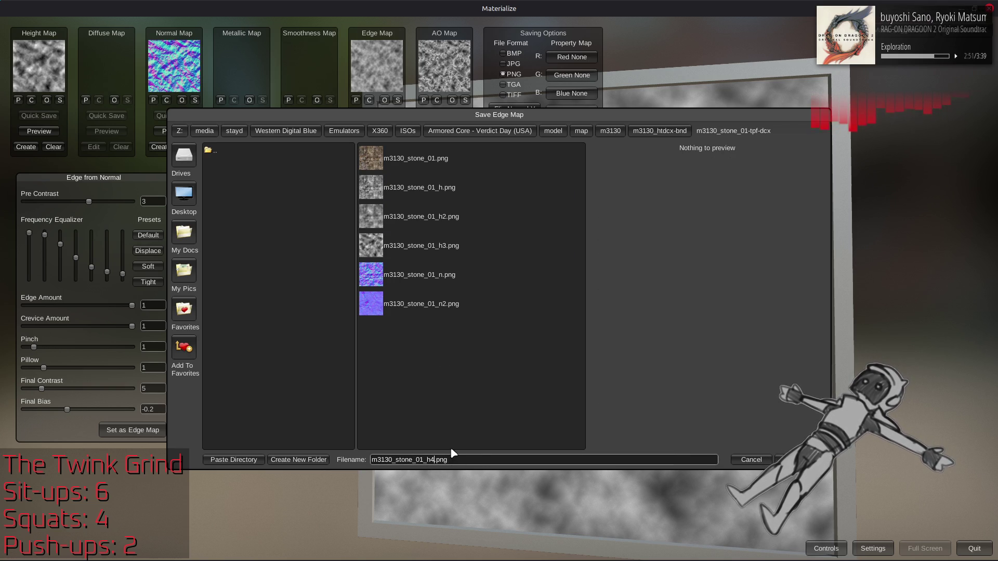
key(Return)
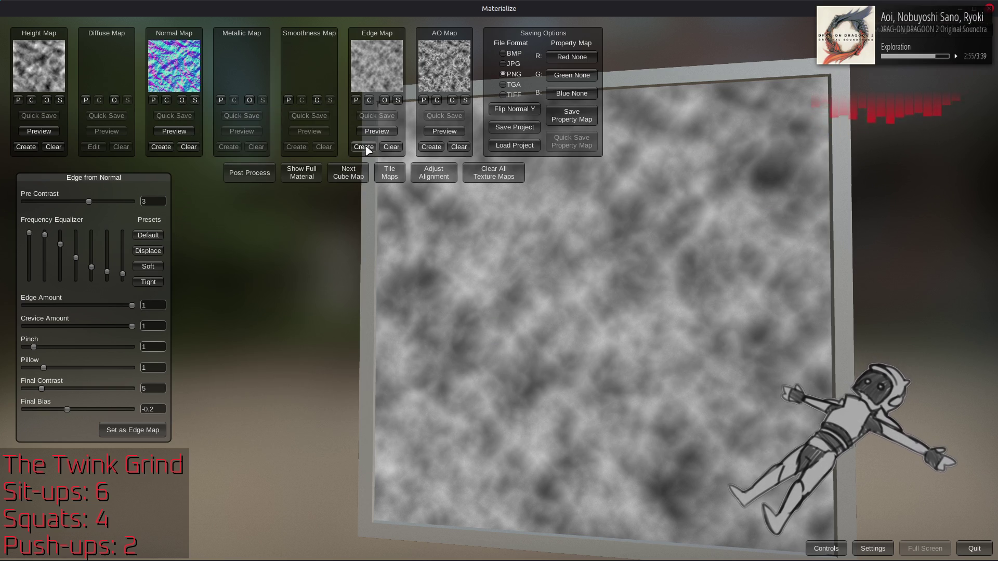
click(148, 251)
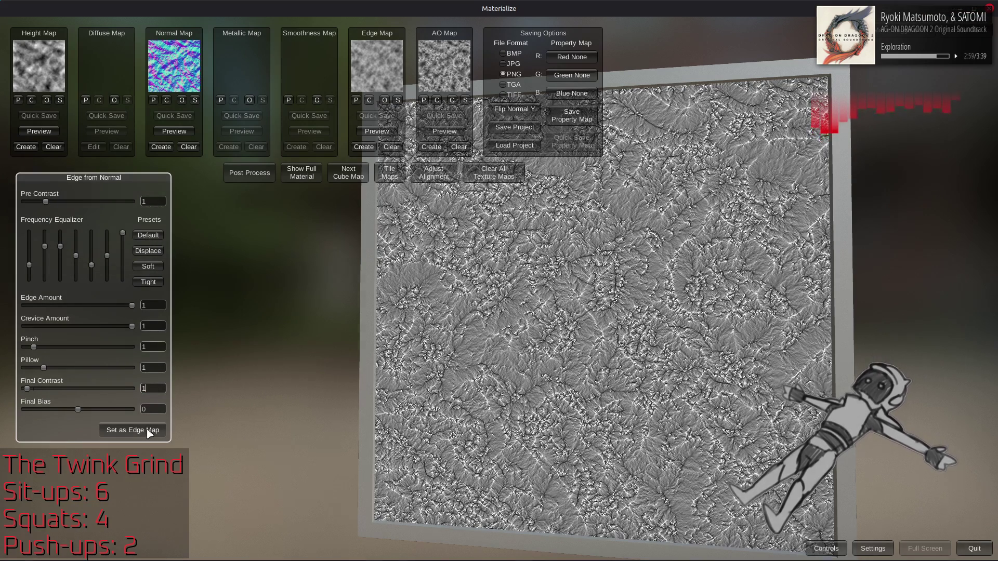
Compare Soft, Default and Tight edge presets with Final Contrast 0.5, settling on Displace
scroll(495, 320, up, 5)
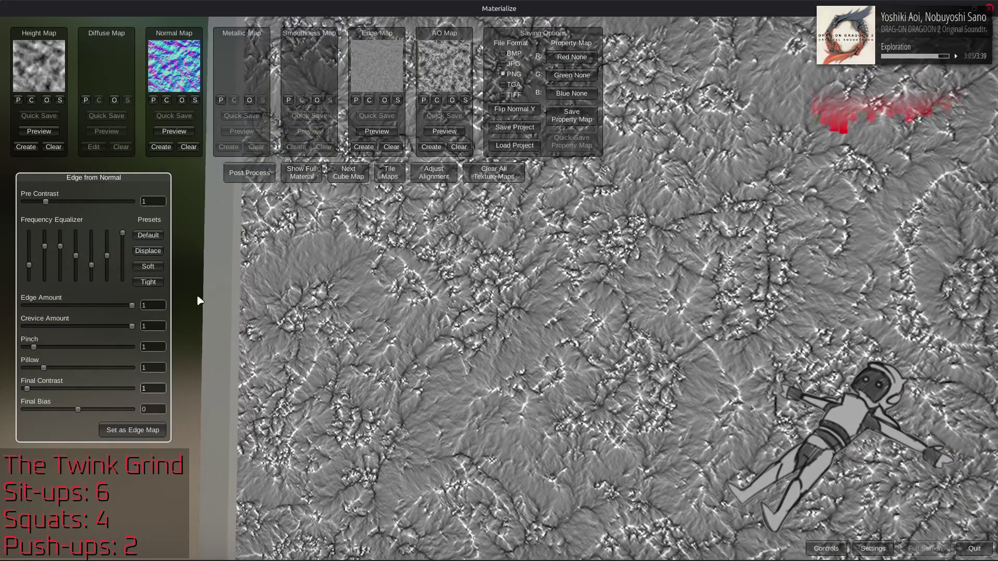
click(148, 267)
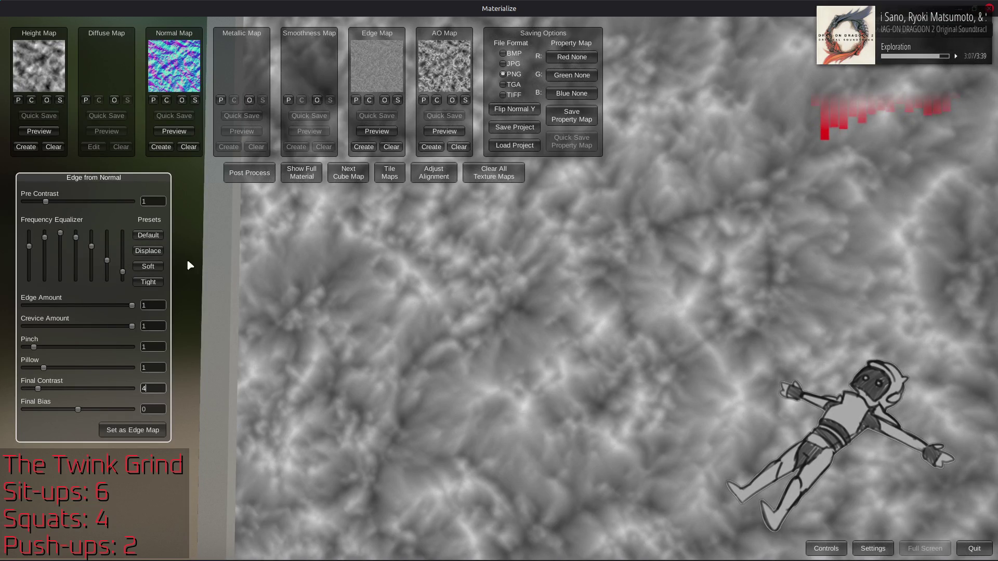
click(149, 239)
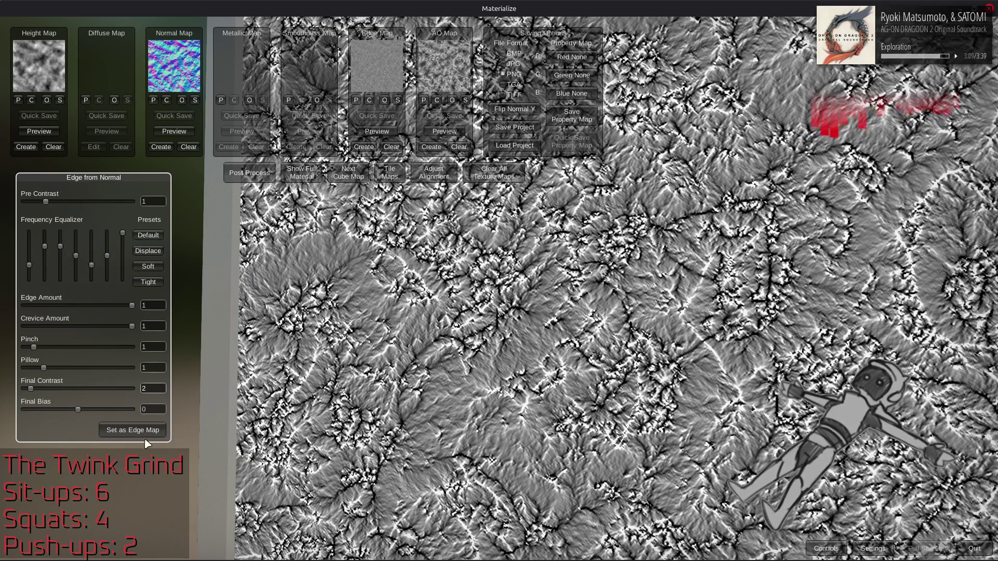
text(0.5)
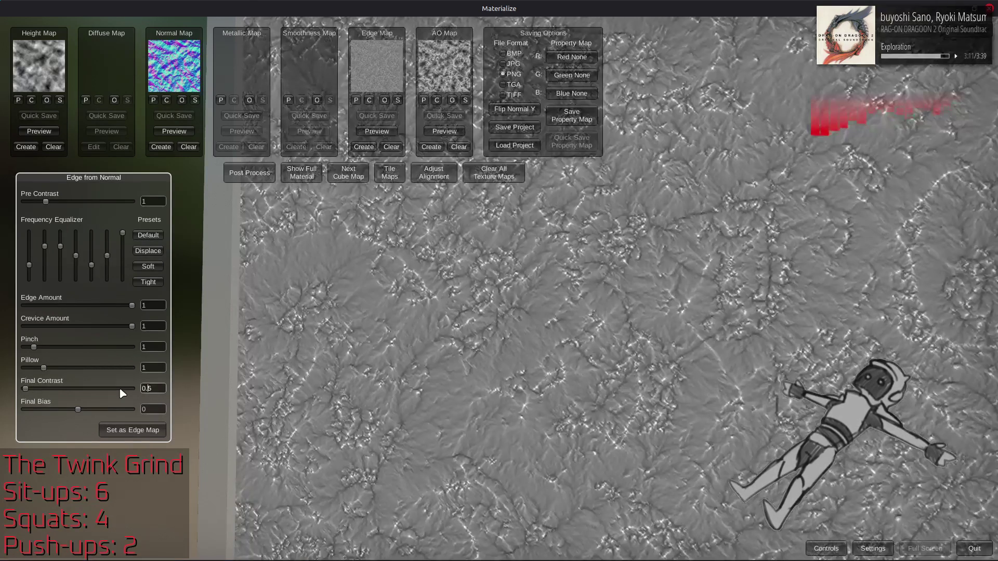
click(151, 282)
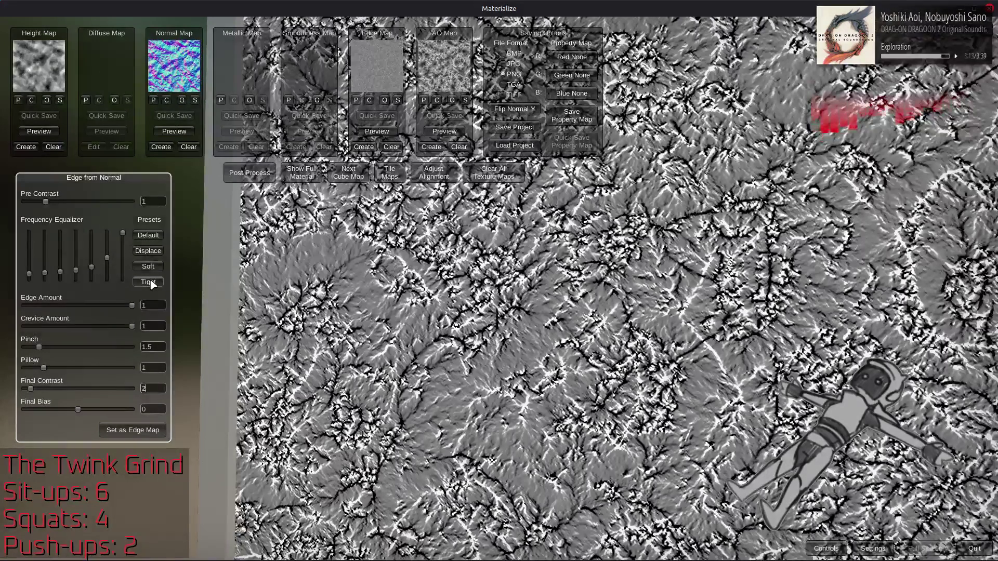
click(155, 238)
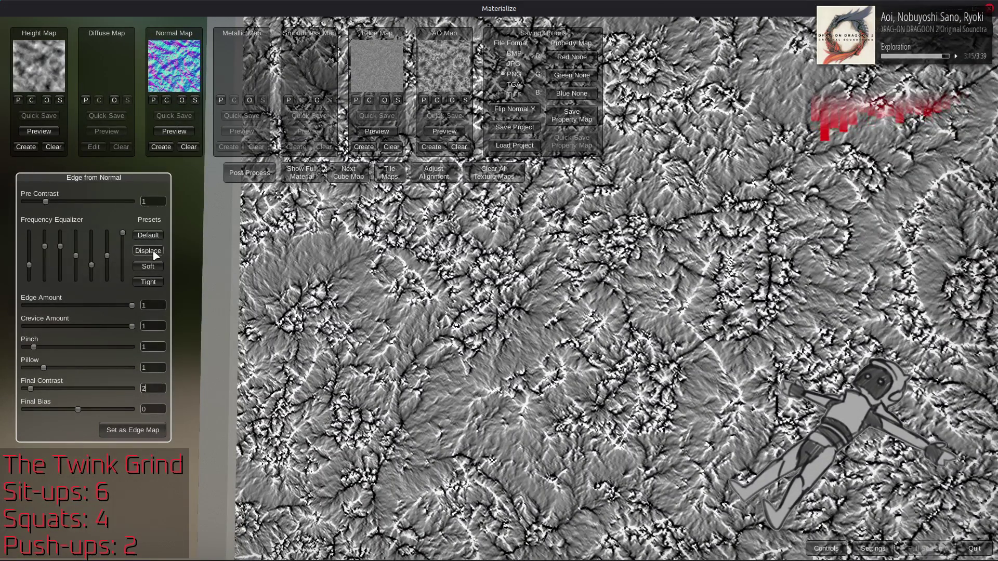
click(155, 254)
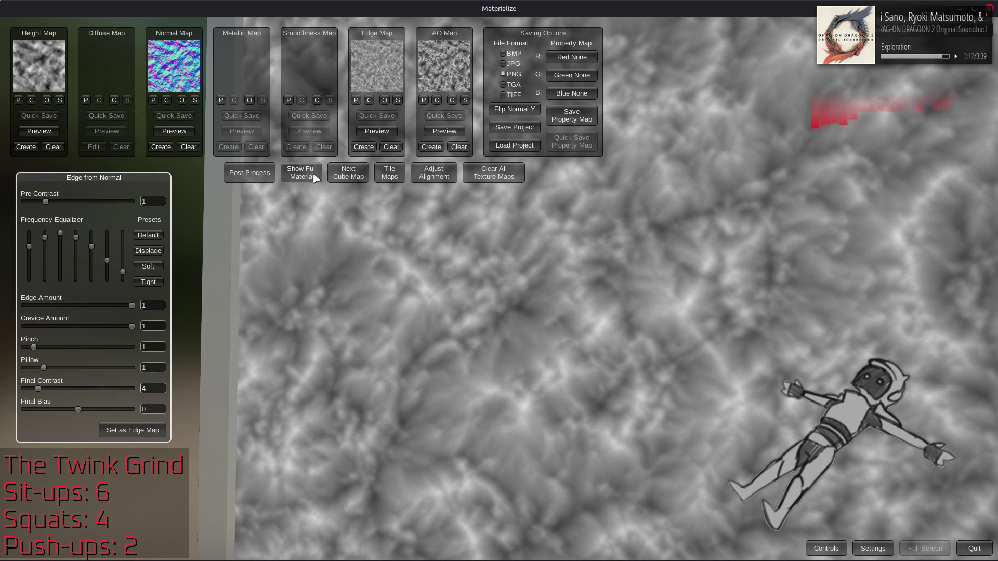
click(314, 178)
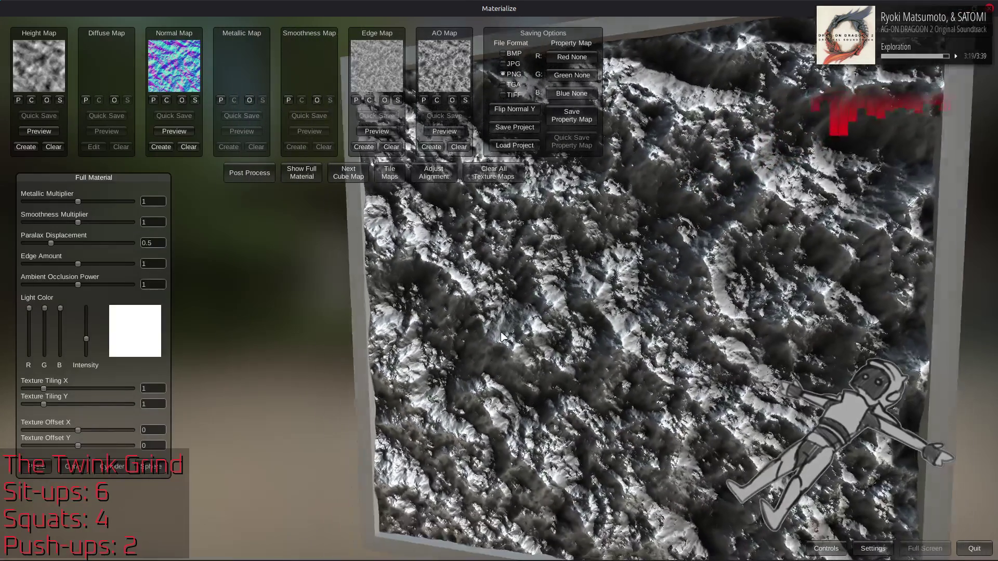
Set Paralax Displacement to 1 and inspect the displaced terrain from low angles
mouse_move(502, 337)
mouse_down()
mouse_move(499, 350)
mouse_move(573, 150)
mouse_move(536, 109)
mouse_up()
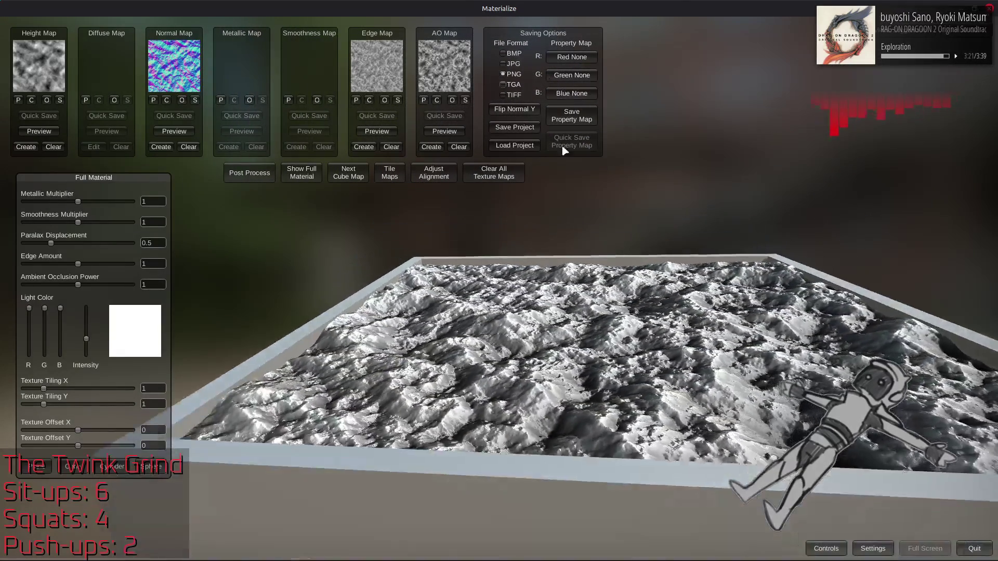
scroll(603, 198, up, 3)
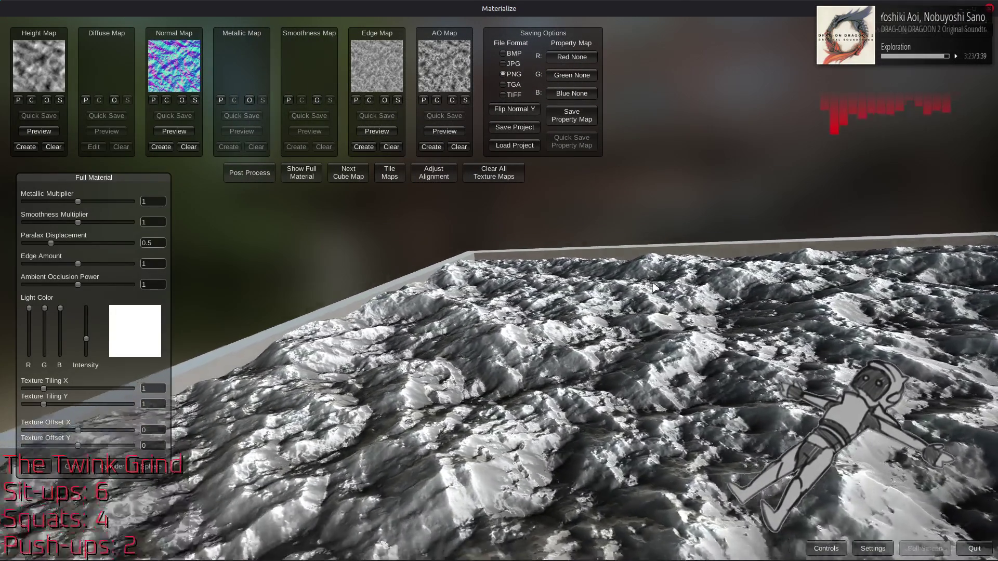
mouse_move(654, 287)
mouse_down()
mouse_move(631, 239)
mouse_move(820, 225)
mouse_move(639, 221)
mouse_move(664, 186)
mouse_move(754, 176)
mouse_move(721, 254)
mouse_up()
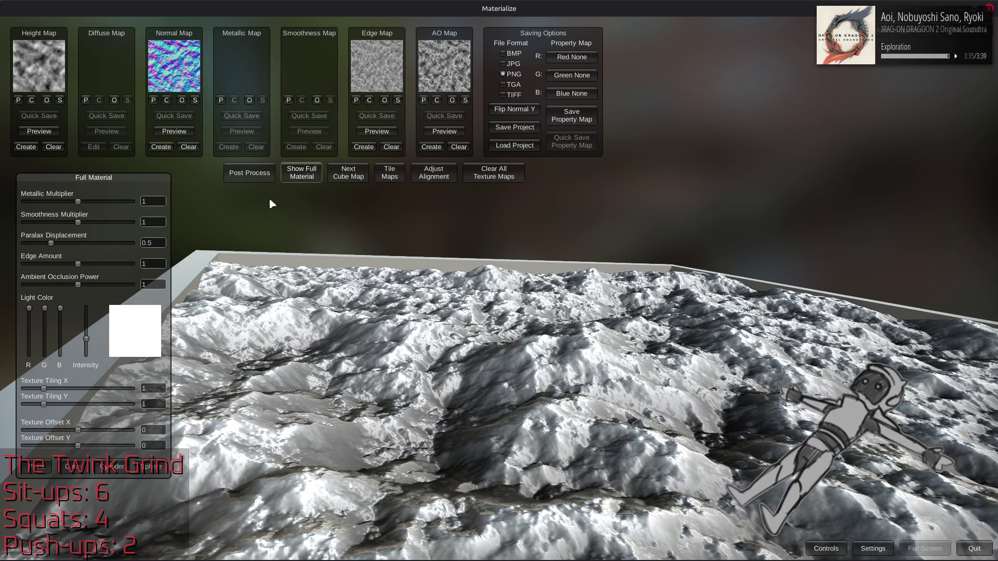
text(1)
mouse_move(249, 244)
mouse_down()
mouse_move(514, 249)
mouse_move(429, 250)
mouse_up()
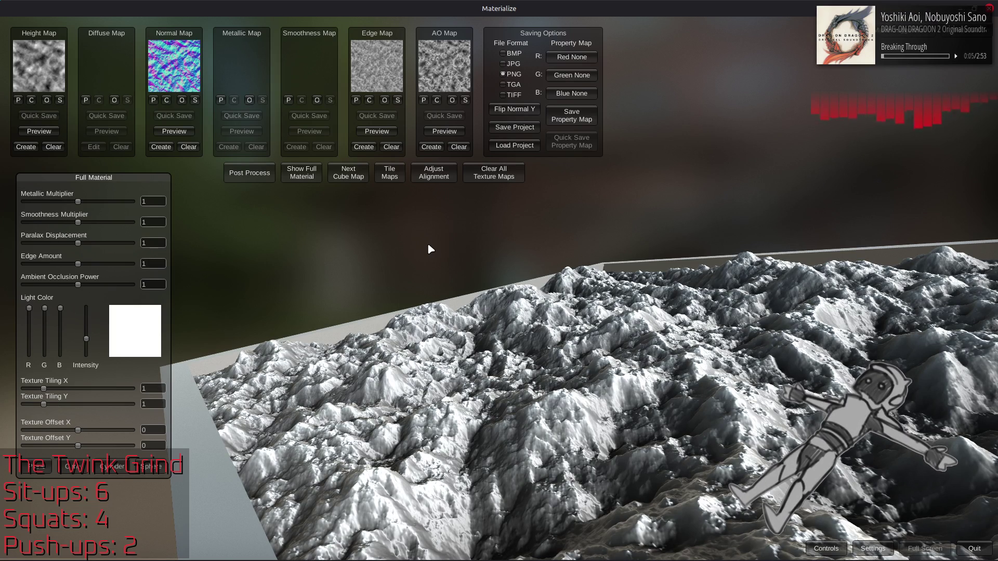
mouse_move(443, 281)
mouse_down()
mouse_move(421, 332)
mouse_move(419, 408)
mouse_move(484, 214)
mouse_up()
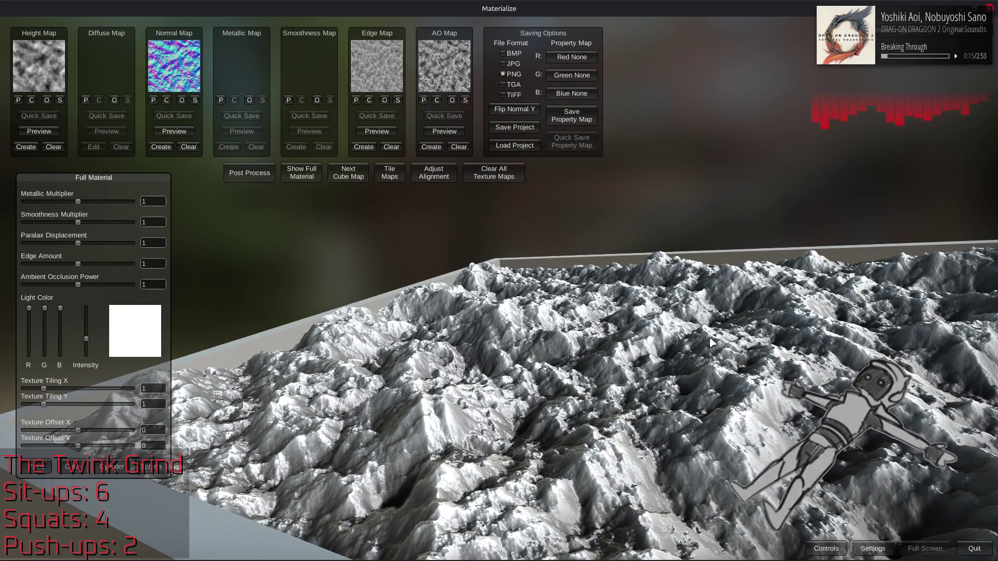
Inspect the terrain from its sides and front, then clear the edge map
drag(586, 329, 709, 340)
mouse_move(790, 337)
mouse_down()
mouse_move(687, 281)
mouse_move(679, 311)
mouse_up()
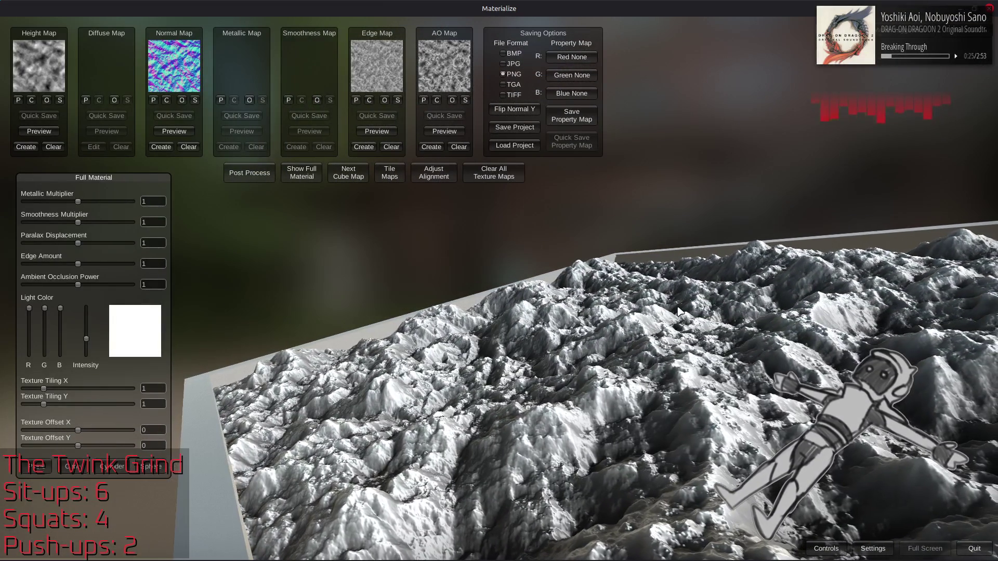
drag(694, 337, 654, 328)
drag(630, 360, 793, 302)
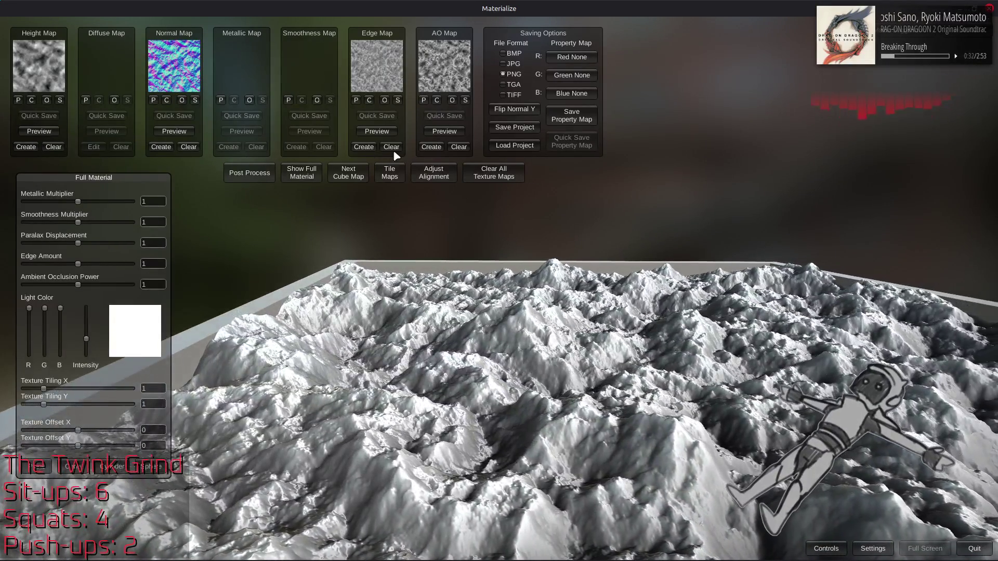
click(392, 147)
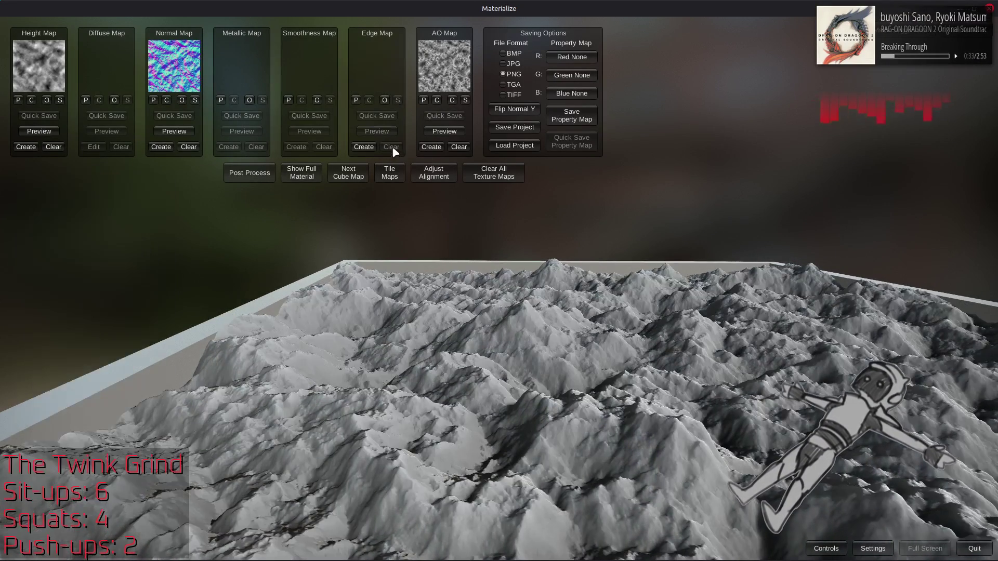
Regenerate the edge map from the normal map and apply it to the material
drag(513, 256, 437, 203)
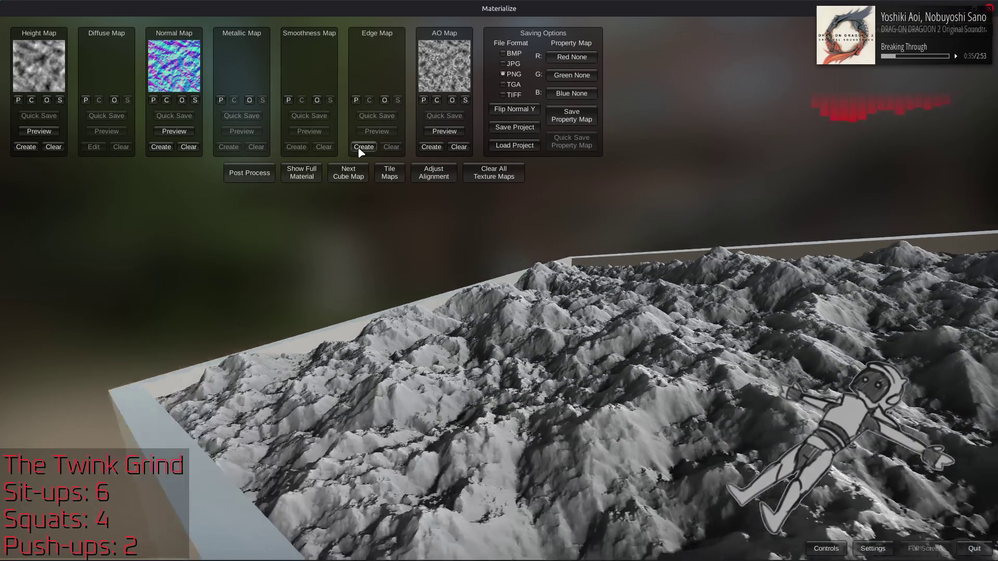
click(359, 149)
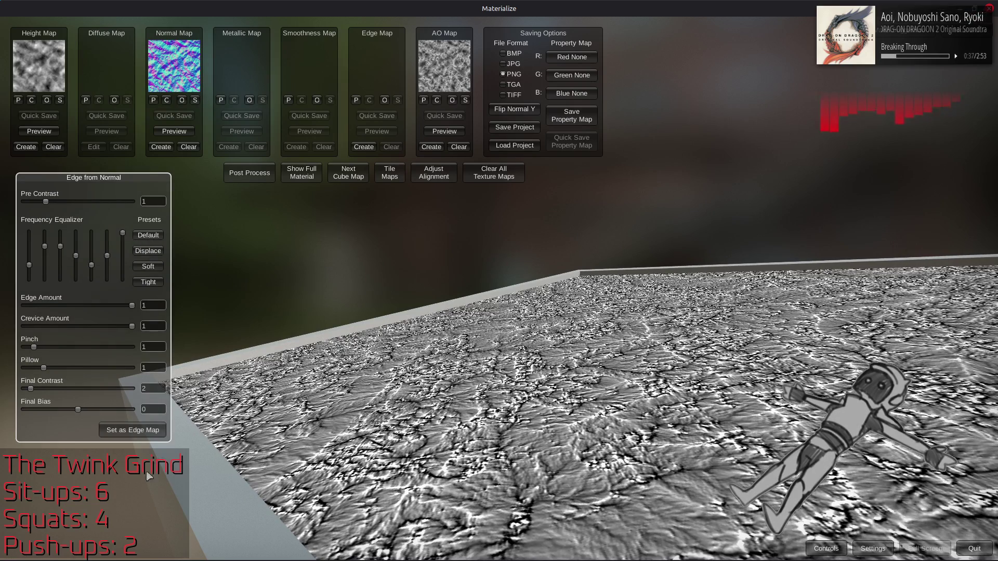
click(295, 178)
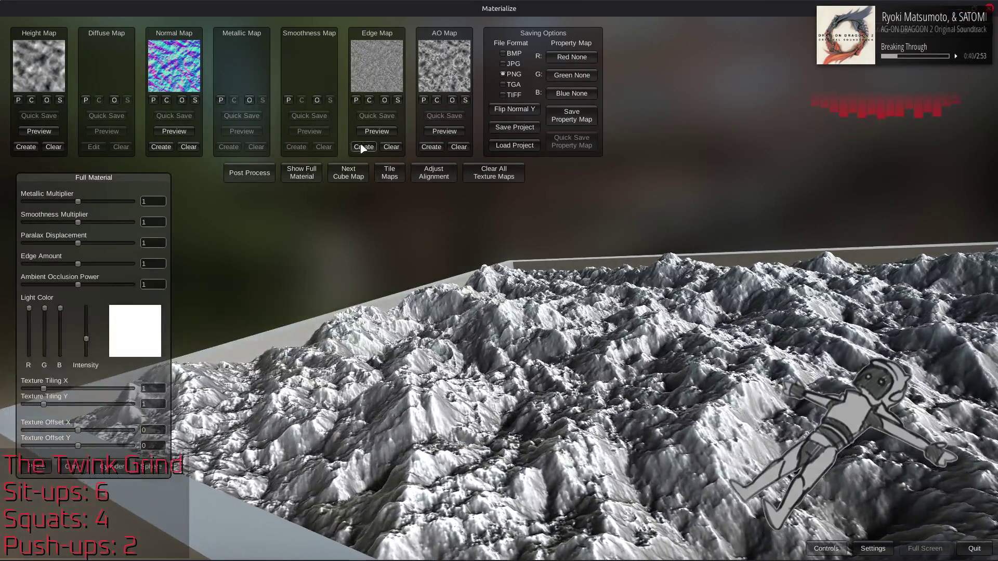
click(363, 148)
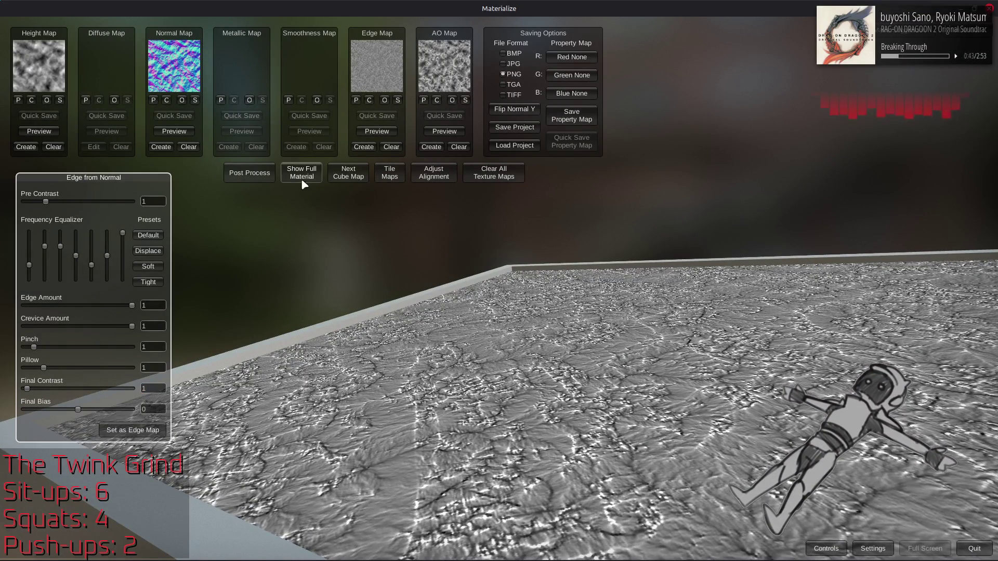
click(302, 177)
mouse_move(352, 276)
mouse_down()
mouse_move(376, 254)
mouse_move(584, 310)
mouse_move(572, 221)
mouse_move(593, 207)
mouse_move(466, 242)
mouse_move(457, 219)
mouse_up()
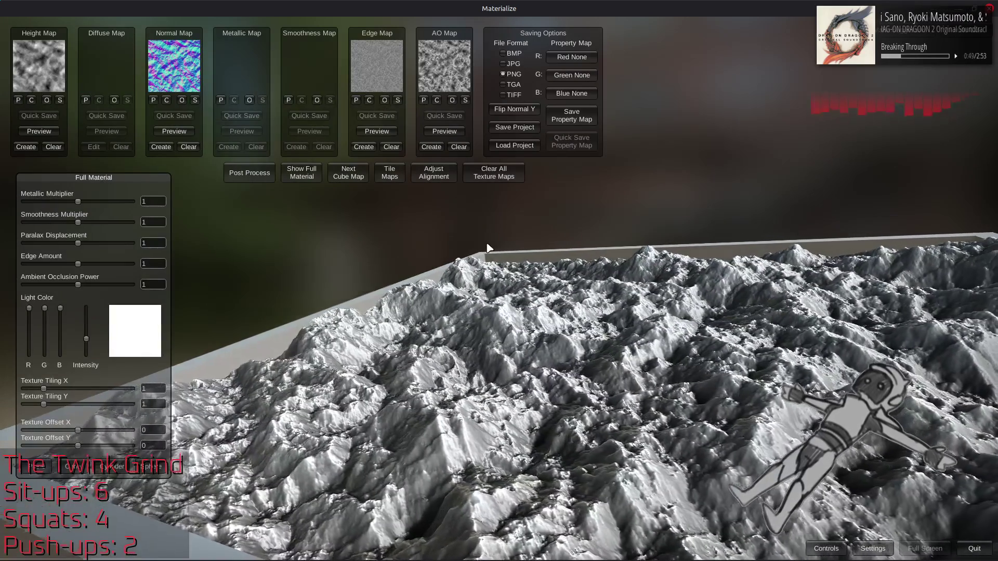
click(432, 147)
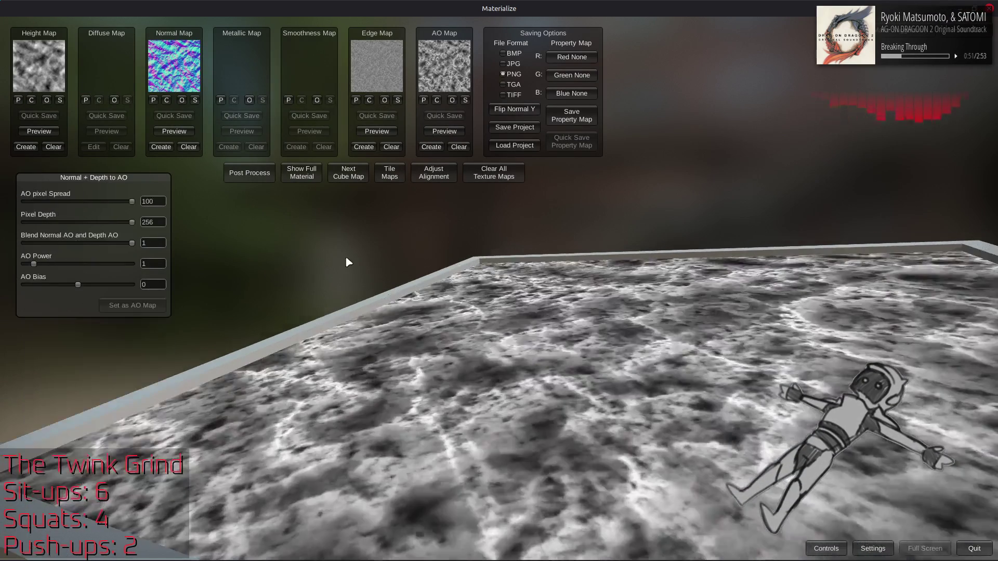
Apply a new AO map with Blend Normal AO and Depth AO at 0, then inspect the terrain
drag(131, 243, 24, 244)
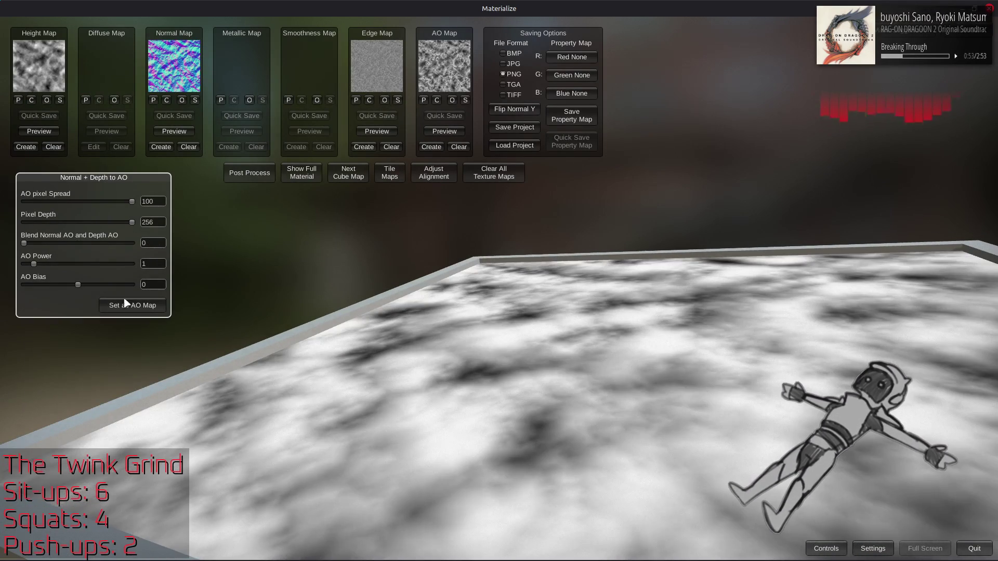
click(318, 175)
mouse_move(318, 175)
mouse_down()
mouse_move(329, 433)
mouse_move(343, 432)
mouse_move(403, 278)
mouse_move(418, 192)
mouse_up()
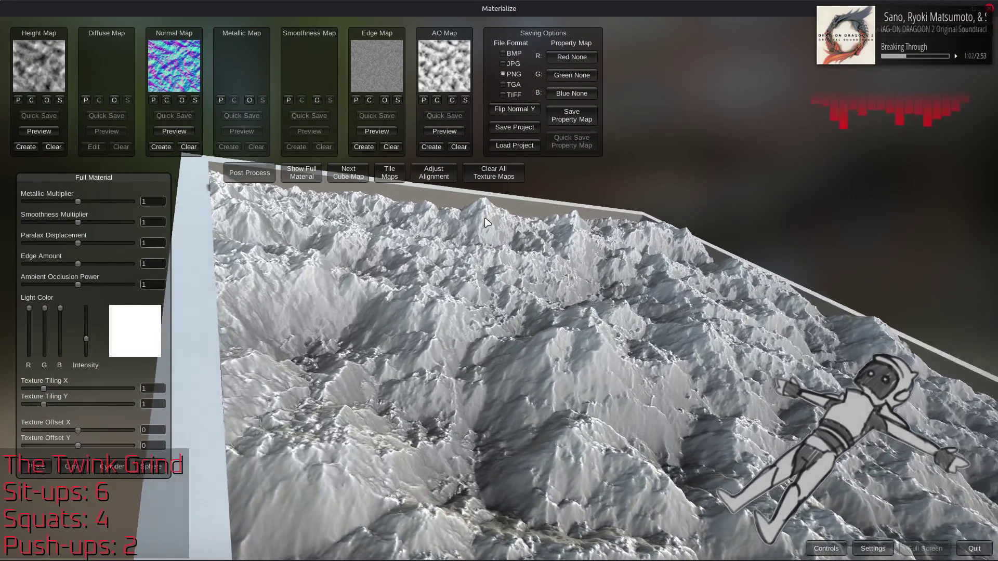
mouse_move(486, 223)
mouse_down()
mouse_move(410, 270)
mouse_move(462, 221)
mouse_up()
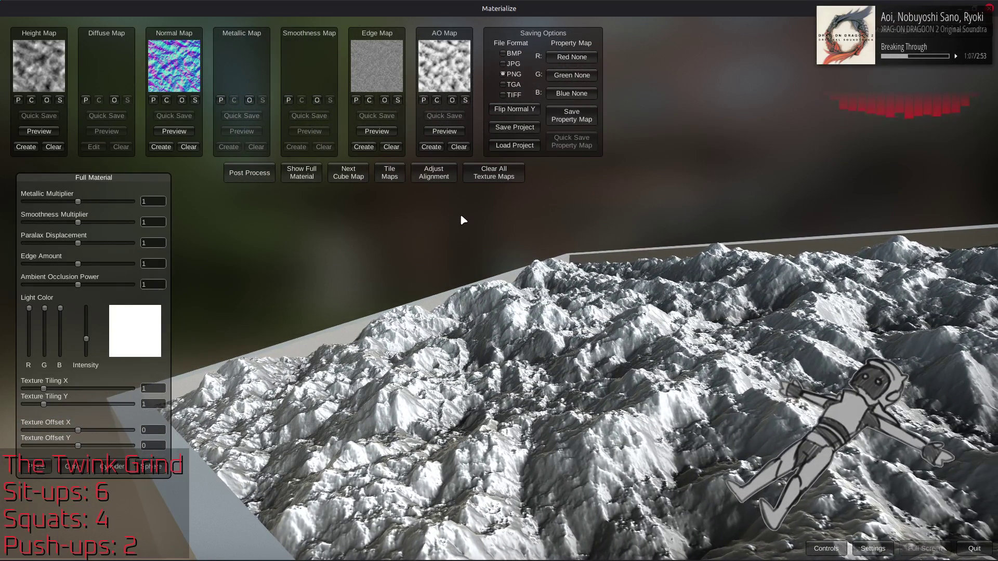
mouse_move(455, 255)
mouse_down()
mouse_move(533, 274)
mouse_move(533, 203)
mouse_up()
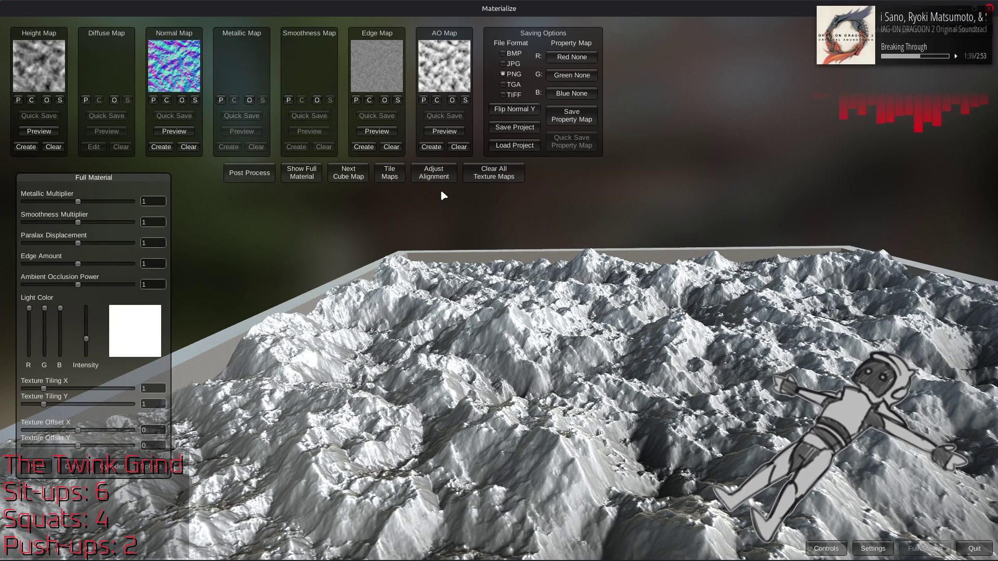
Check the date in the taskbar calendar
mouse_move(637, 556)
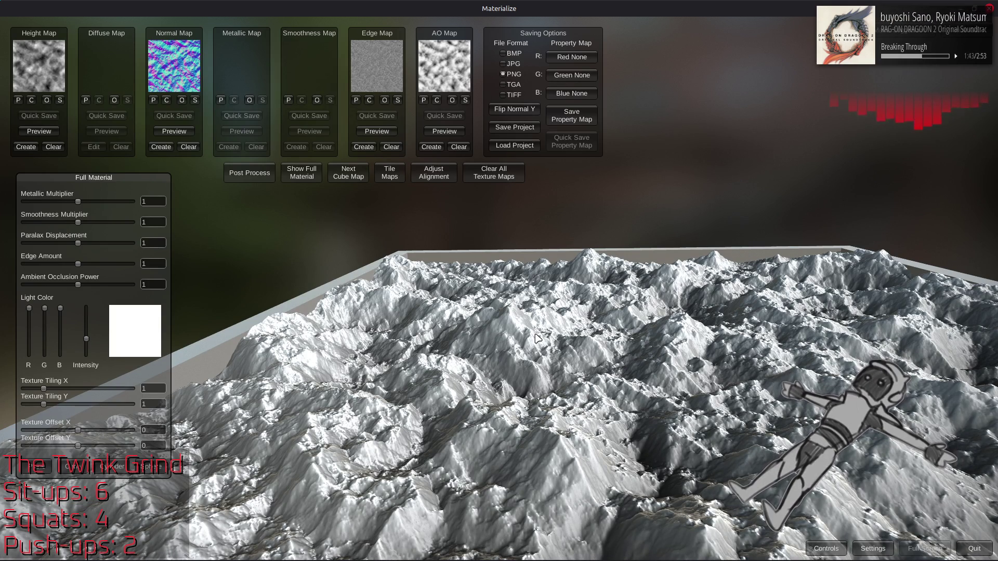
mouse_move(703, 560)
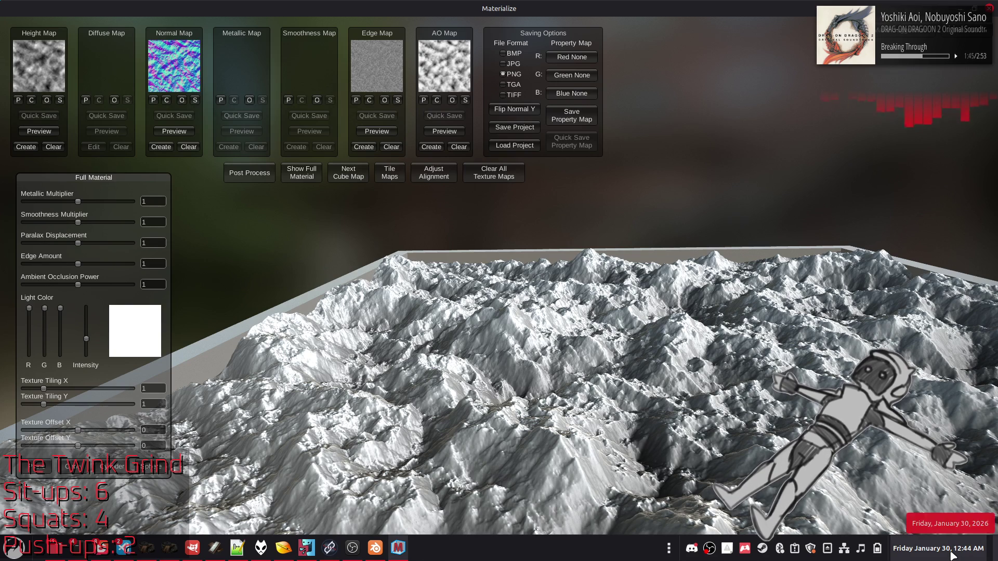
click(953, 555)
click(953, 555)
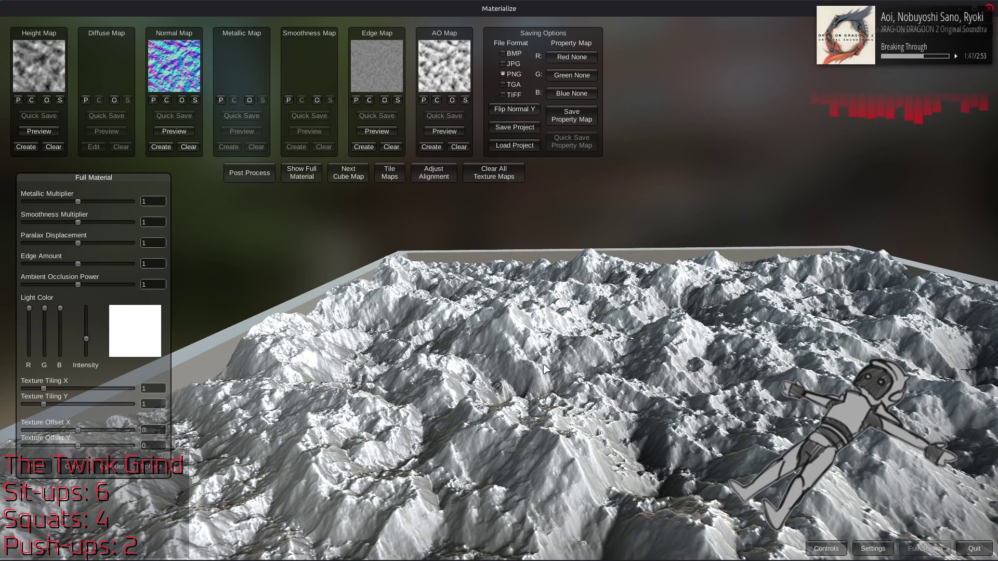
Keep Ambient Occlusion Power at 1 and drop Smoothness Multiplier to 0
drag(79, 286, 173, 296)
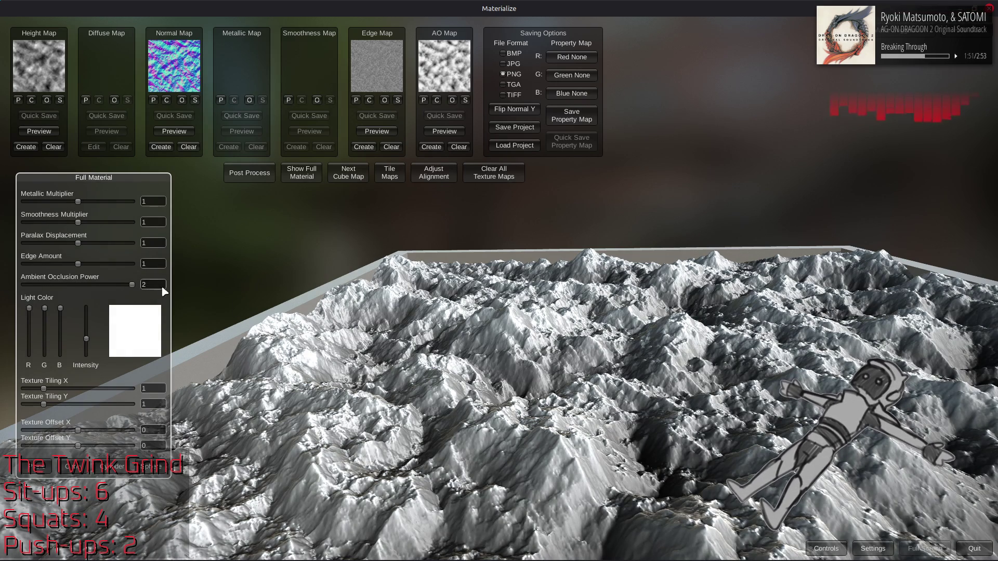
text(1)
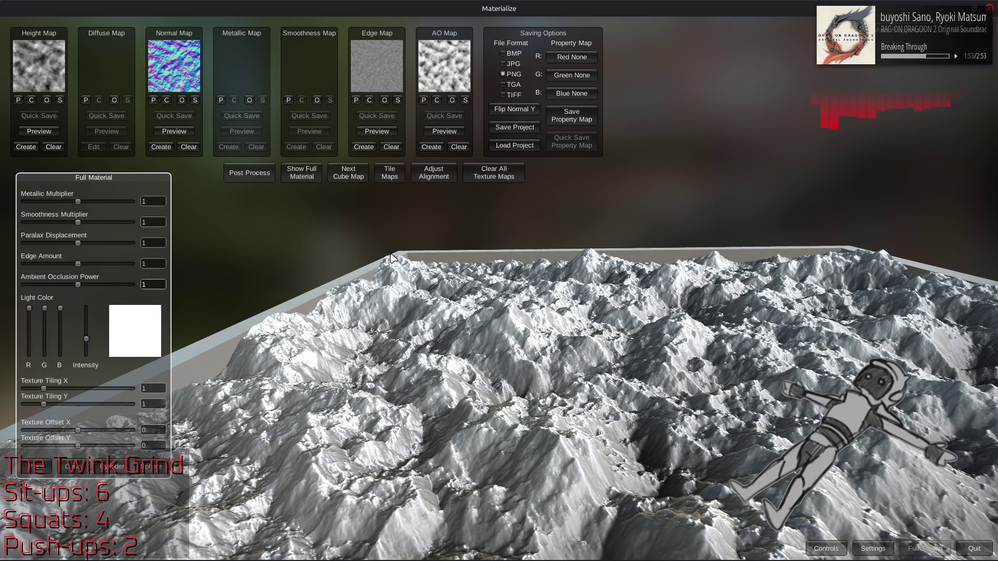
drag(84, 224, 20, 223)
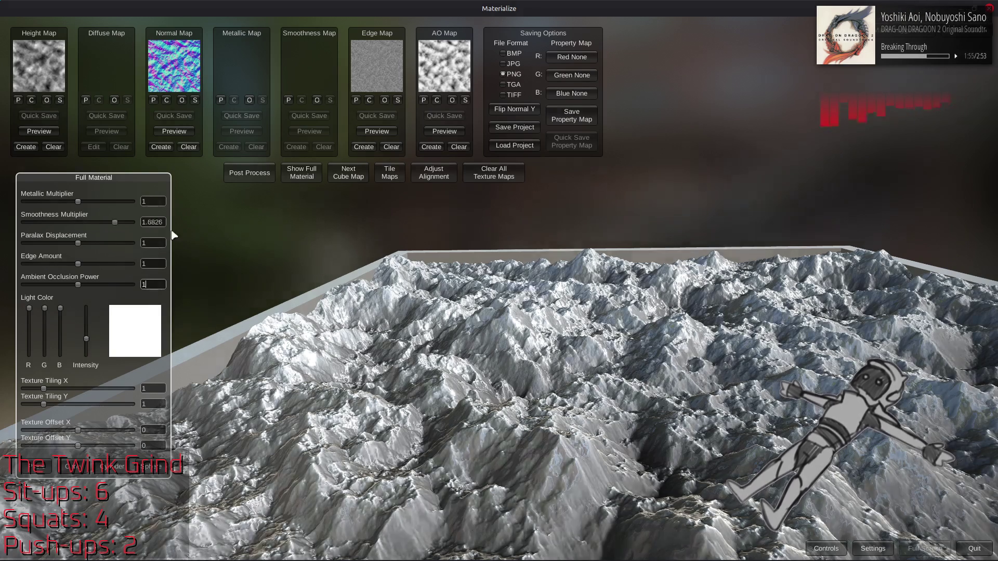
mouse_move(464, 288)
mouse_down()
mouse_move(363, 383)
mouse_move(383, 417)
mouse_move(413, 412)
mouse_move(363, 385)
mouse_move(319, 271)
mouse_move(496, 300)
mouse_move(445, 181)
mouse_up()
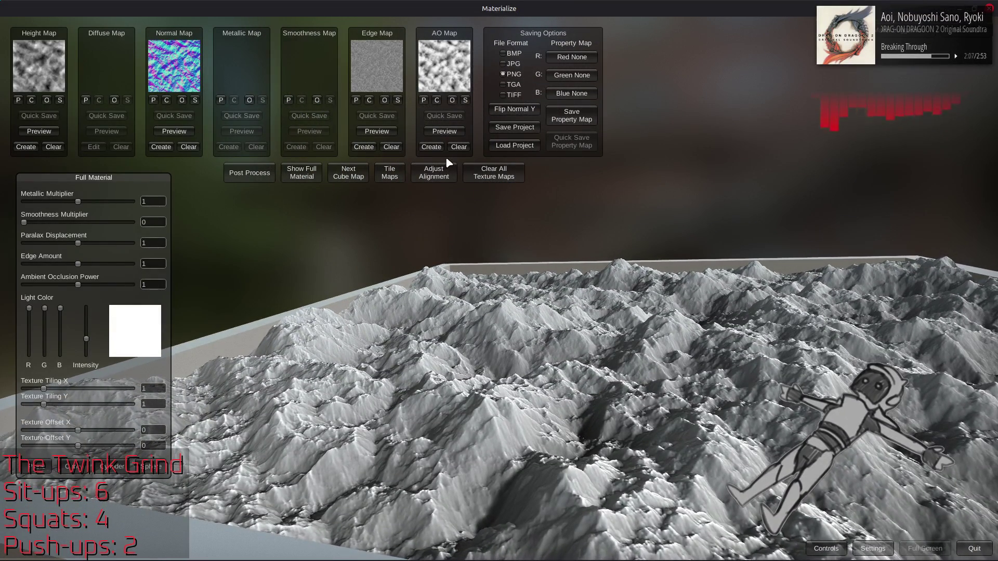
mouse_move(636, 275)
mouse_down()
mouse_move(606, 275)
mouse_move(697, 272)
mouse_up()
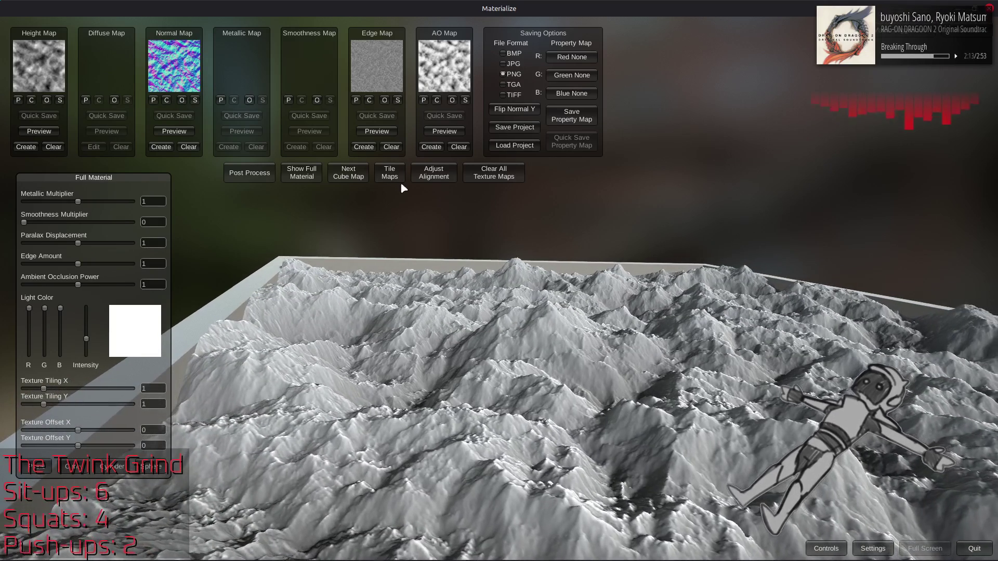
Rebuild and apply the AO map with Blend Normal AO and Depth AO at 1
click(431, 146)
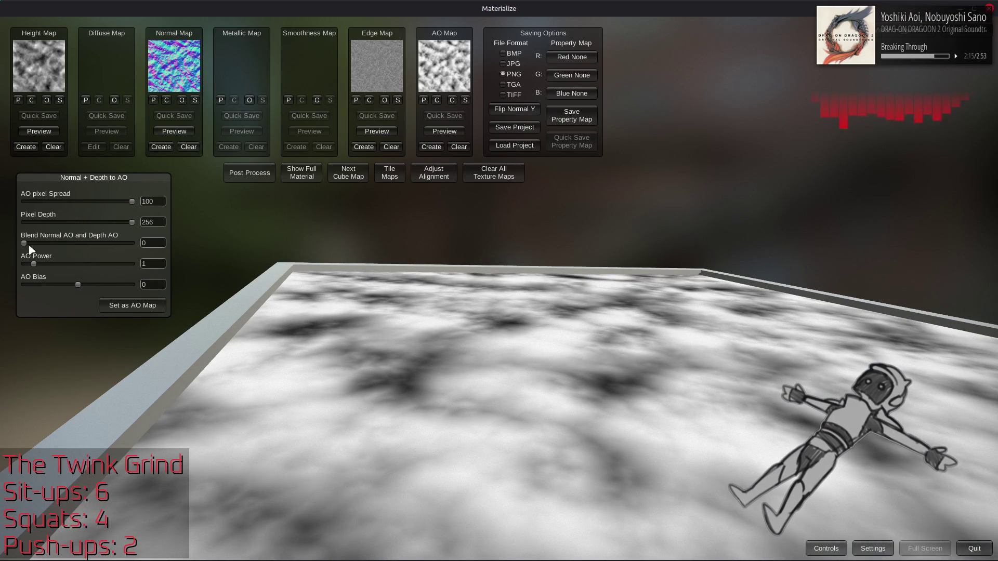
drag(26, 248, 213, 249)
click(147, 307)
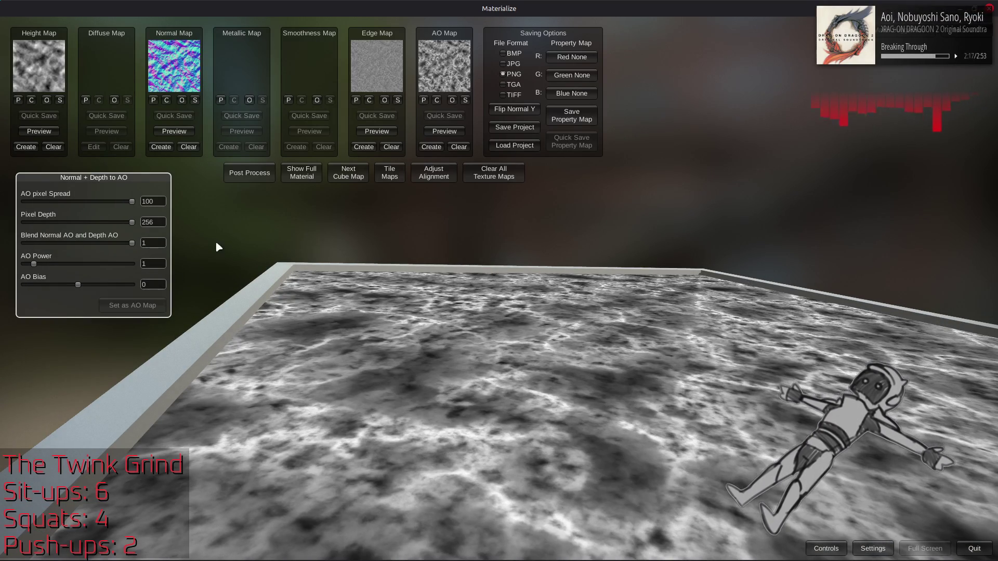
click(307, 177)
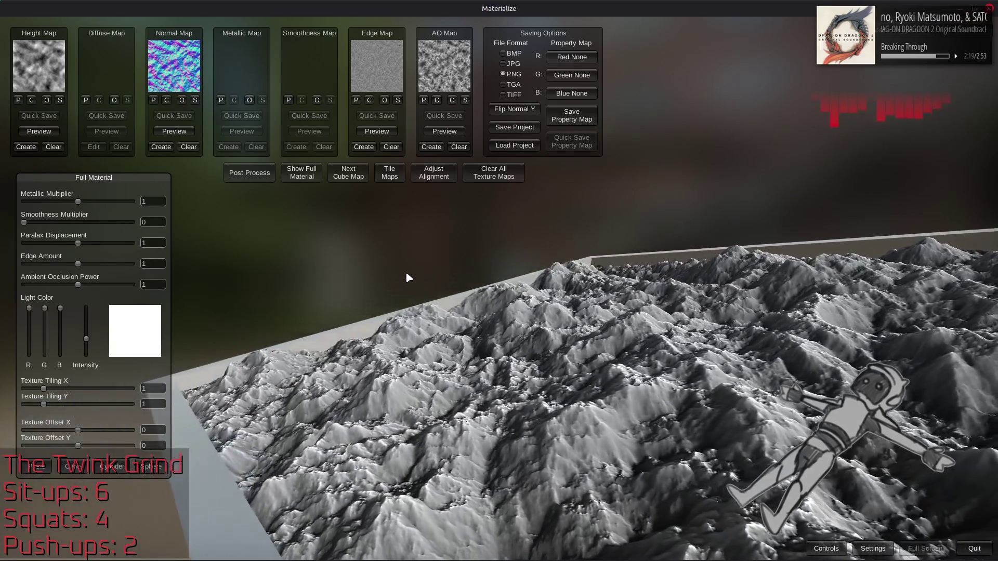
drag(408, 278, 412, 453)
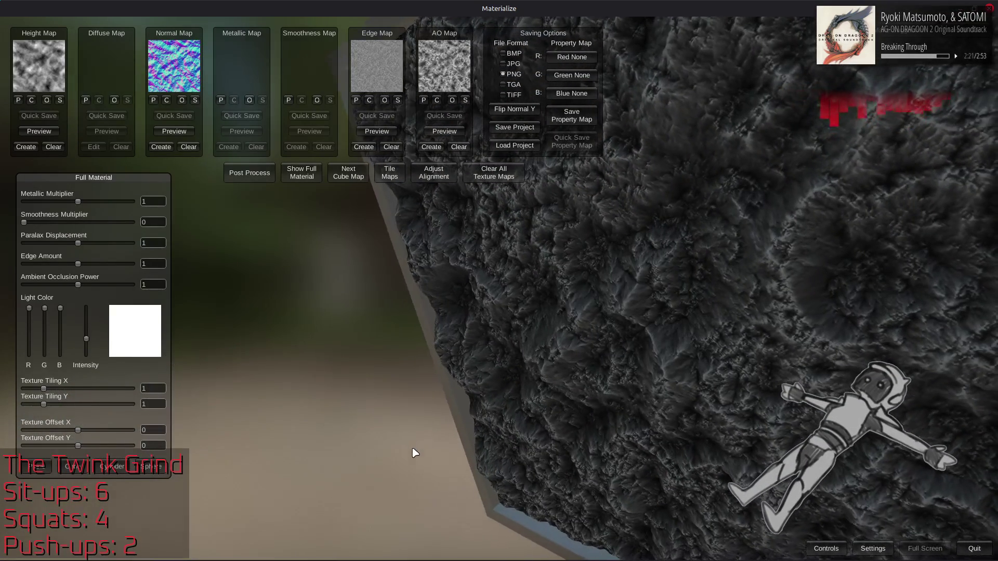
Lower Ambient Occlusion Power to 0.5, then open the edge map save dialog
mouse_move(80, 287)
mouse_down()
mouse_move(3, 286)
mouse_move(115, 286)
mouse_up()
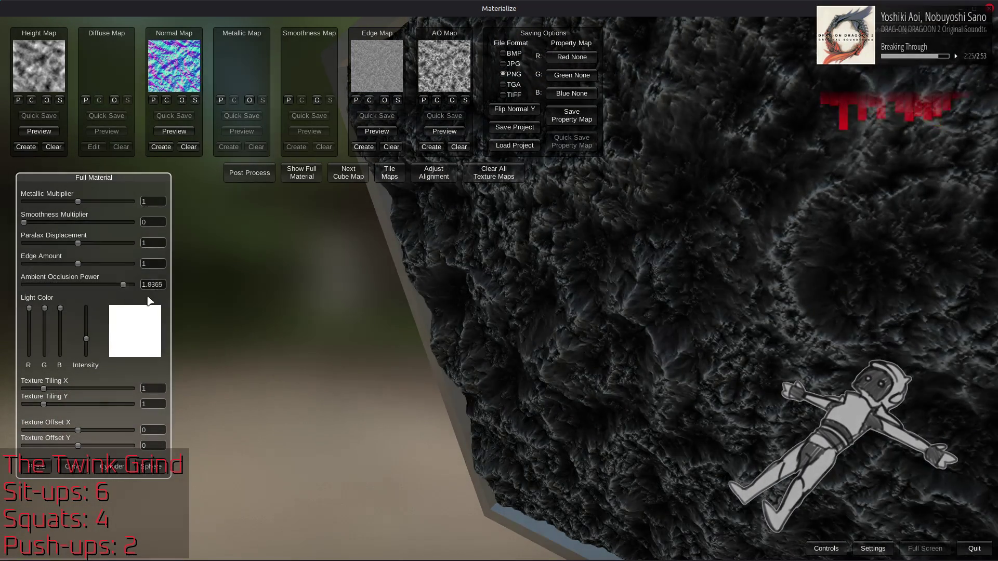
text(0.5)
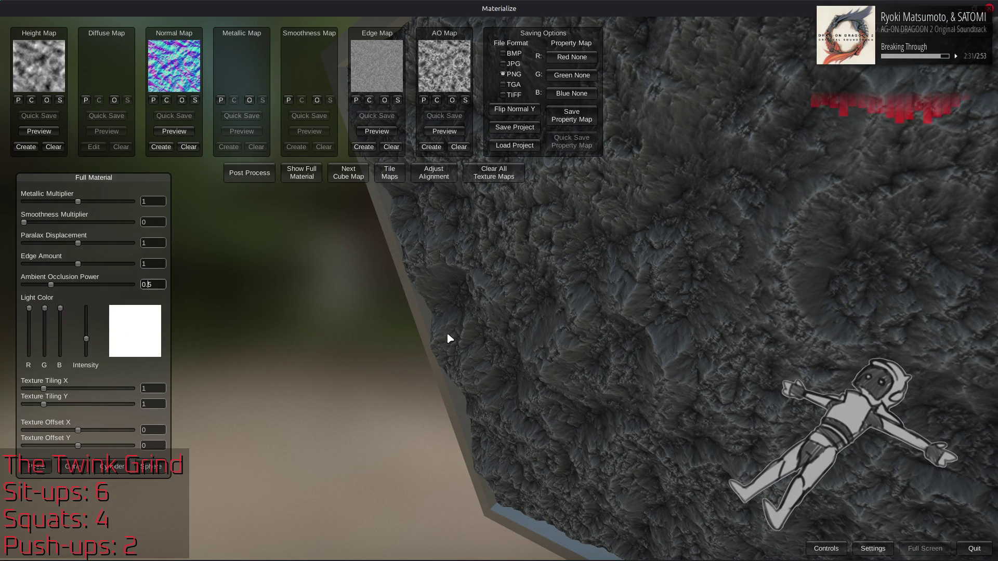
mouse_move(419, 285)
mouse_down()
mouse_move(459, 169)
mouse_move(494, 231)
mouse_up()
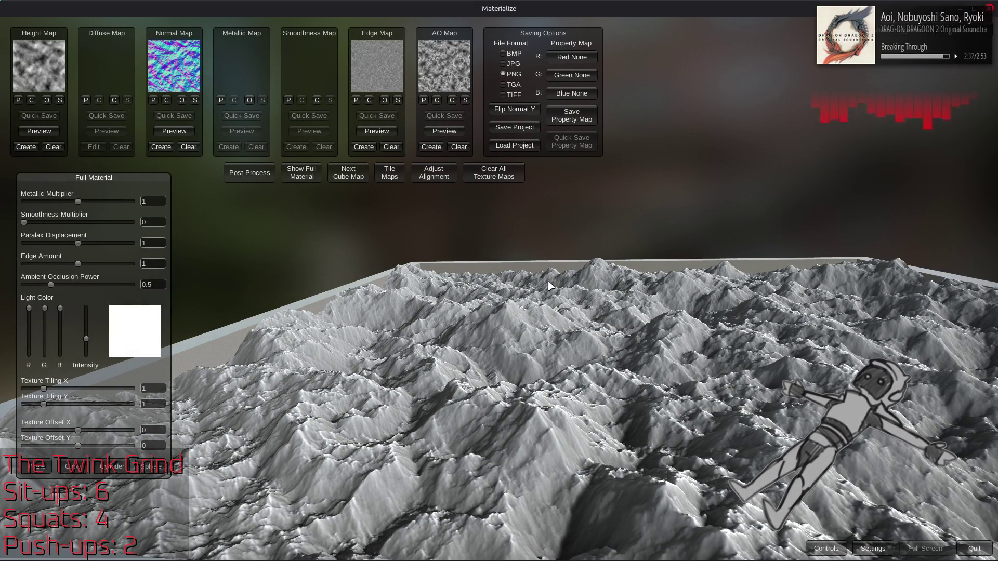
scroll(577, 286, up, 3)
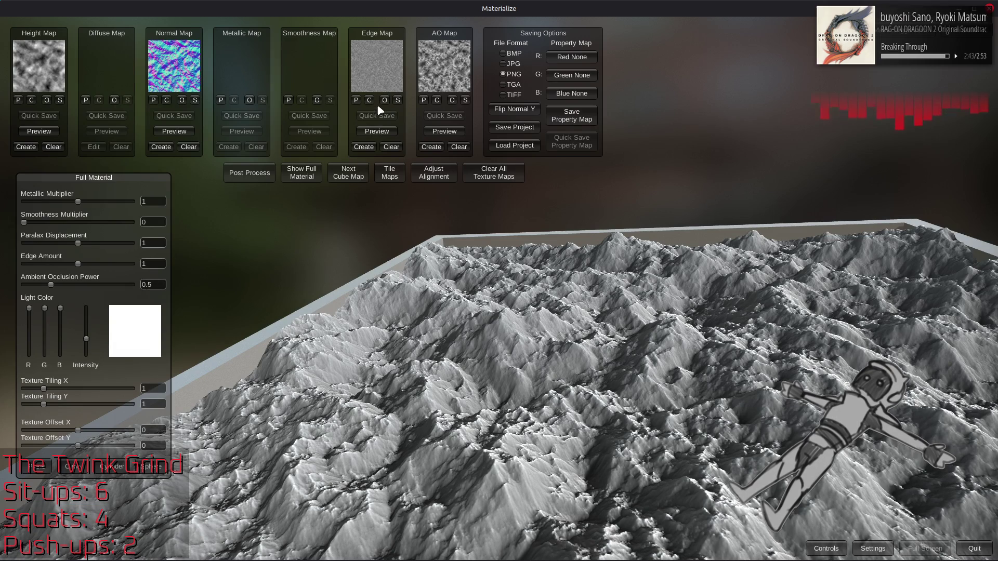
click(399, 100)
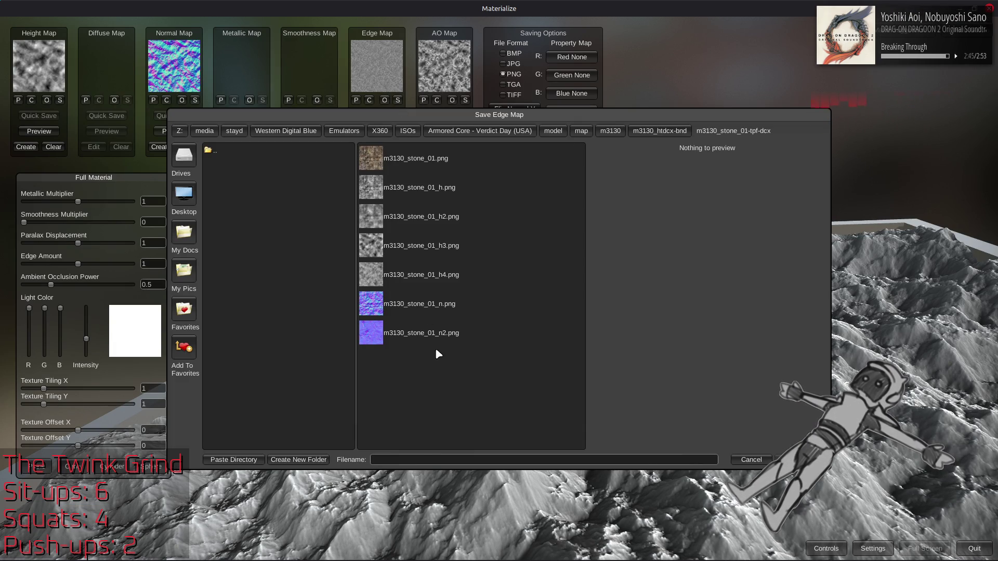
Save the edge and AO maps as m3130_stone_01_e.png and m3130_stone_01_ao.png
click(465, 274)
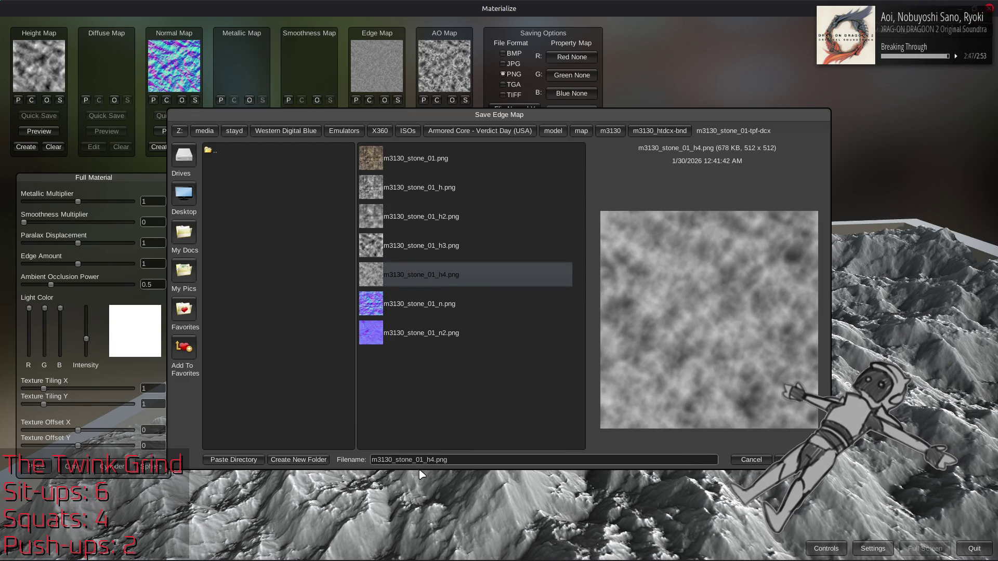
key(BackSpace)
key(BackSpace)
text(e)
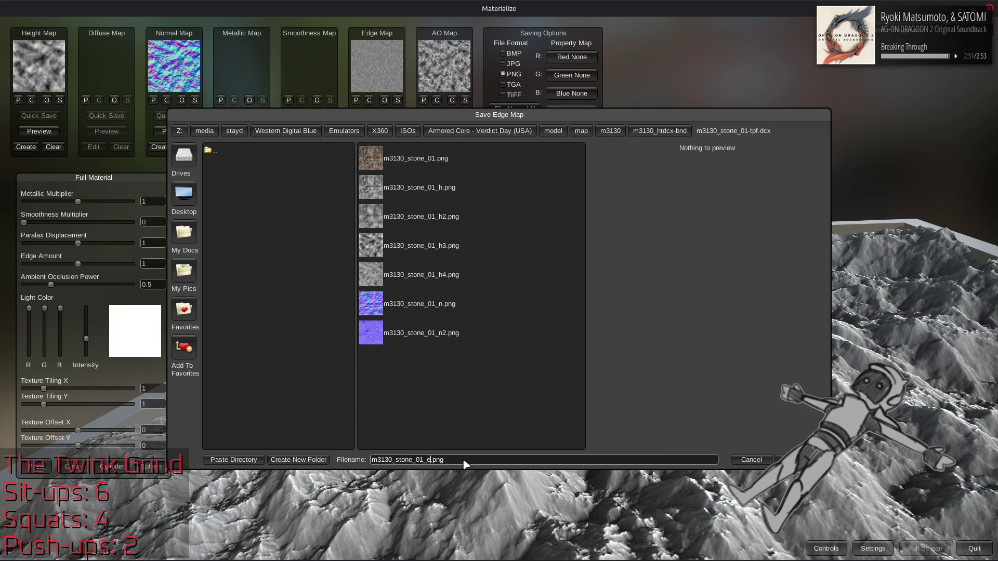
key(Return)
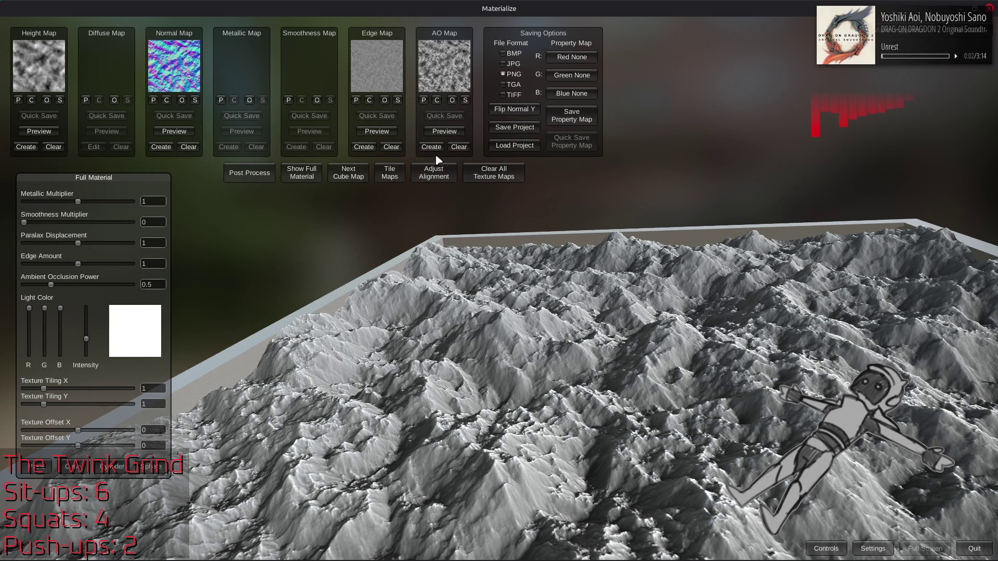
click(464, 100)
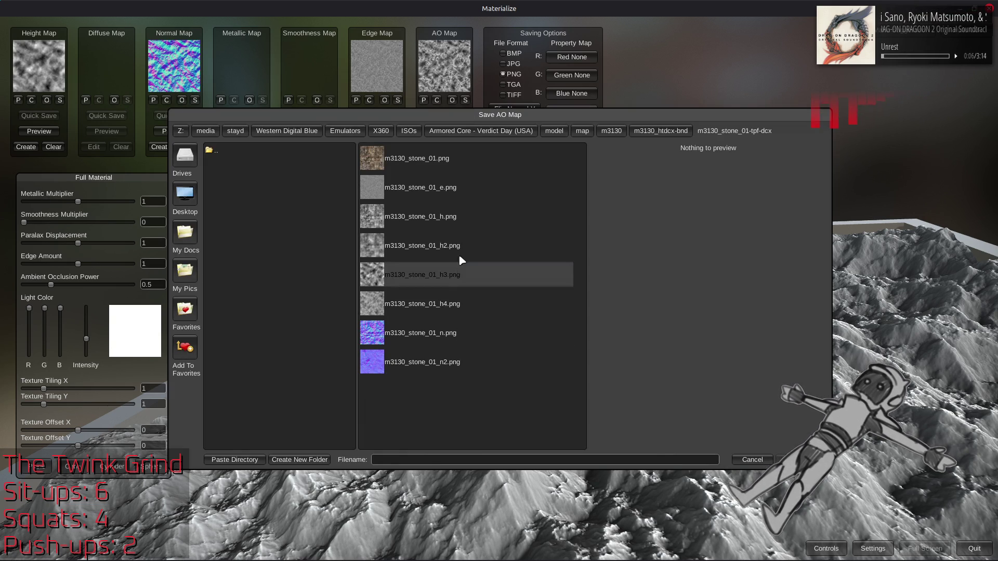
click(460, 187)
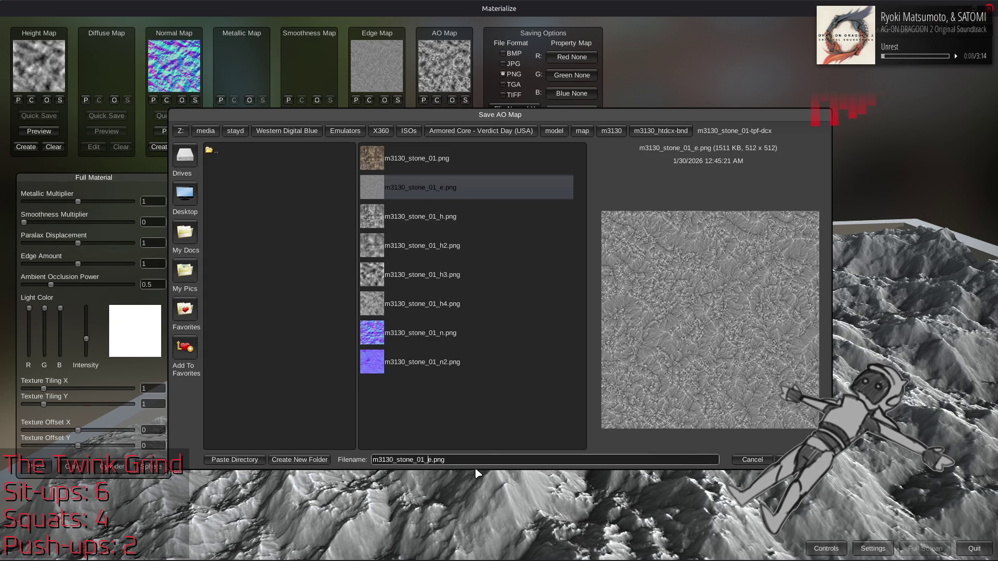
key(BackSpace)
text(ao)
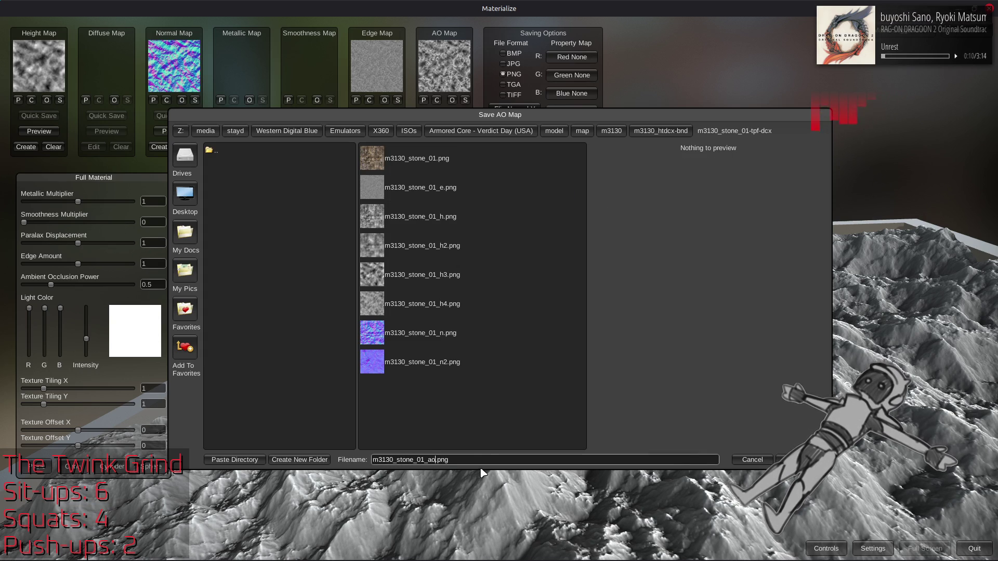
key(Return)
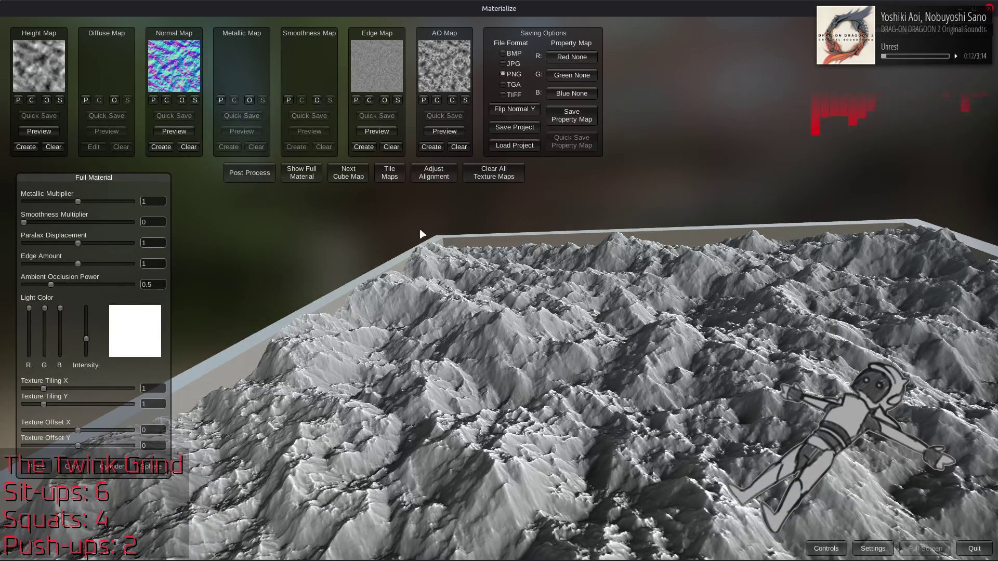
Save the normal map as m3130_stone_01_n3.png, based on the n2 file name
click(195, 100)
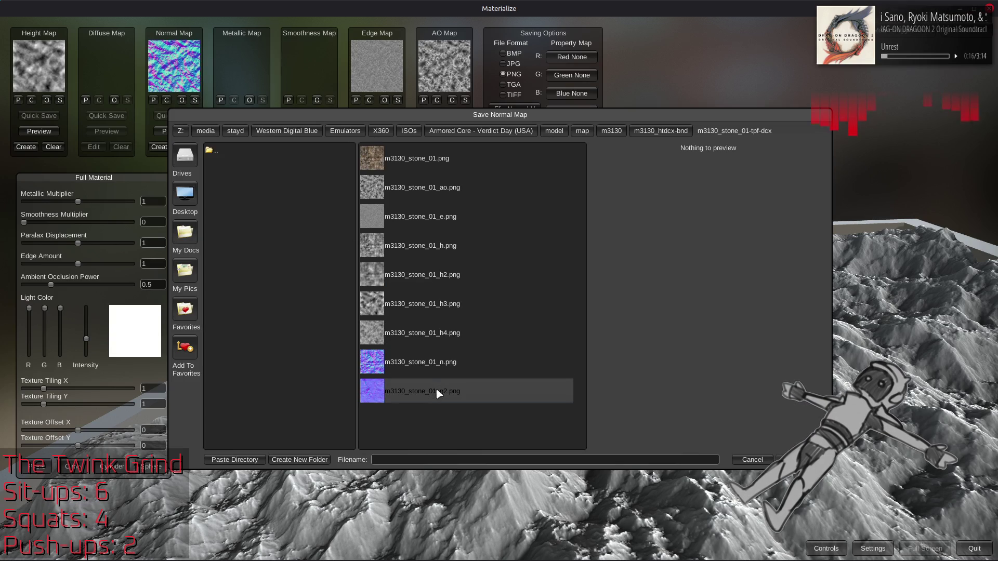
click(437, 392)
click(436, 460)
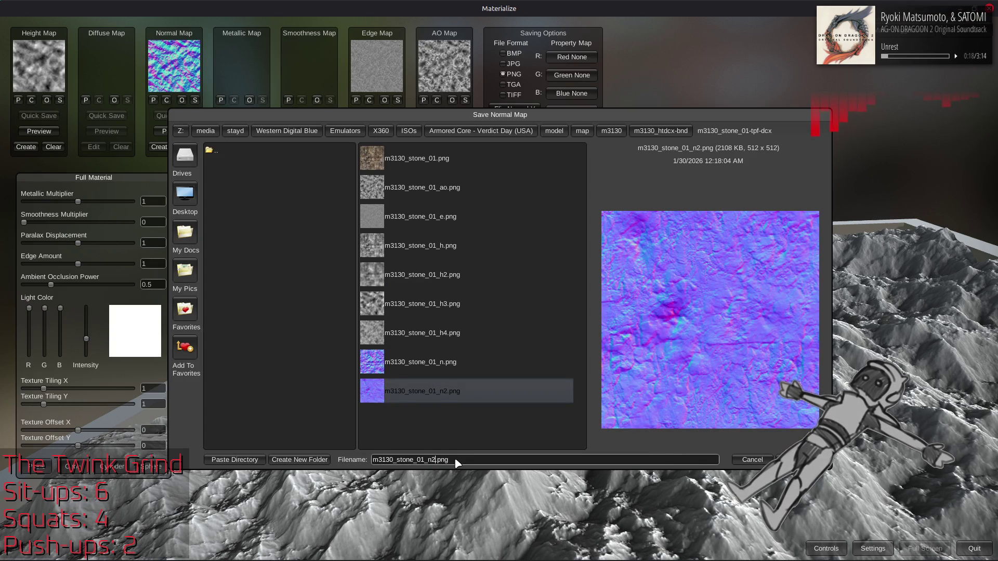
key(BackSpace)
text(3)
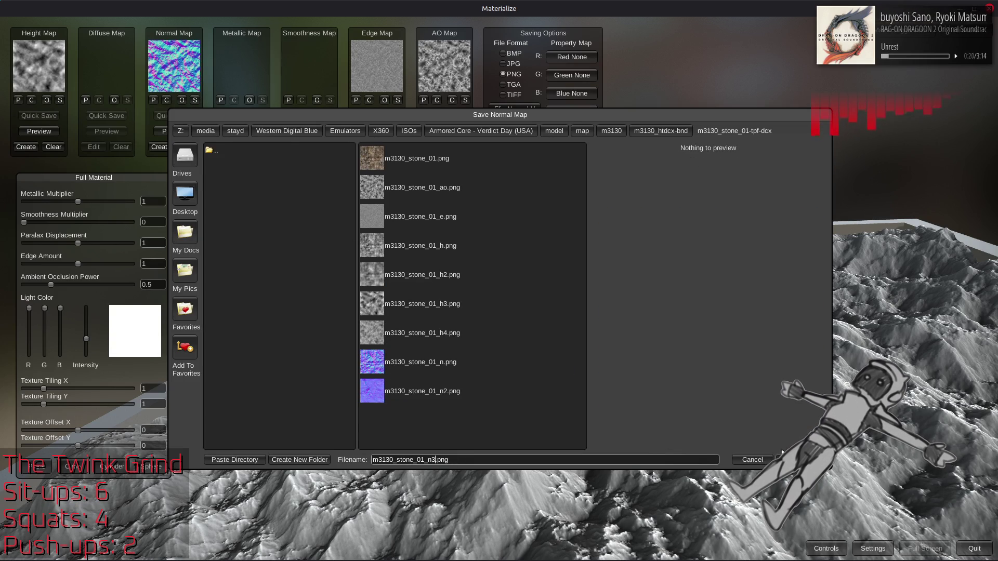
click(796, 459)
key(alt+Tab)
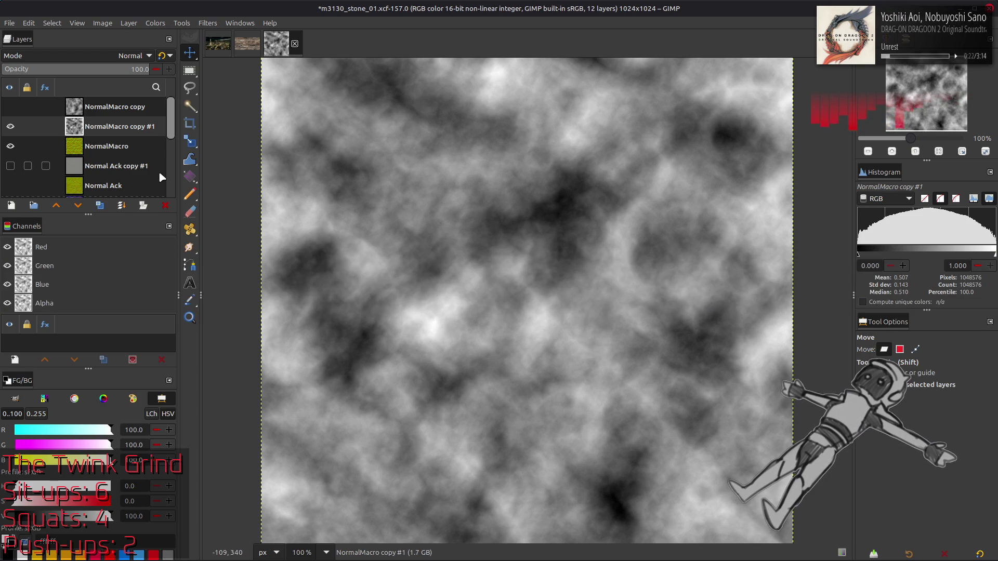
Compare, then delete the NormalMacro copy layer, leaving 11 layers
click(11, 106)
click(10, 107)
click(115, 107)
click(166, 205)
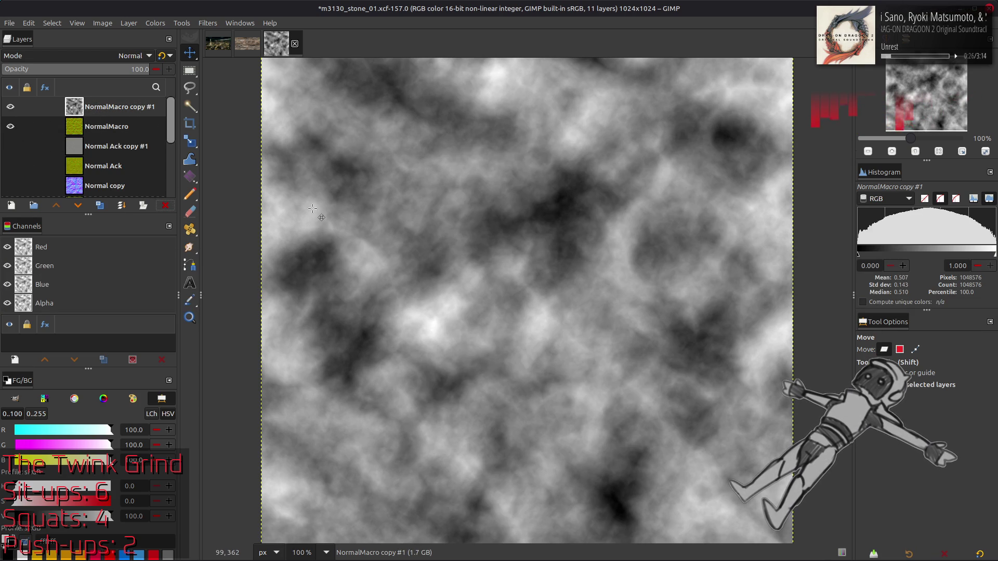
Open the m3130_stone_01-tpf-dcx folder in the file manager and drag the h3 height map over
key(alt+Tab)
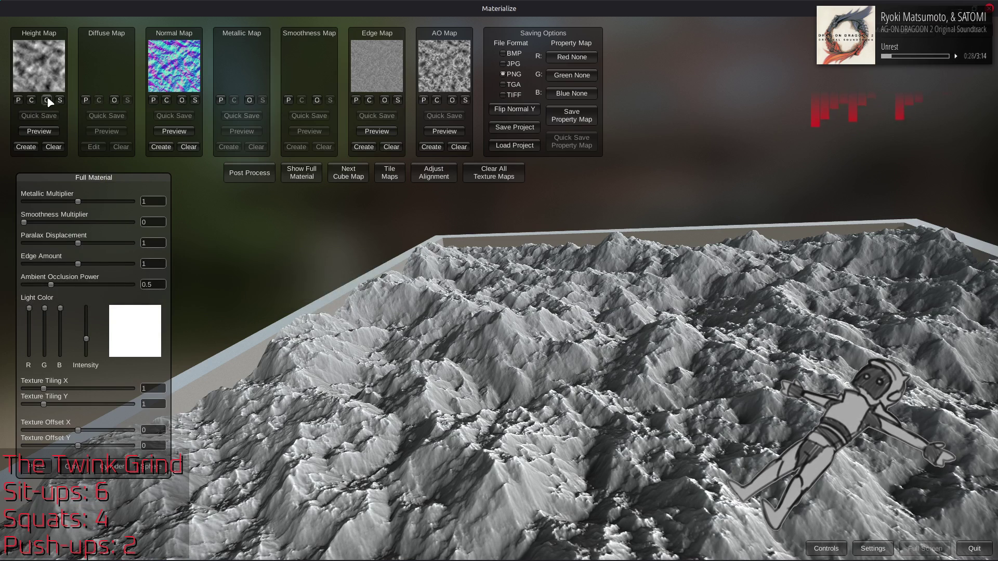
key(alt+Tab)
key(alt+Tab)
key(alt+Tab)
key(alt+Tab)
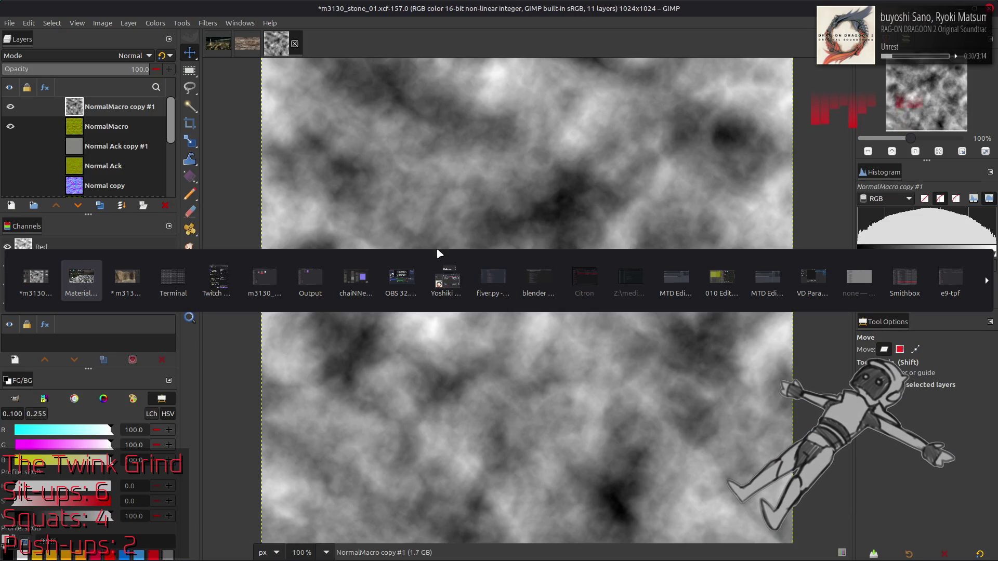
key(alt+Tab)
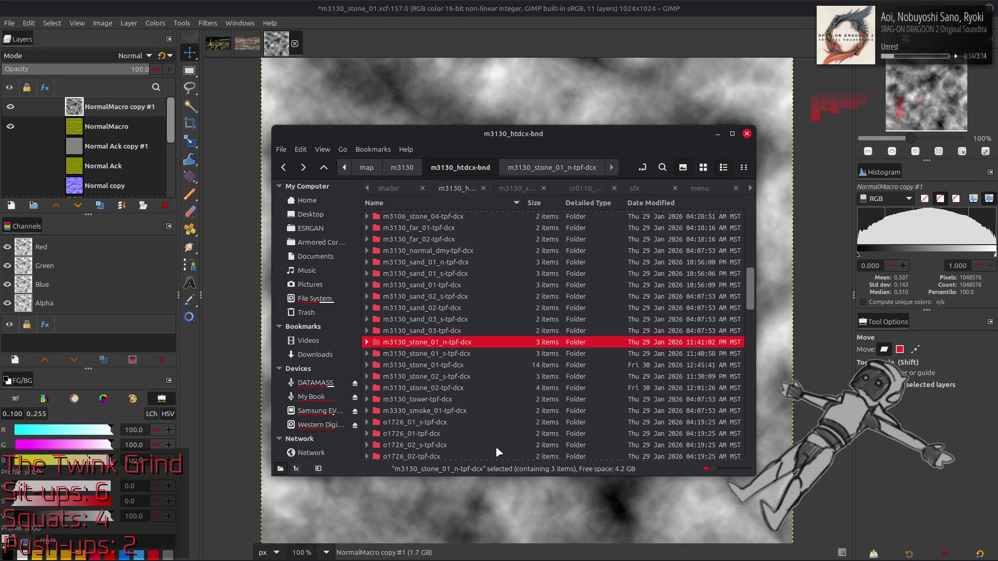
double_click(454, 366)
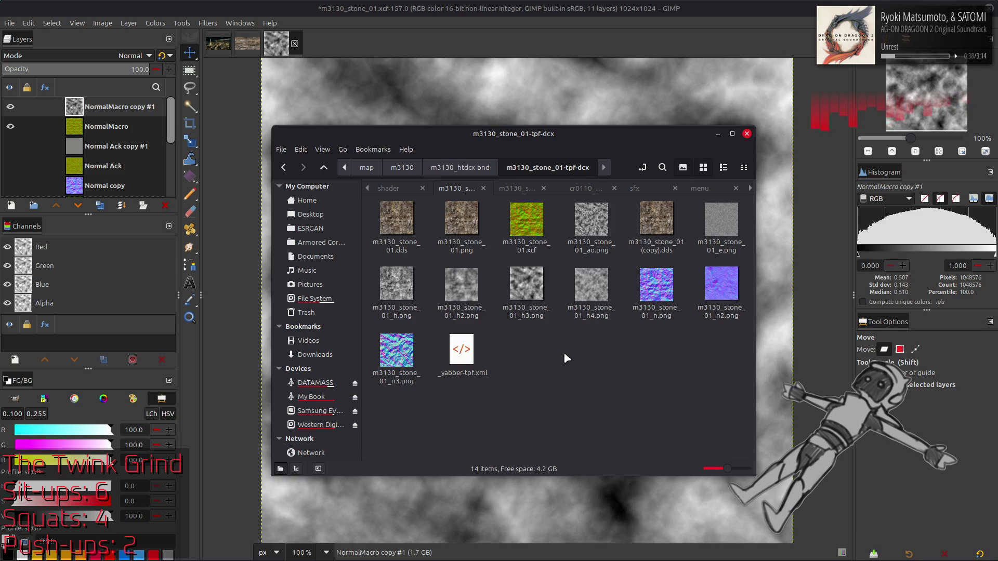
mouse_move(526, 284)
mouse_down()
mouse_move(822, 328)
mouse_move(721, 346)
mouse_up()
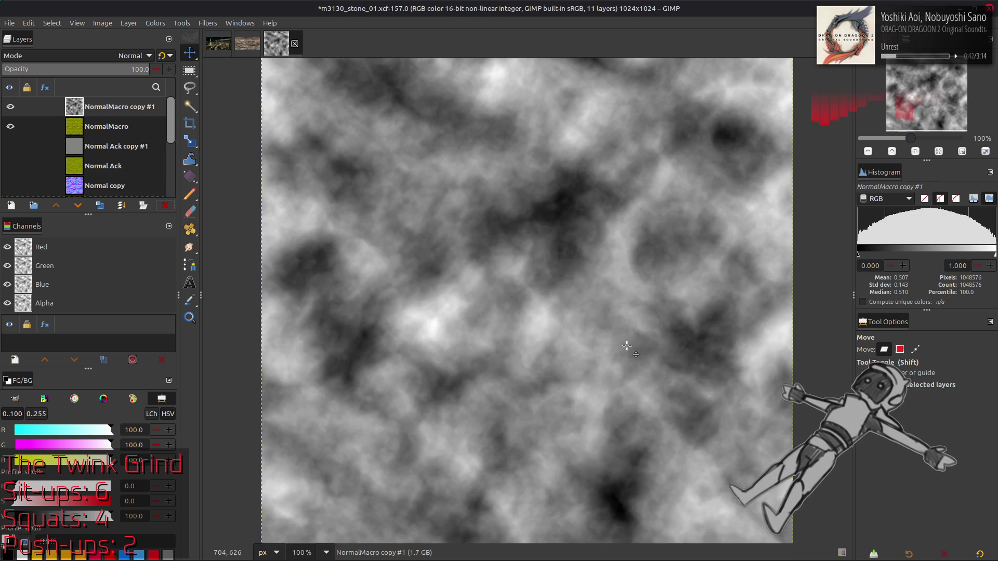
key(alt+Tab)
key(alt+Tab)
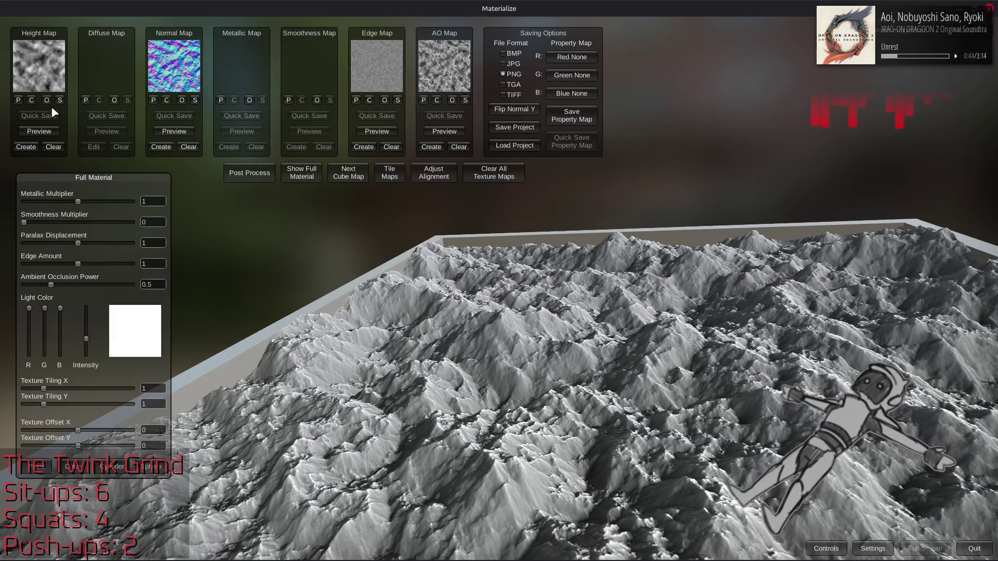
Save the height map as m3130_stone_01_h5.png, editing the h4 file name to h5
click(60, 103)
click(425, 336)
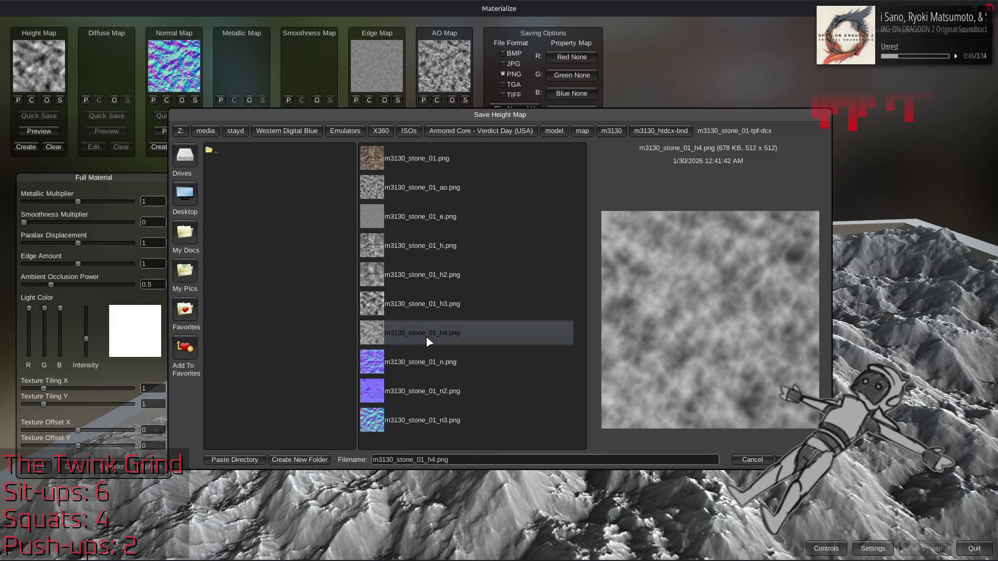
click(438, 300)
click(438, 326)
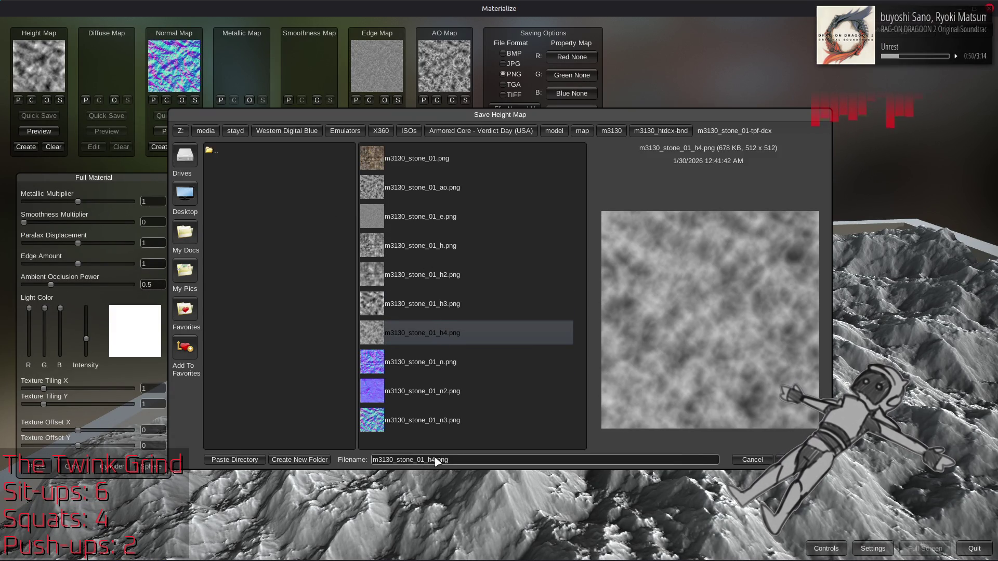
key(BackSpace)
text(5)
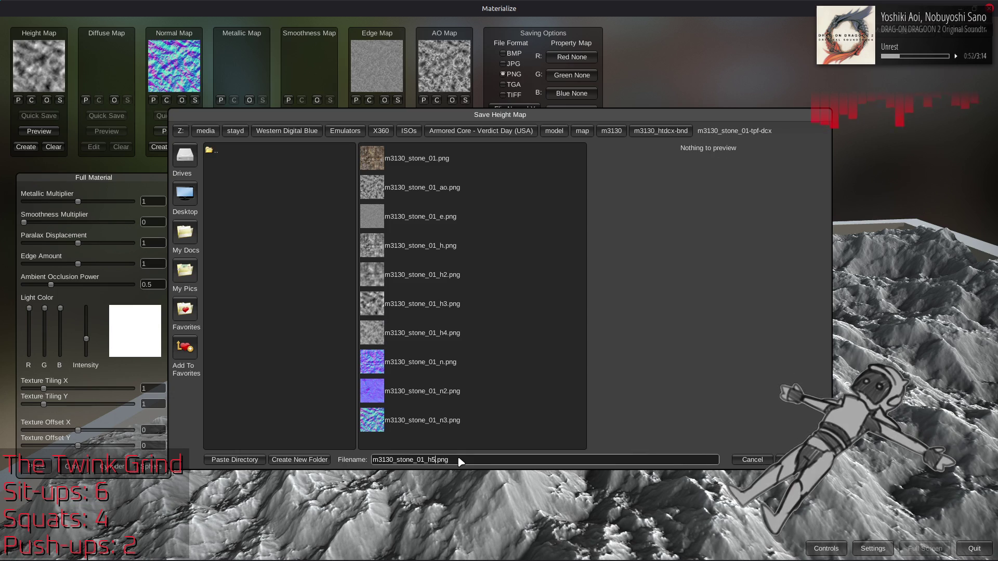
key(Return)
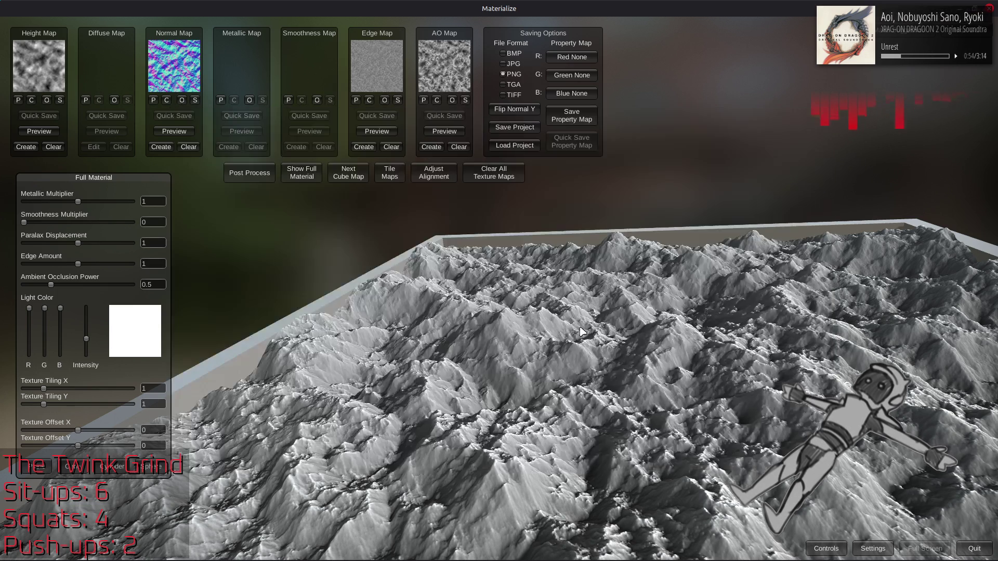
key(alt+Tab)
key(alt+Tab)
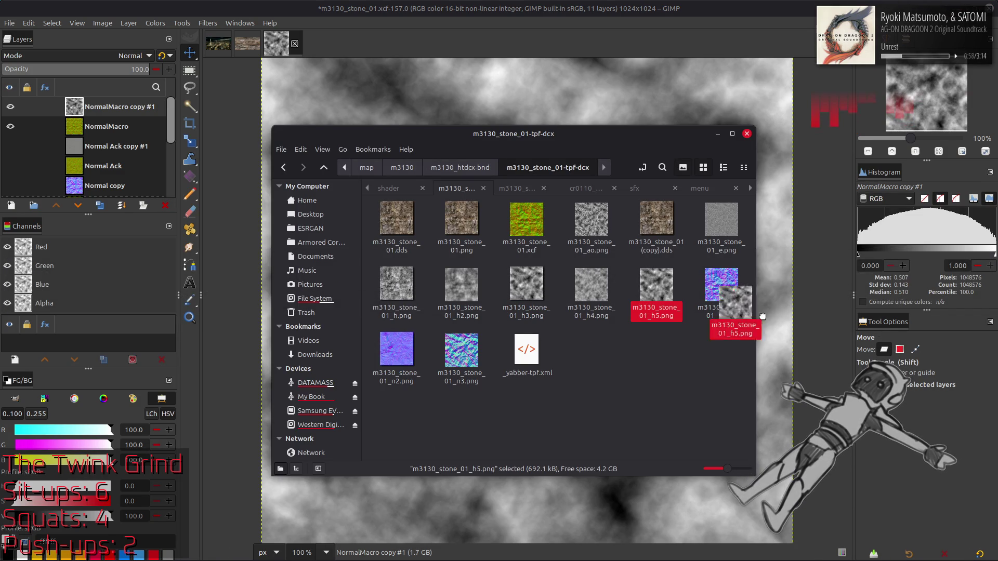
Drop the h5 height map into GIMP, undo it, and delete m3130_stone_01_h5.png from the folder
drag(783, 326, 615, 338)
key(ctrl+z)
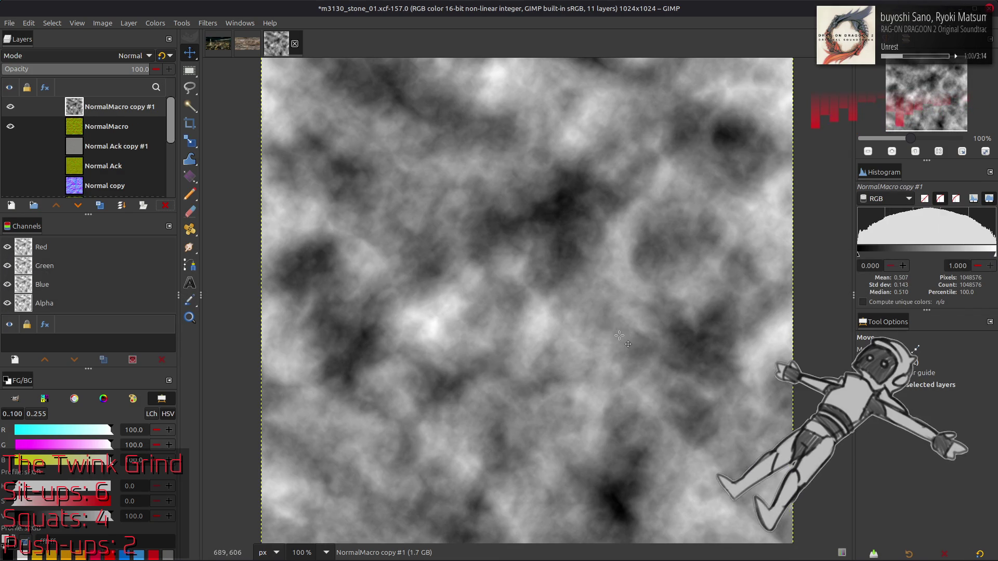
key(alt+Tab)
key(Delete)
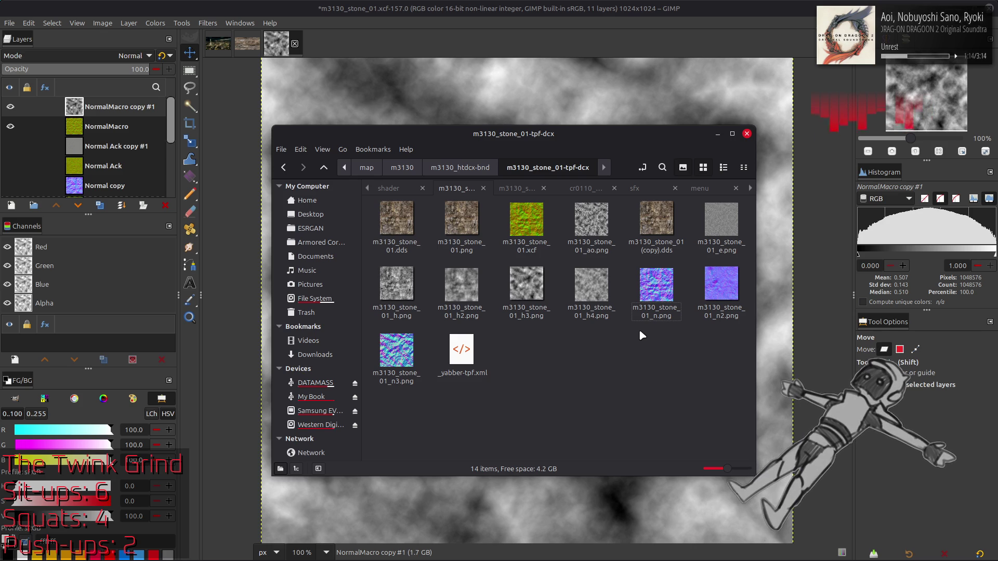
key(alt+Tab)
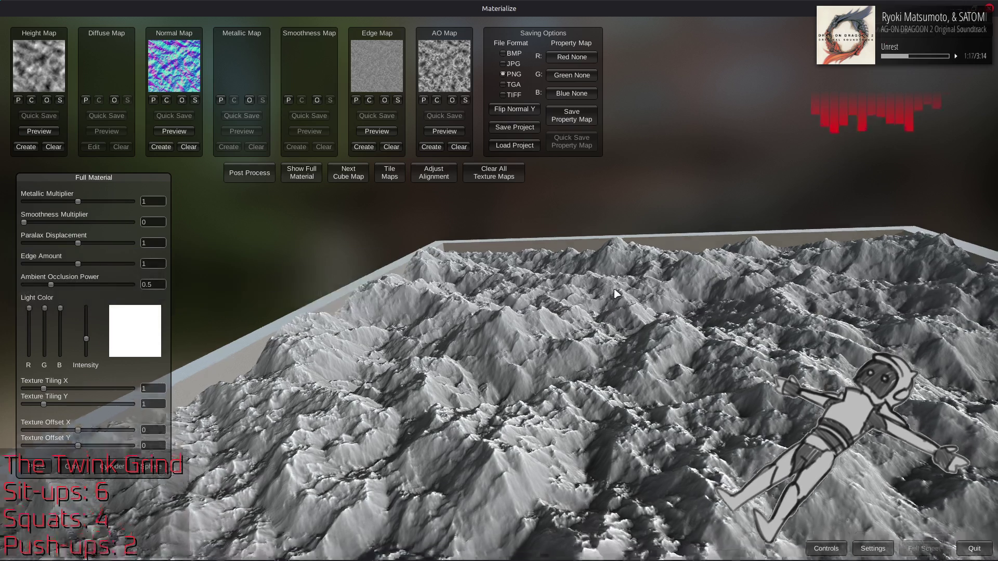
Orbit the 3D terrain preview to inspect the stone relief
mouse_move(614, 294)
mouse_down()
mouse_move(634, 334)
mouse_move(620, 340)
mouse_move(597, 321)
mouse_move(601, 350)
mouse_up()
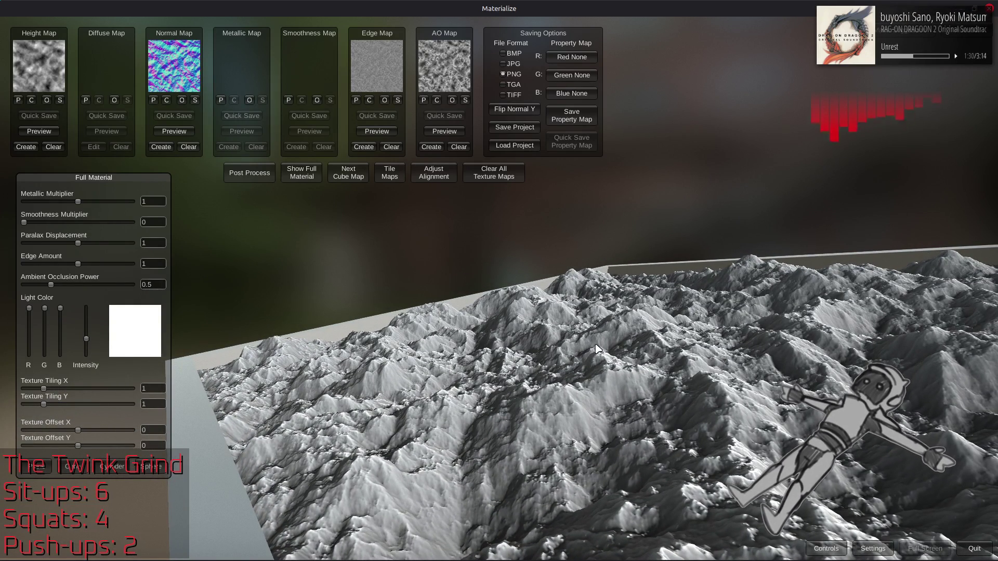
drag(585, 353, 665, 352)
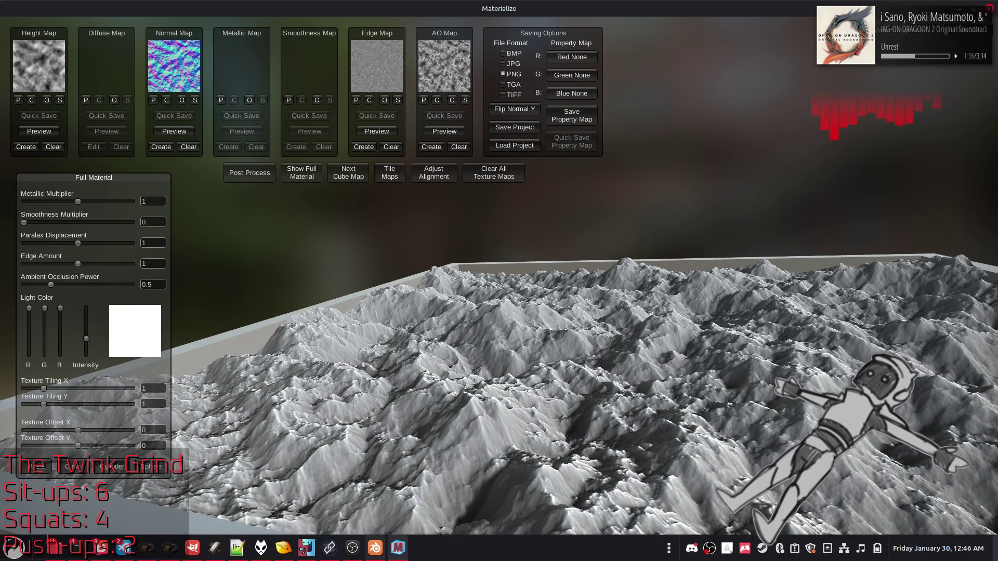
click(192, 548)
Add a new blank layer and its copy, and fill Layer copy with turbulent solid noise
click(11, 206)
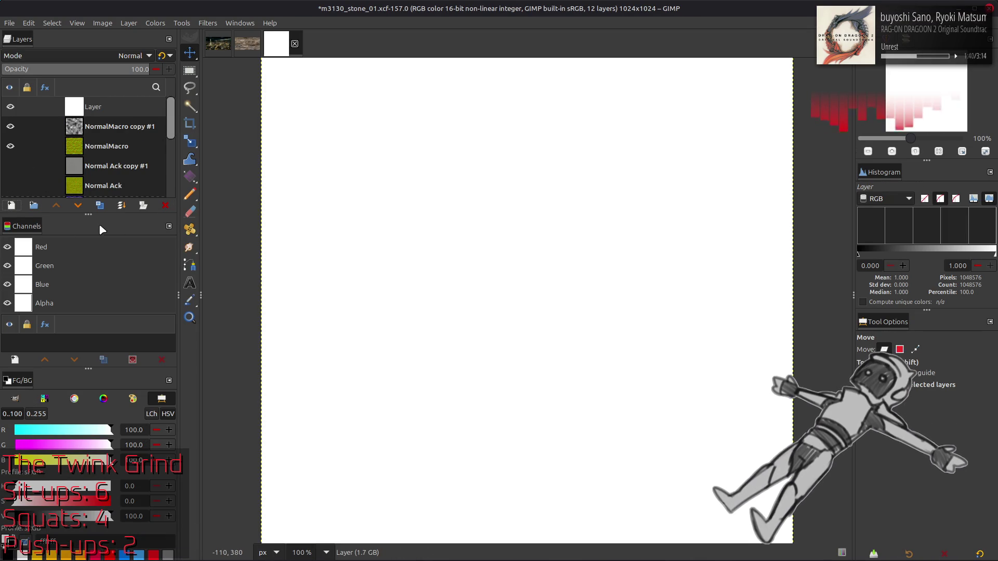
click(99, 205)
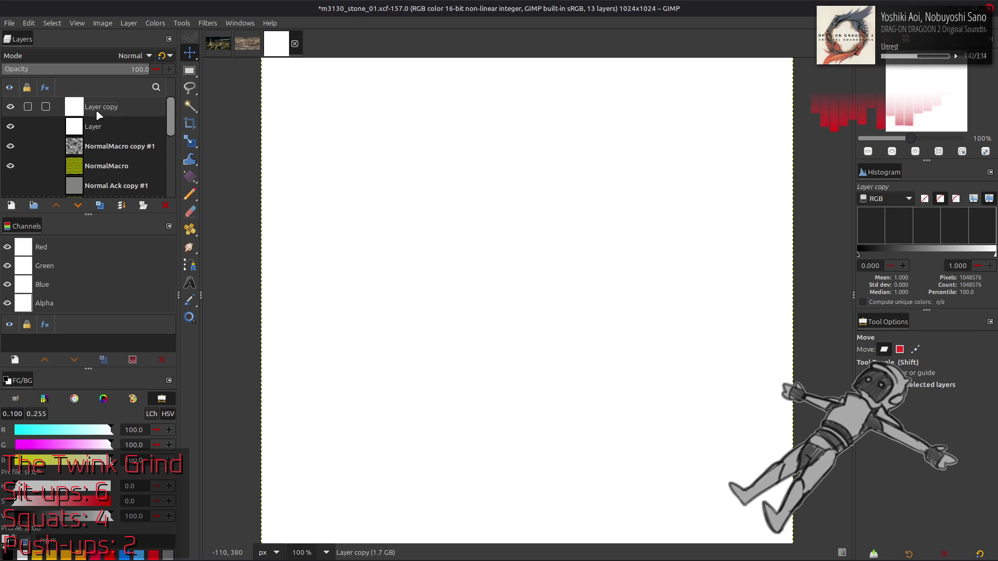
right_click(106, 132)
key(Escape)
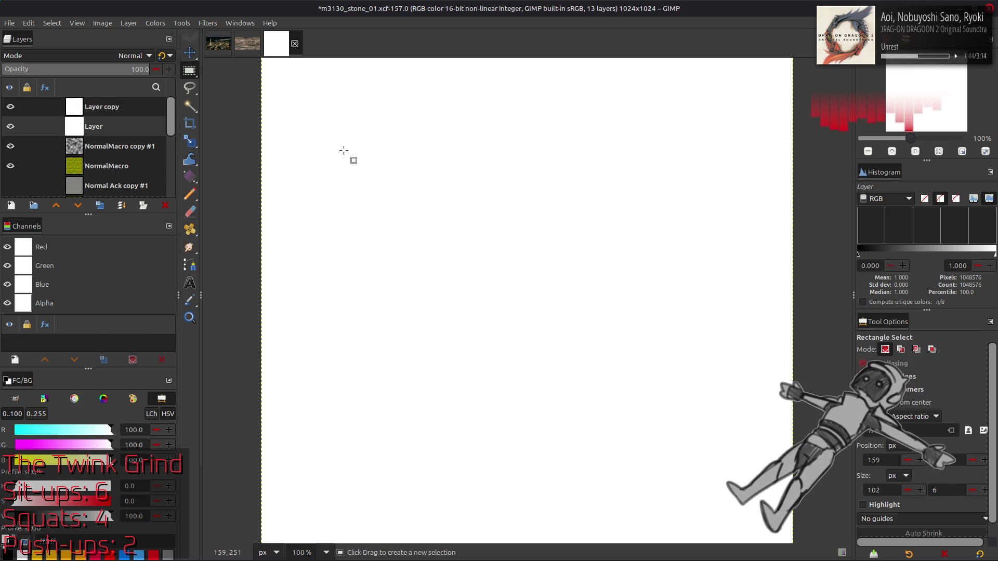
click(121, 104)
click(208, 23)
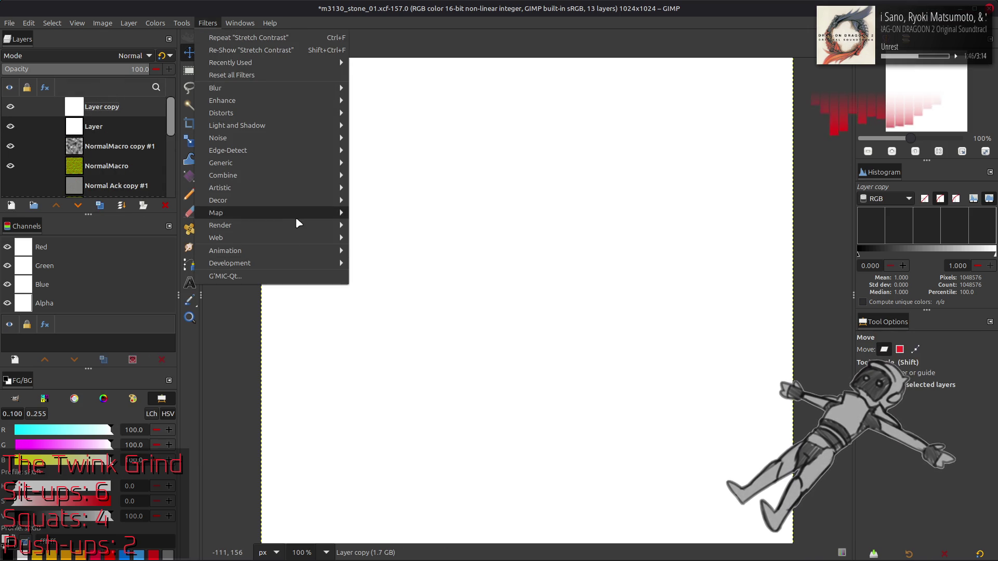
mouse_move(322, 225)
mouse_move(406, 250)
mouse_move(385, 237)
click(472, 287)
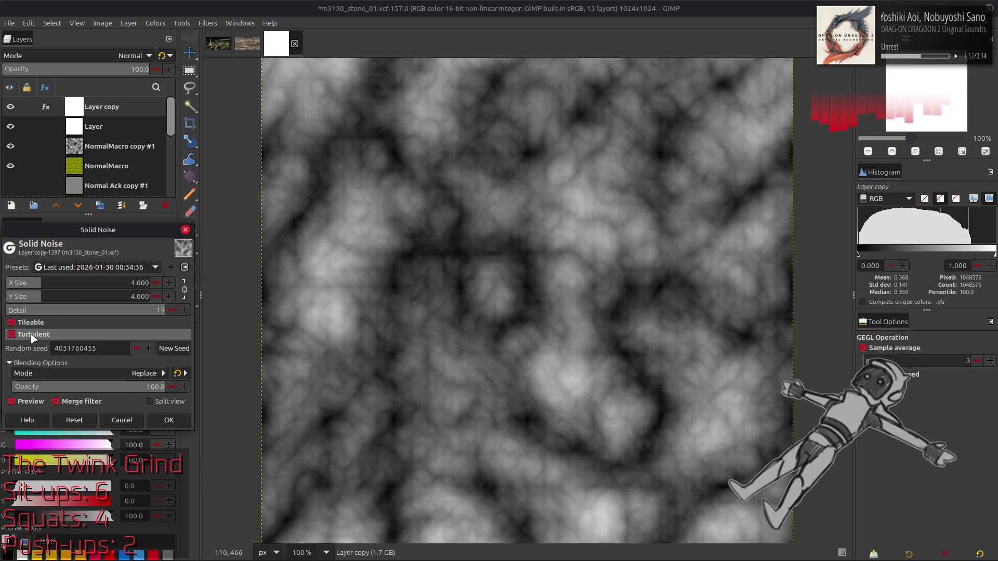
click(33, 336)
click(32, 336)
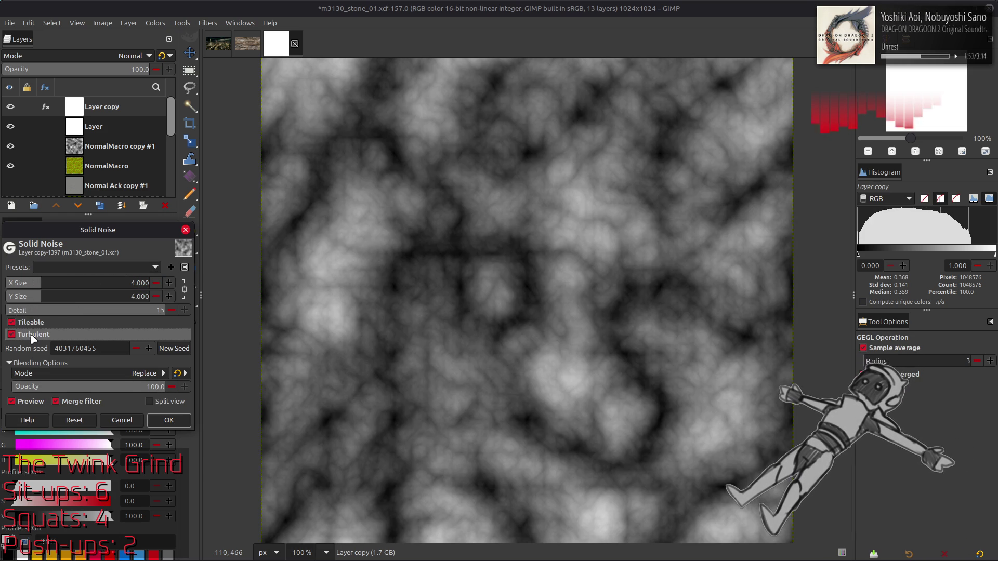
click(183, 423)
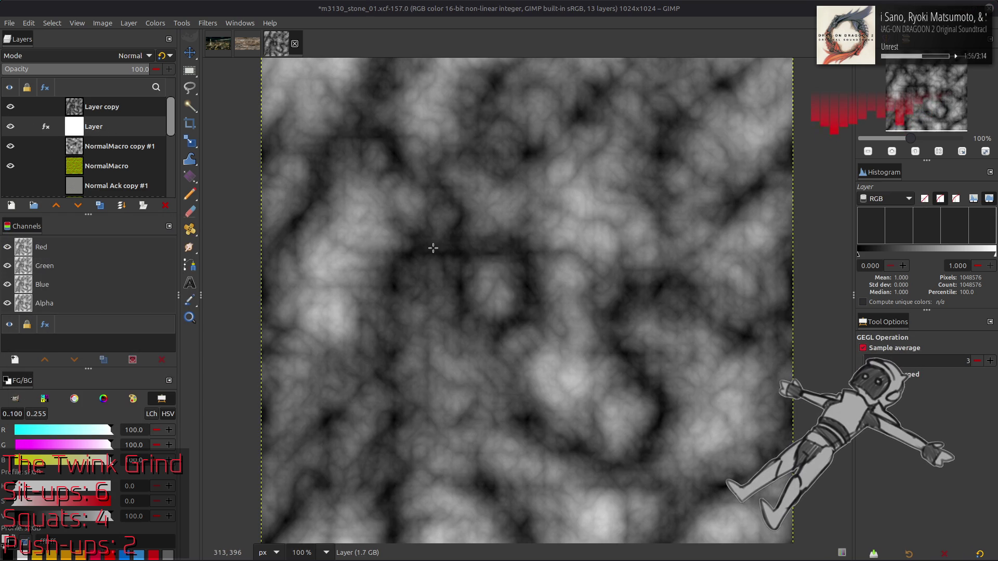
Render new-seed solid noise on the underlying Layer and invert it
key(ctrl+shift+f)
click(190, 353)
click(169, 420)
click(10, 107)
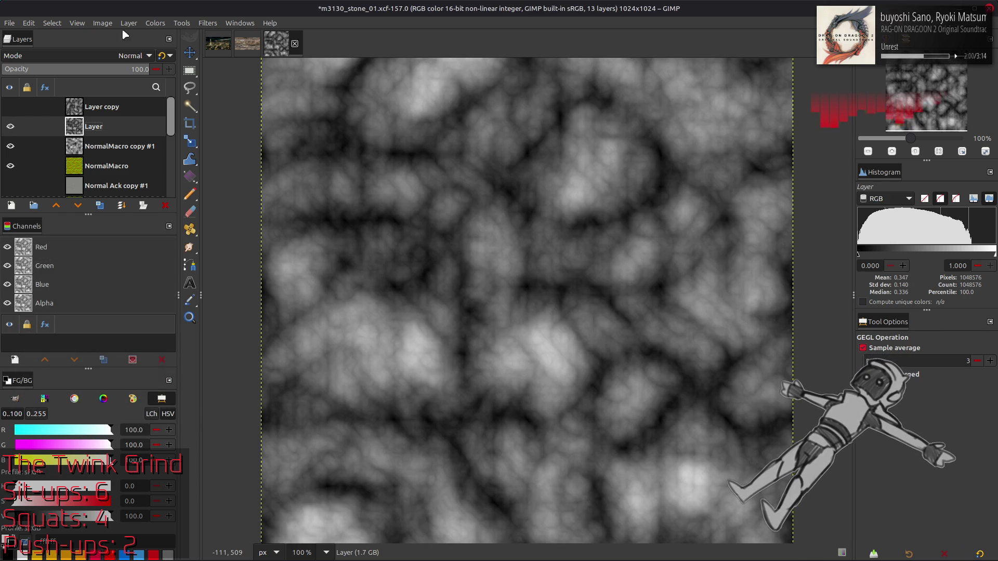
click(155, 23)
click(190, 164)
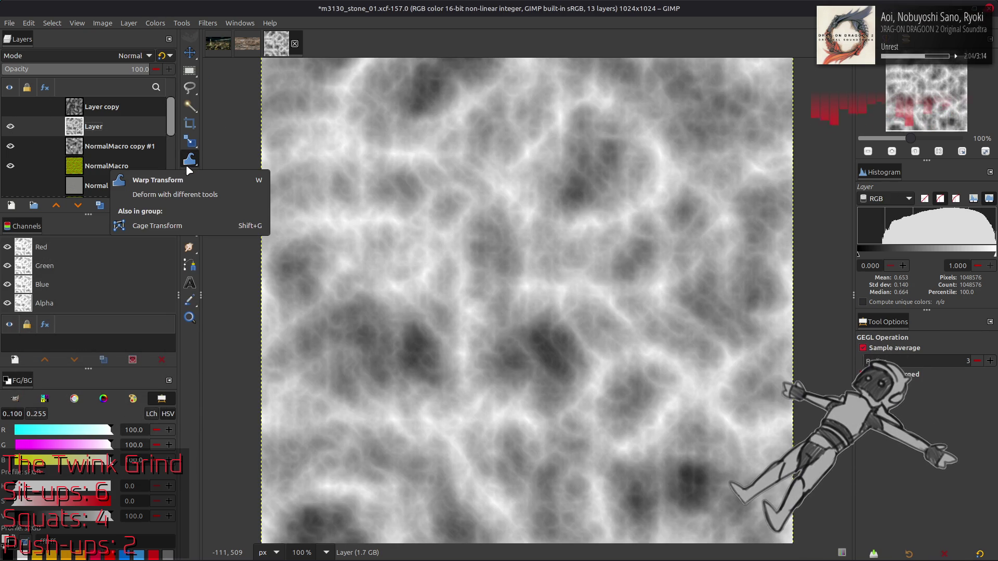
Set Layer copy to 50% opacity, merge it down, and duplicate the merged cloud layer
click(10, 106)
click(101, 106)
triple_click(139, 69)
text(50)
key(Return)
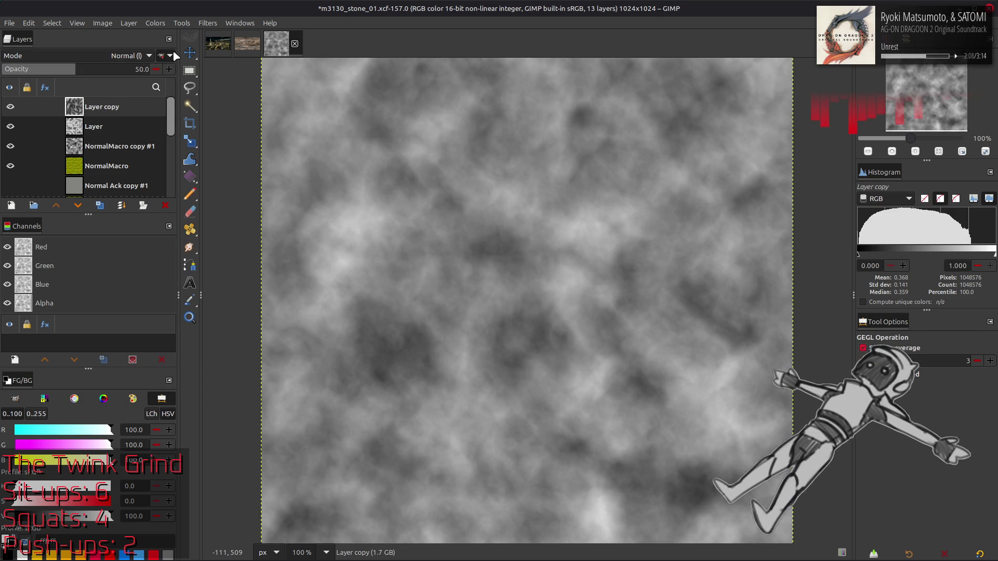
click(143, 205)
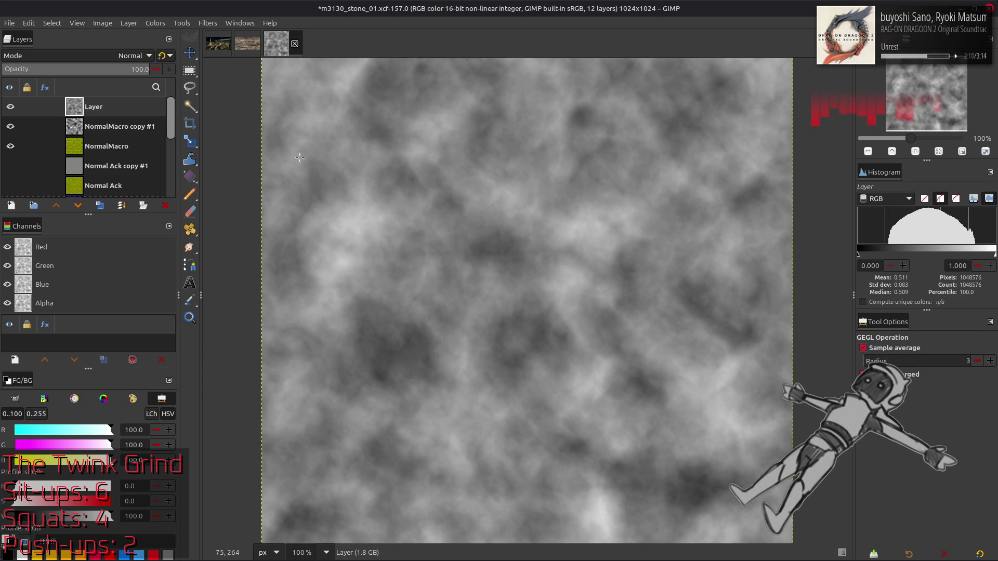
key(m)
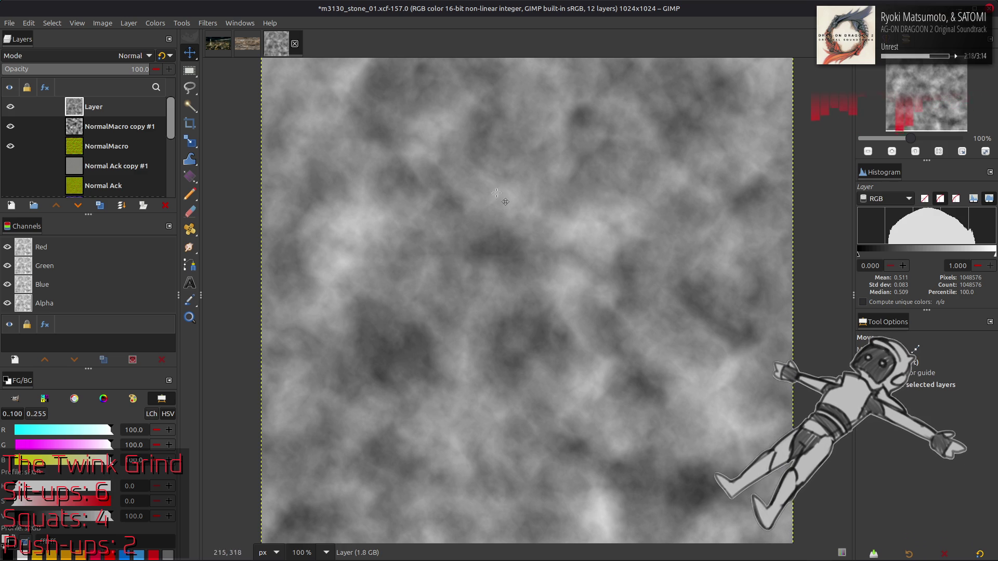
key(shift+ctrl+d)
key(ctrl+f)
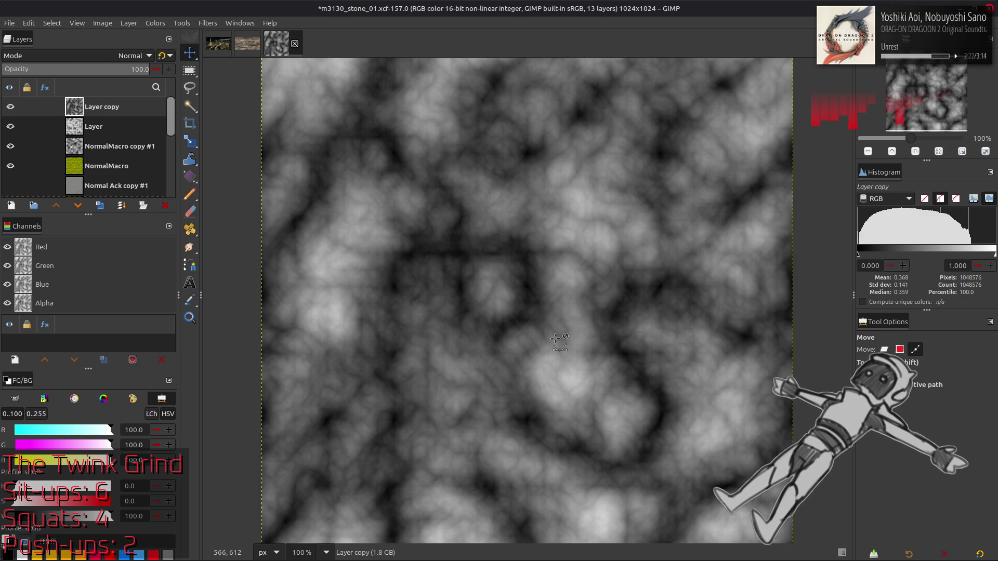
key(ctrl+z)
key(ctrl+z)
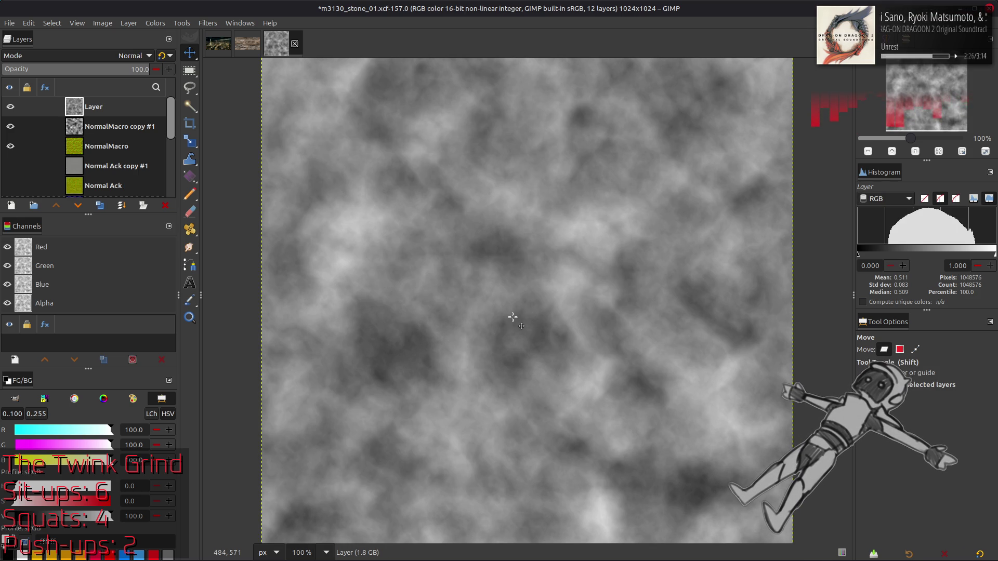
click(99, 205)
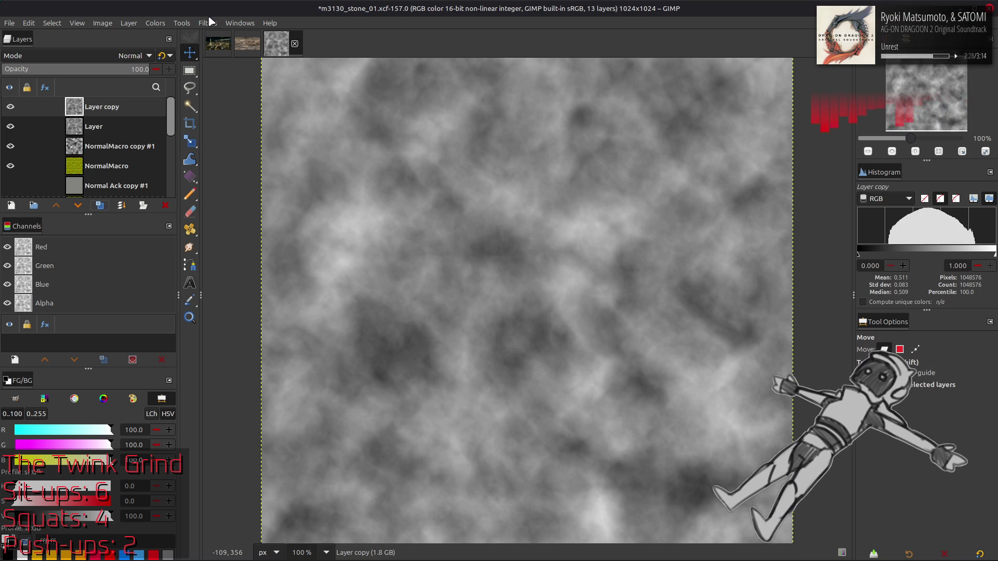
Render non-turbulent tileable solid noise with a Detail 15 preset and a new seed on the copy
click(208, 23)
mouse_move(269, 223)
mouse_move(356, 240)
click(426, 290)
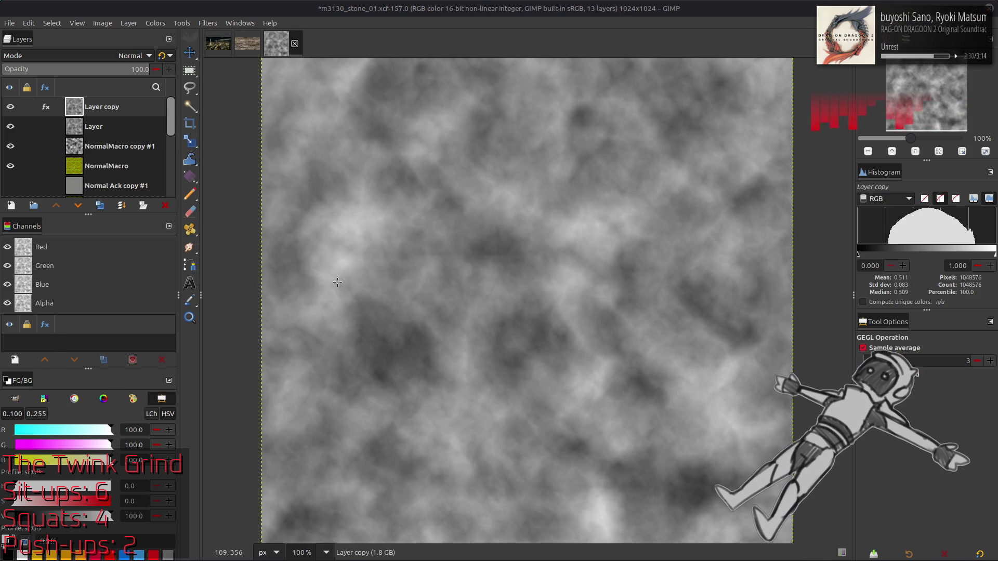
click(124, 268)
click(123, 264)
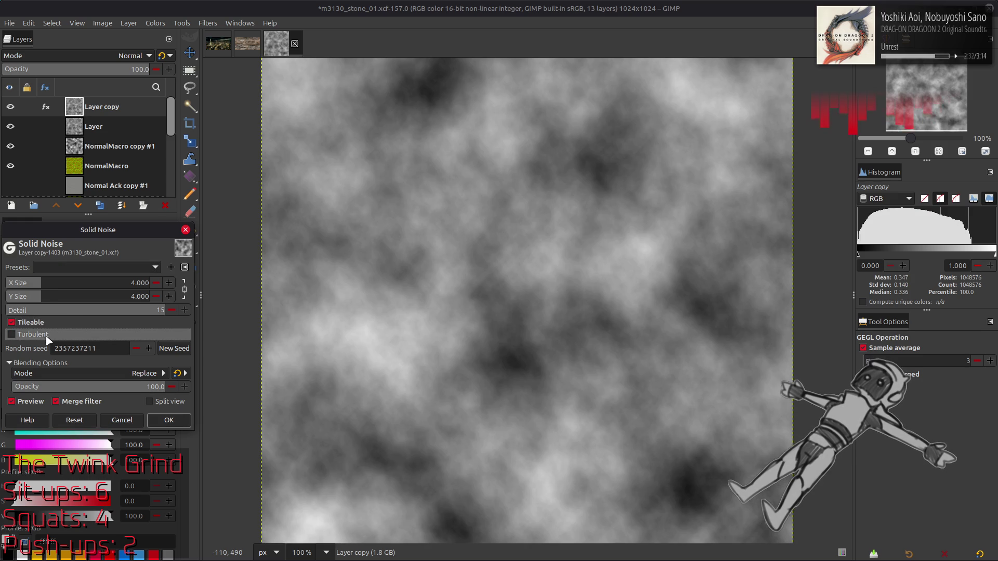
click(172, 348)
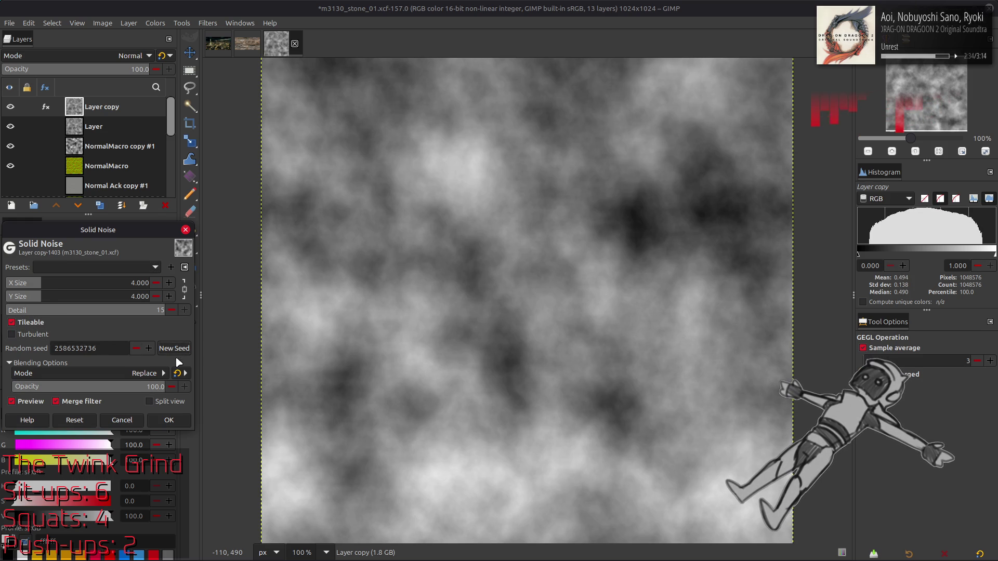
click(176, 350)
click(171, 420)
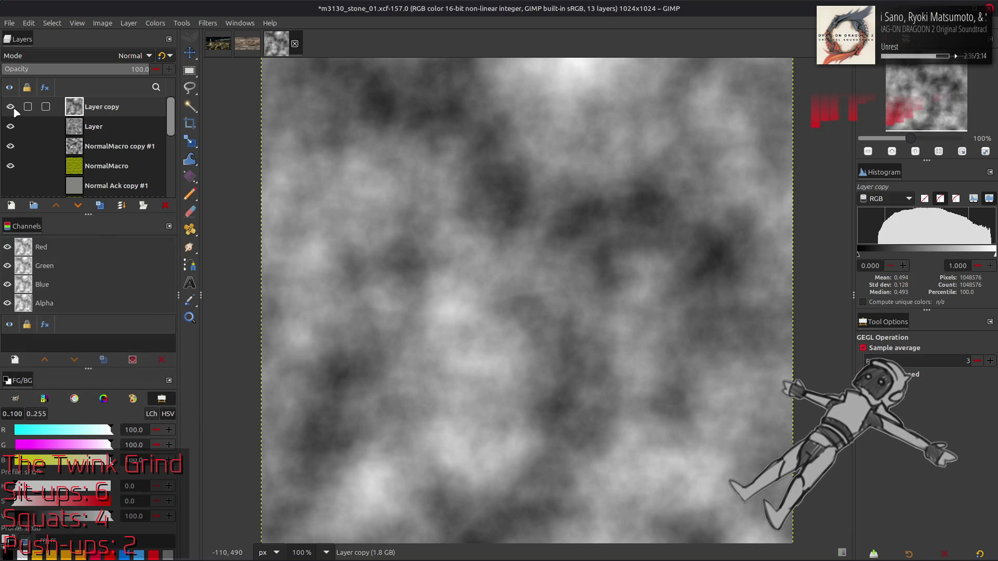
Toggle the copy's visibility repeatedly to compare the two noises, leaving it hidden
click(11, 108)
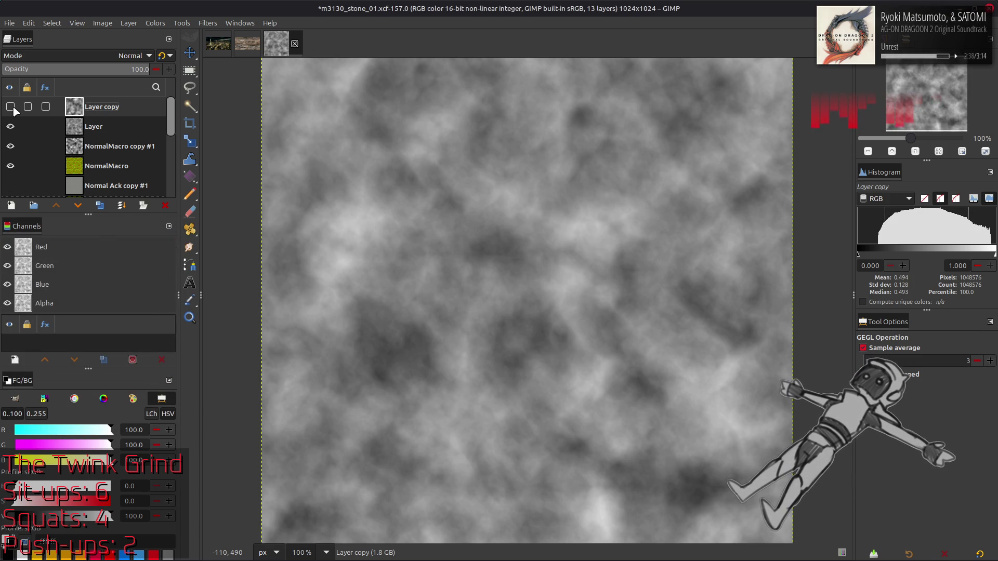
click(11, 108)
click(11, 108)
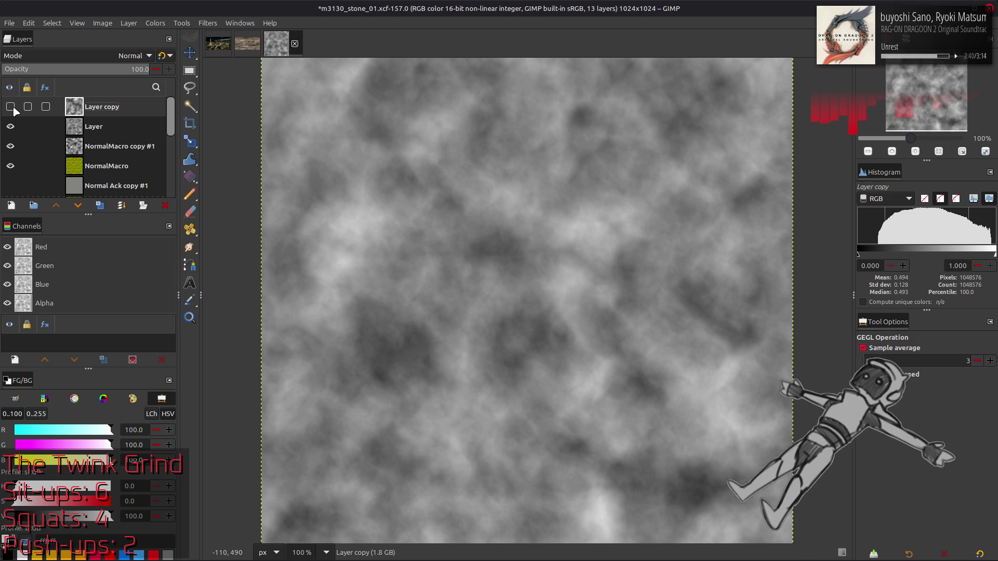
click(11, 108)
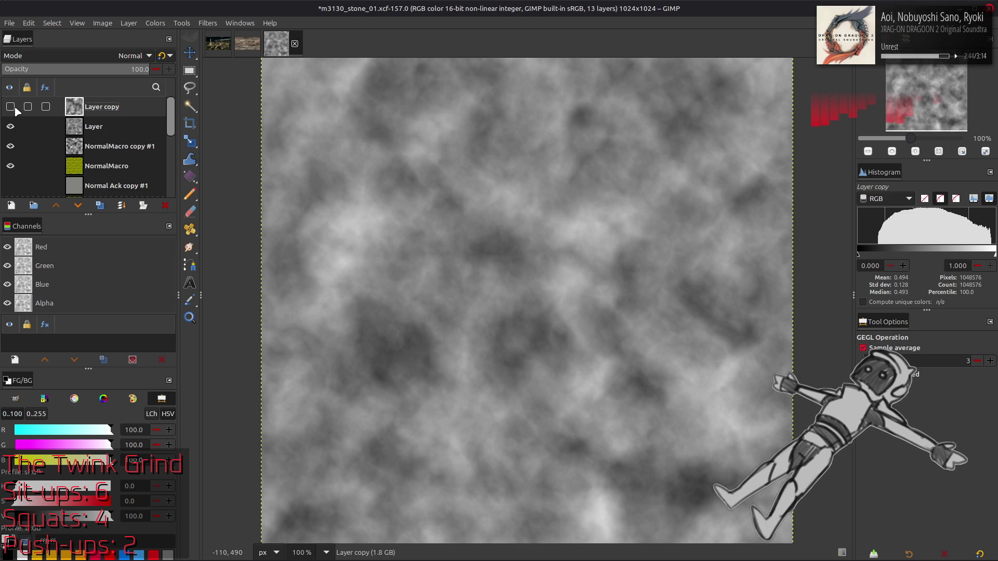
click(11, 108)
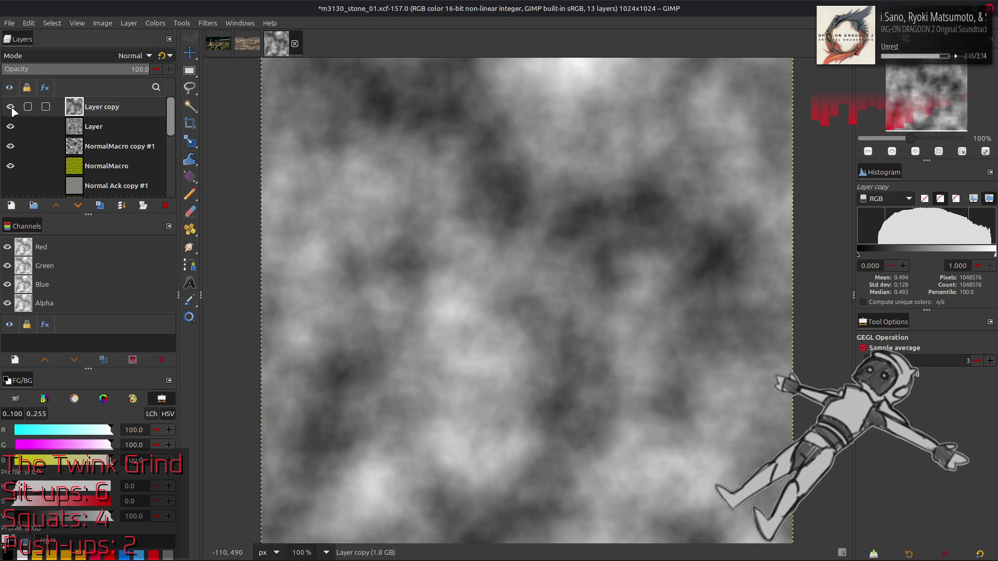
click(11, 108)
click(10, 107)
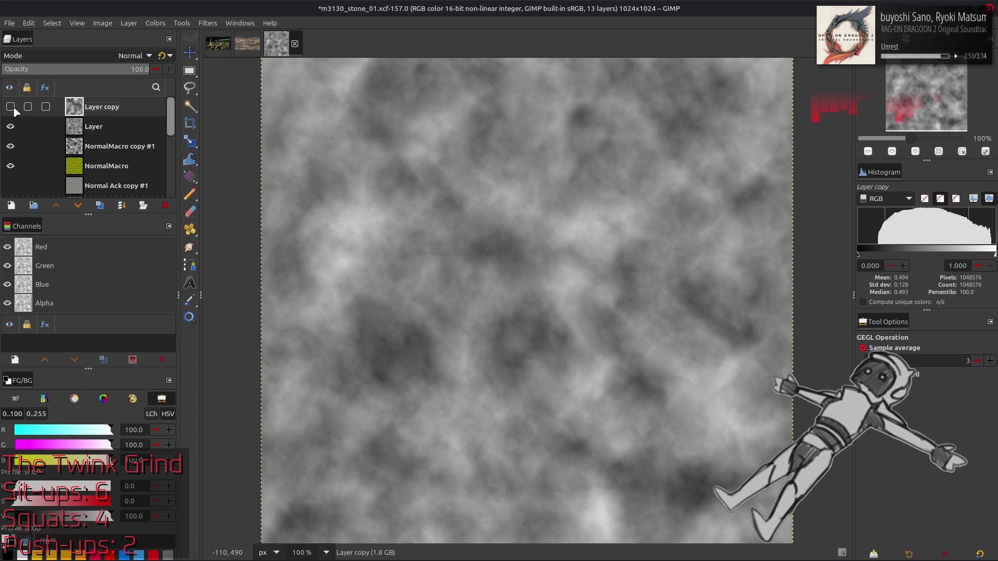
click(10, 107)
click(11, 107)
click(9, 107)
click(8, 108)
click(8, 108)
click(8, 107)
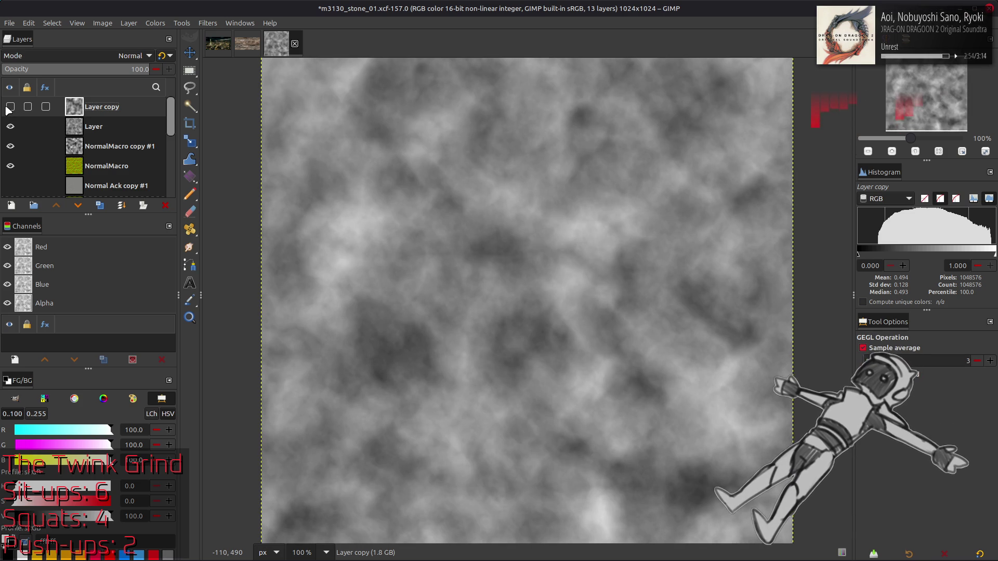
click(8, 108)
click(9, 108)
click(8, 108)
click(8, 108)
click(8, 108)
click(9, 107)
click(8, 107)
click(9, 107)
click(92, 126)
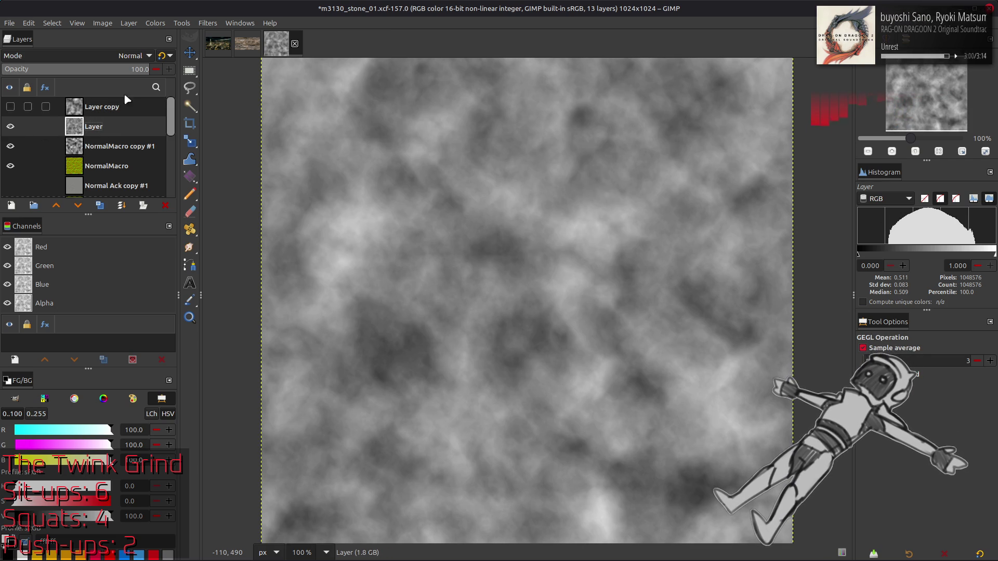
Apply Stretch Contrast to the cloudy noise Layer
click(154, 23)
mouse_move(205, 204)
click(272, 229)
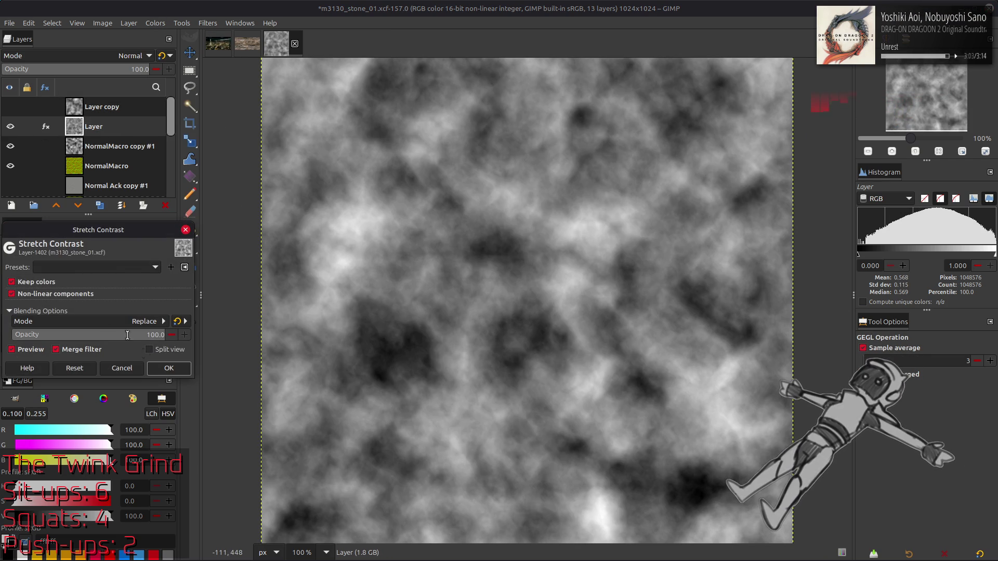
click(169, 373)
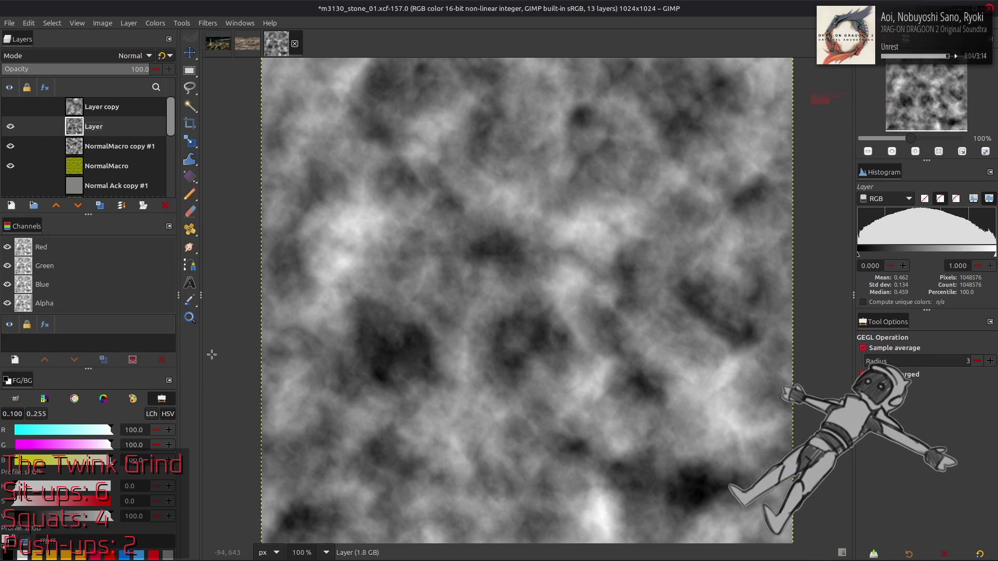
click(10, 126)
click(10, 126)
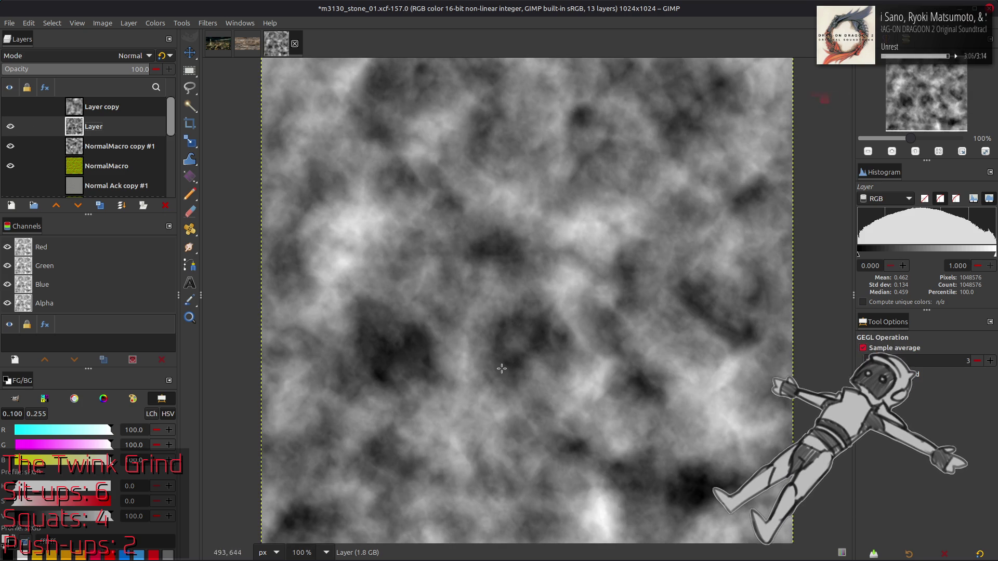
Zoom to 400% and pan around, comparing the hidden copy against Layer
key(3)
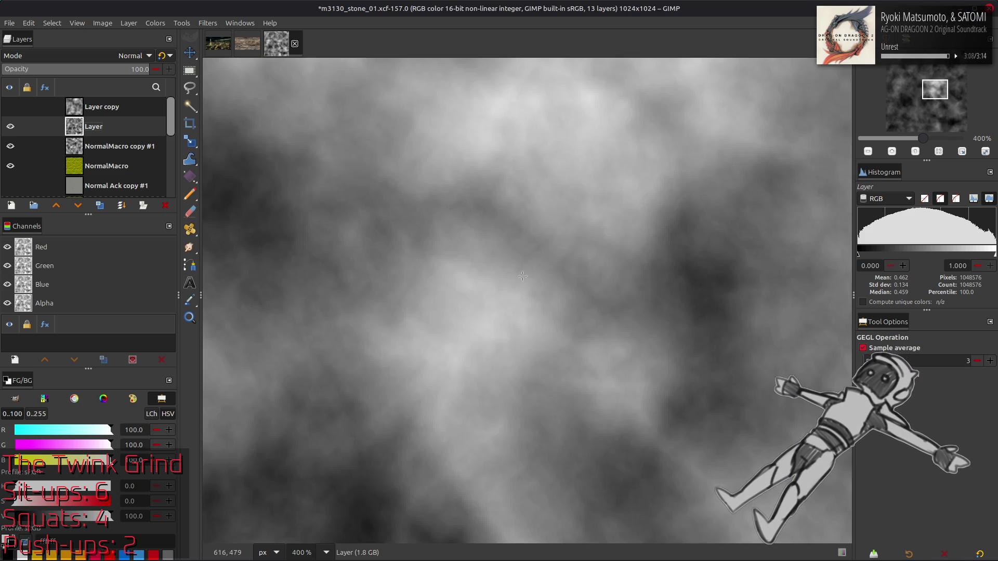
scroll(523, 276, down, 4)
scroll(491, 317, right, 6)
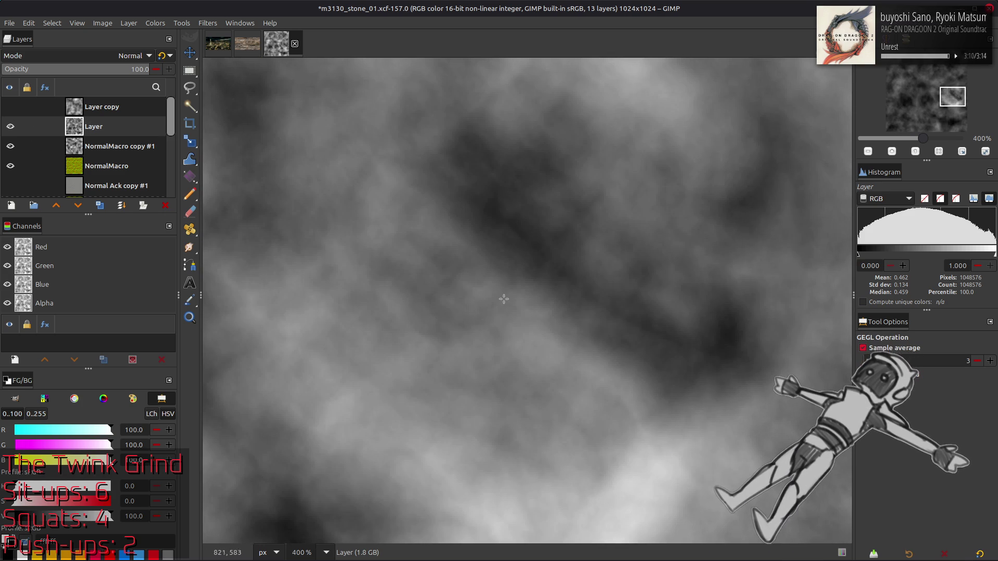
click(15, 106)
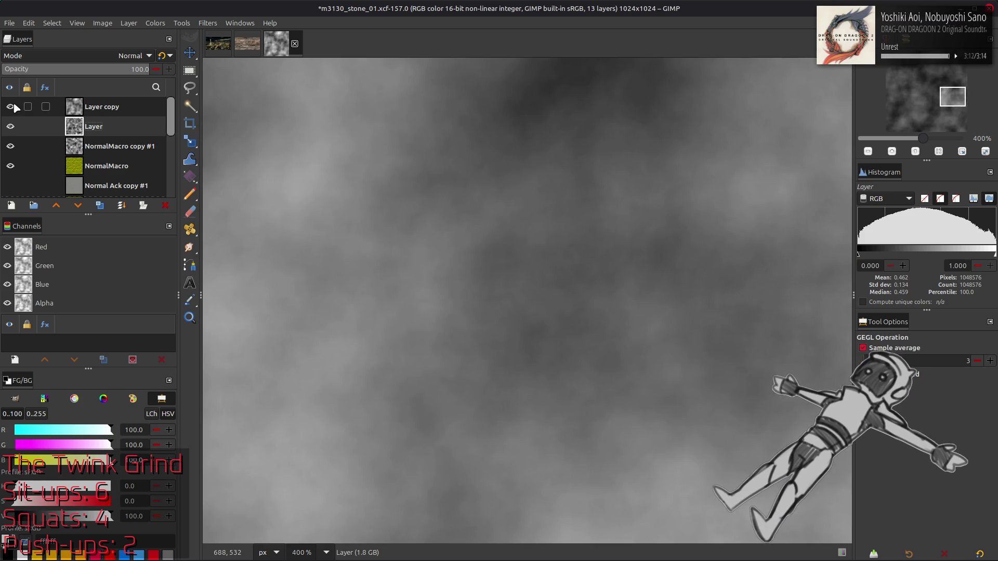
click(15, 106)
scroll(408, 370, down, 3)
scroll(408, 370, left, 2)
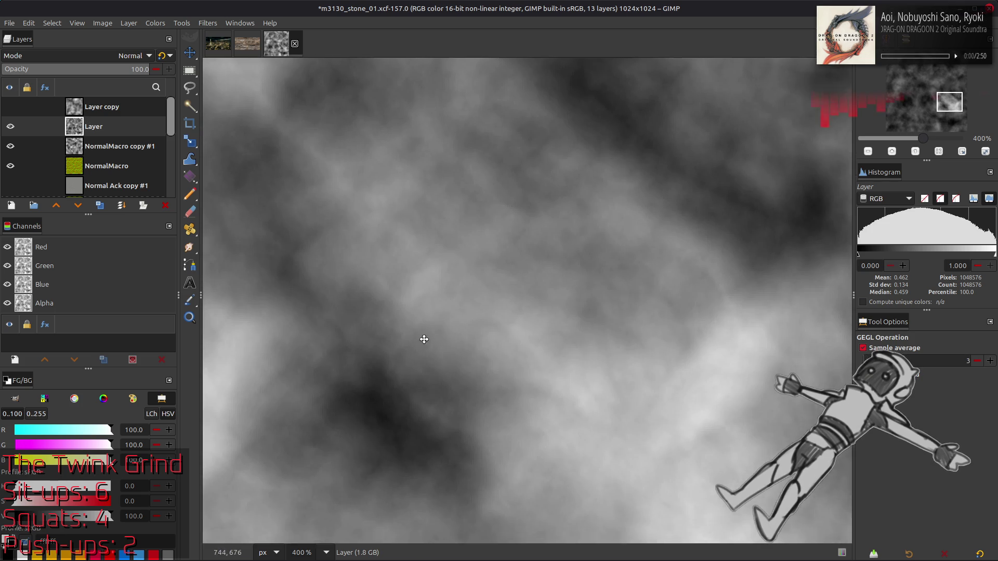
scroll(407, 370, down, 6)
scroll(390, 404, left, 4)
scroll(457, 357, down, 1)
scroll(457, 356, left, 4)
key(alt+Tab)
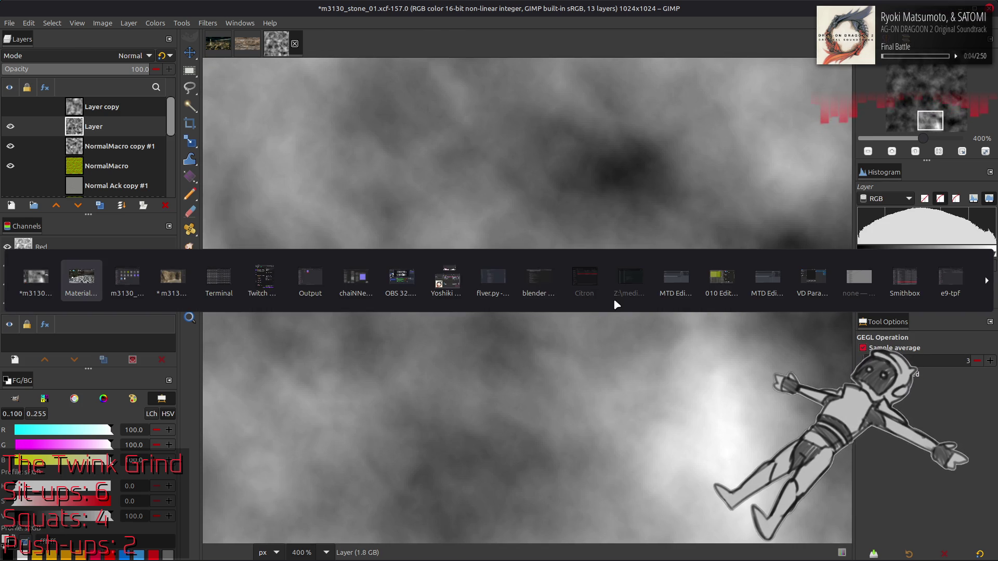
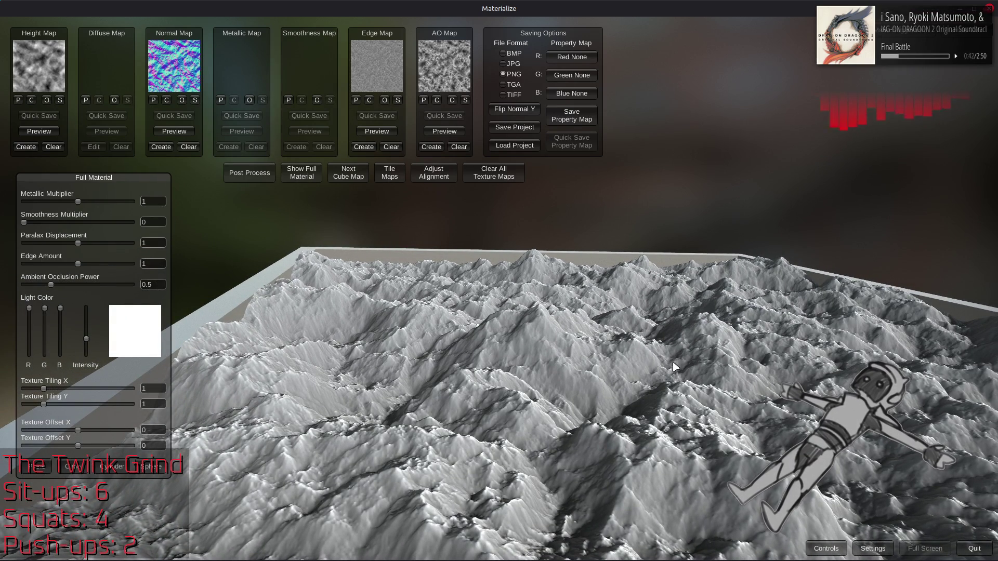
Orbit and tilt the terrain, then open and close the settings and preferences panel
mouse_move(711, 385)
mouse_down()
mouse_move(605, 376)
mouse_move(557, 407)
mouse_move(590, 411)
mouse_move(539, 361)
mouse_up()
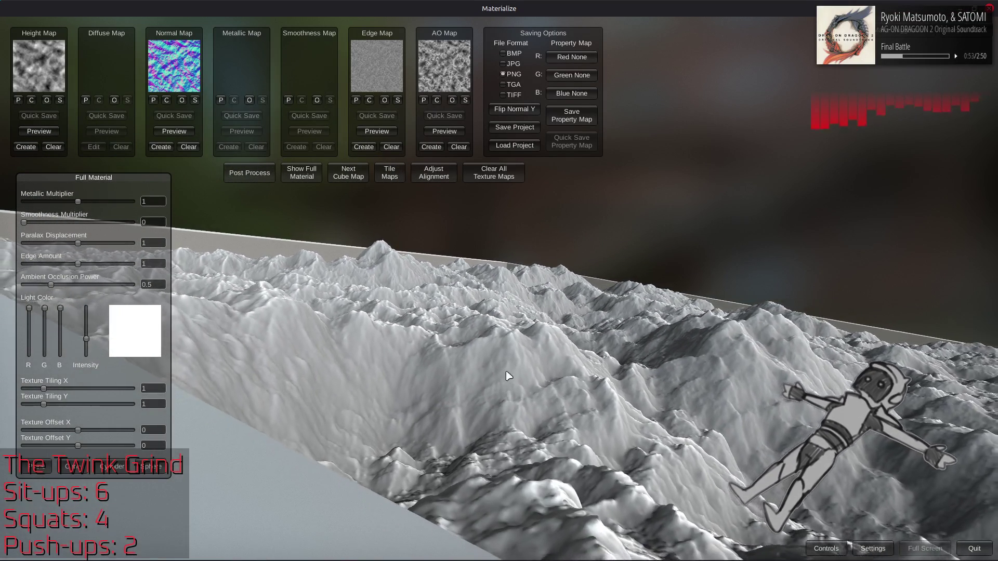
mouse_move(539, 360)
mouse_down()
mouse_move(537, 380)
mouse_move(573, 374)
mouse_up()
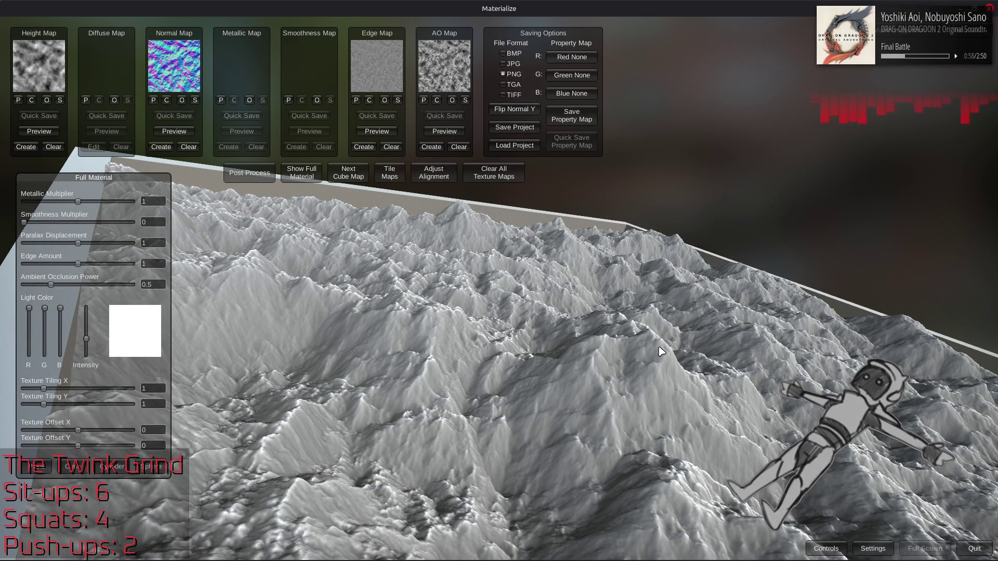
click(873, 551)
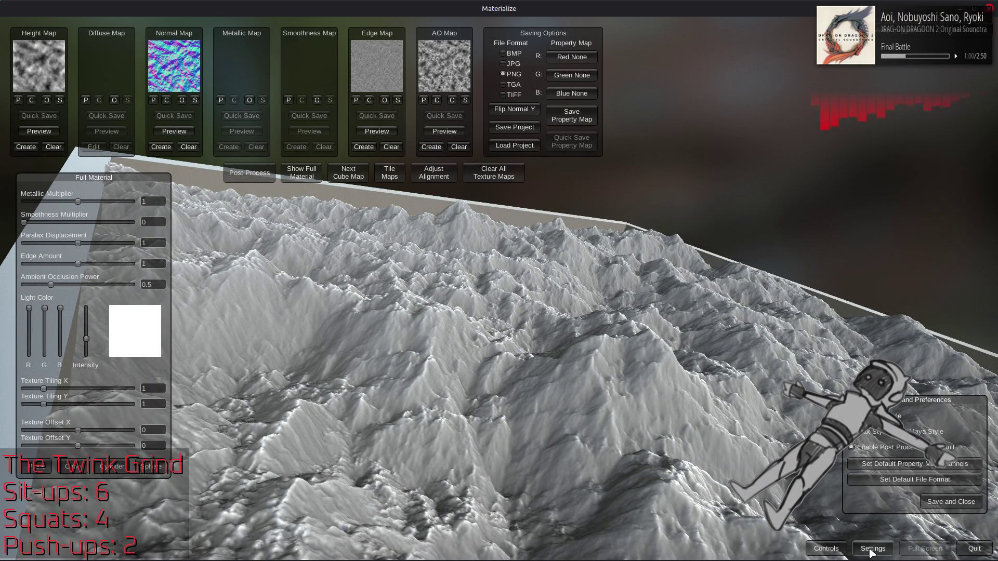
click(872, 552)
click(873, 552)
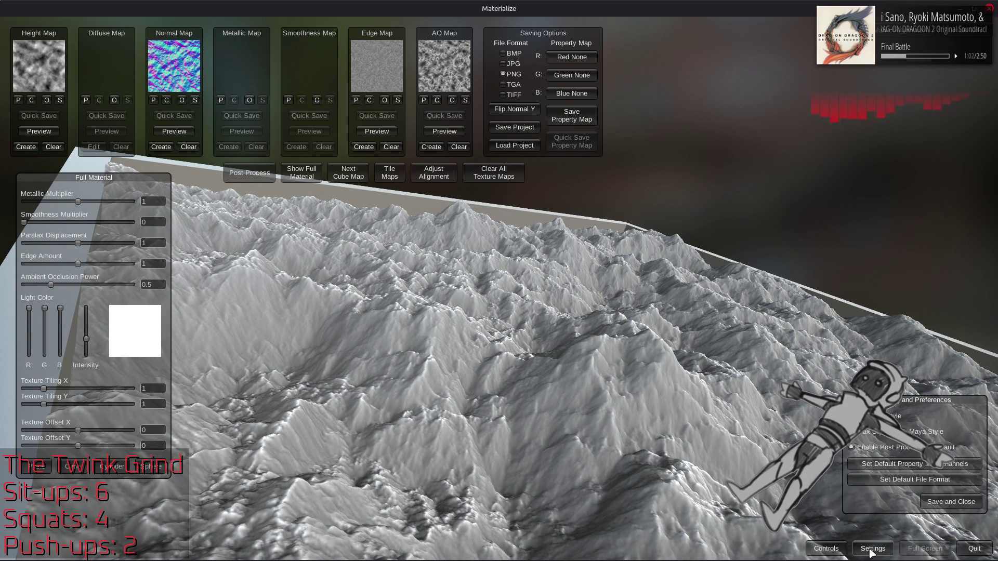
click(873, 552)
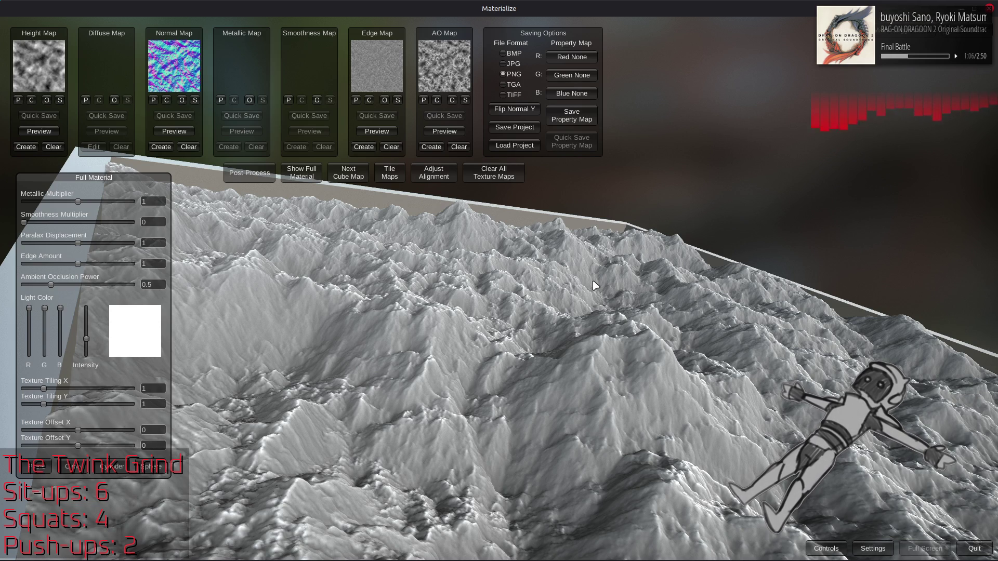
Turn post-processing off and back on to compare the terrain's look
click(249, 174)
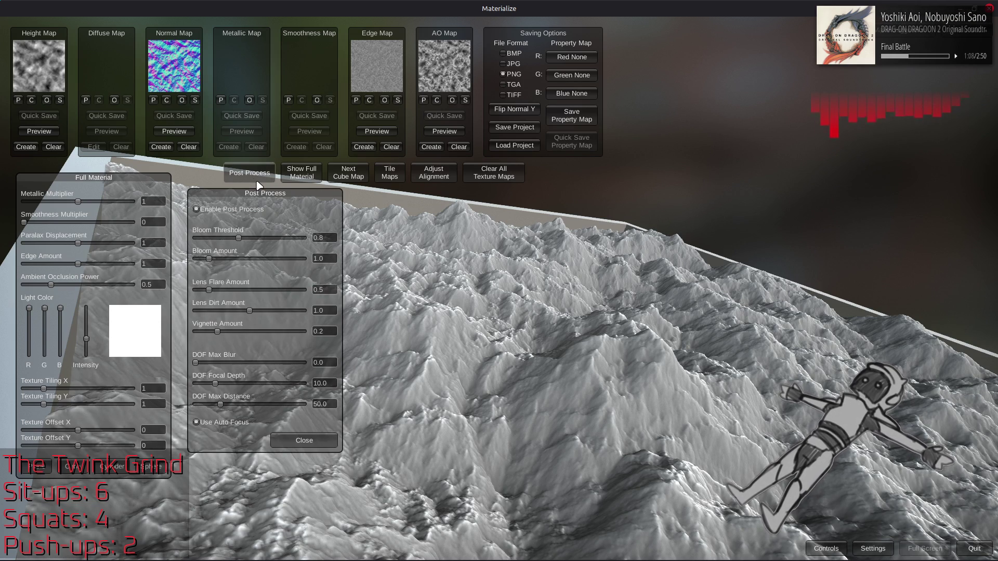
click(223, 216)
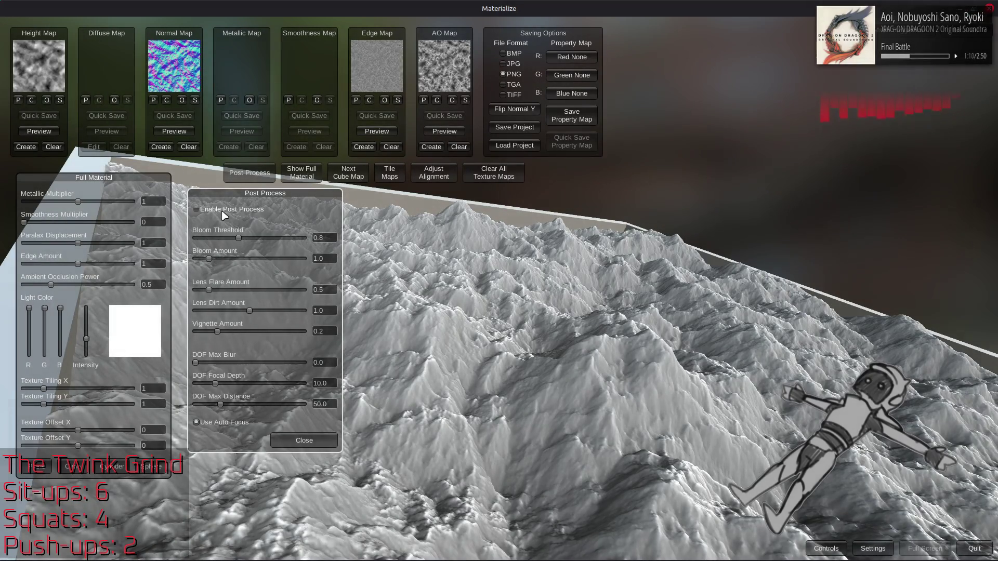
click(223, 215)
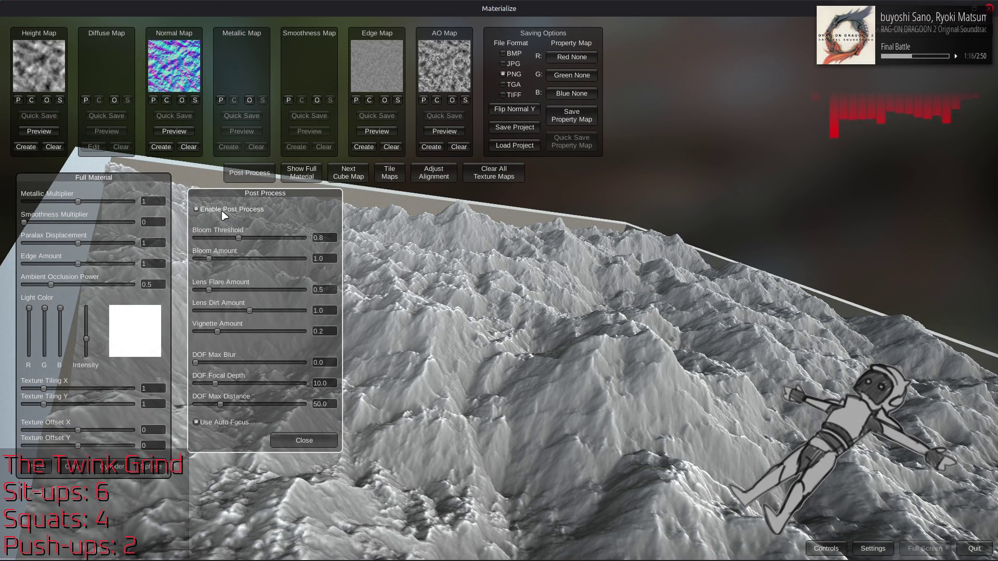
click(223, 215)
click(267, 178)
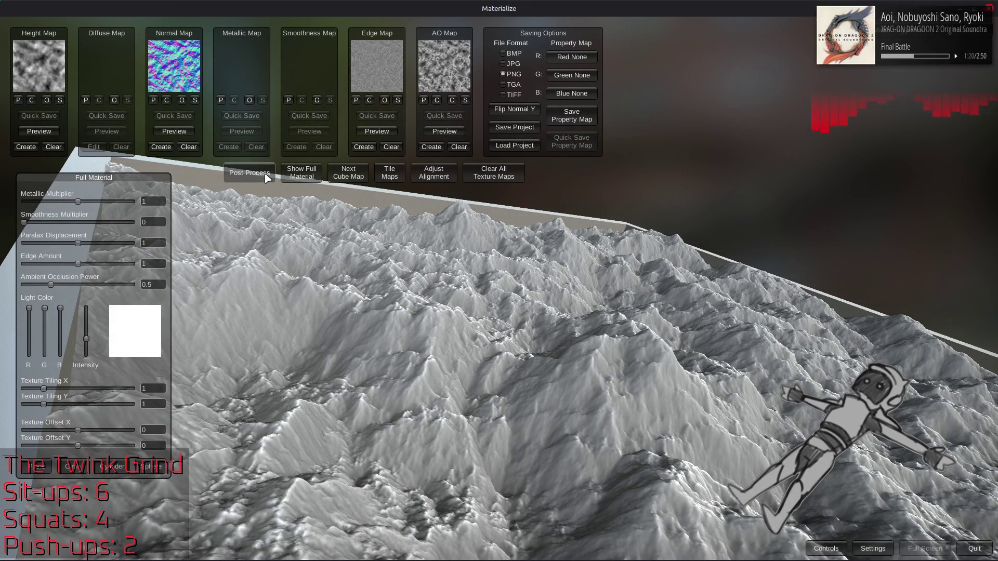
Raise Paralax Displacement to 2 and orbit and zoom to inspect the taller peaks
mouse_move(651, 342)
mouse_down()
mouse_move(733, 352)
mouse_move(652, 274)
mouse_move(606, 466)
mouse_move(680, 265)
mouse_move(675, 332)
mouse_move(606, 342)
mouse_move(613, 347)
mouse_up()
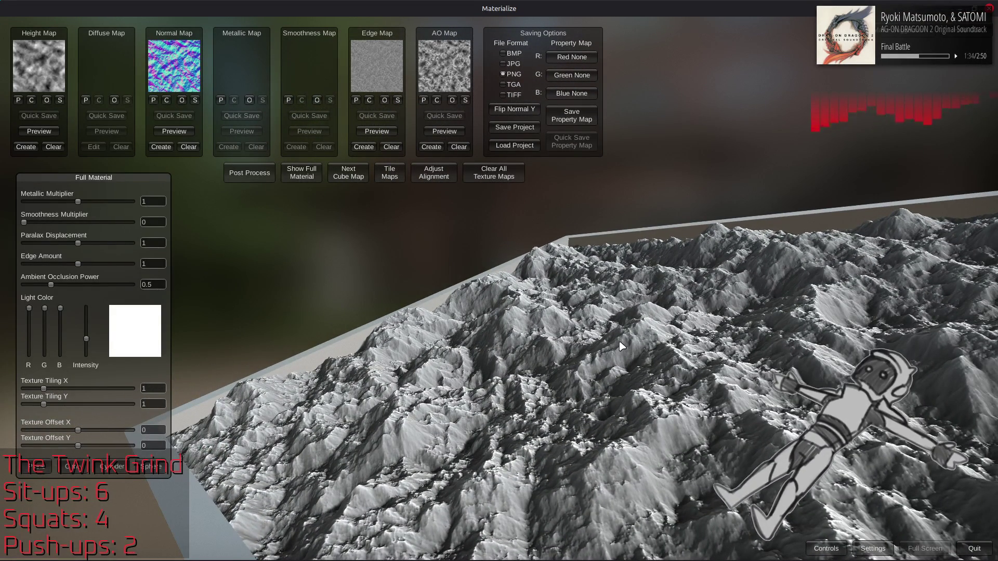
drag(78, 243, 213, 250)
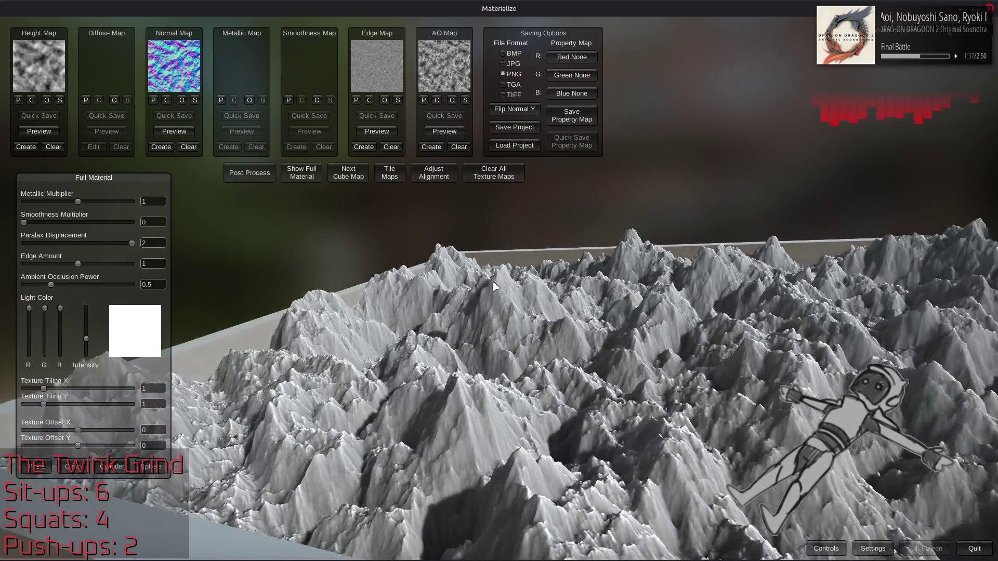
drag(495, 286, 402, 269)
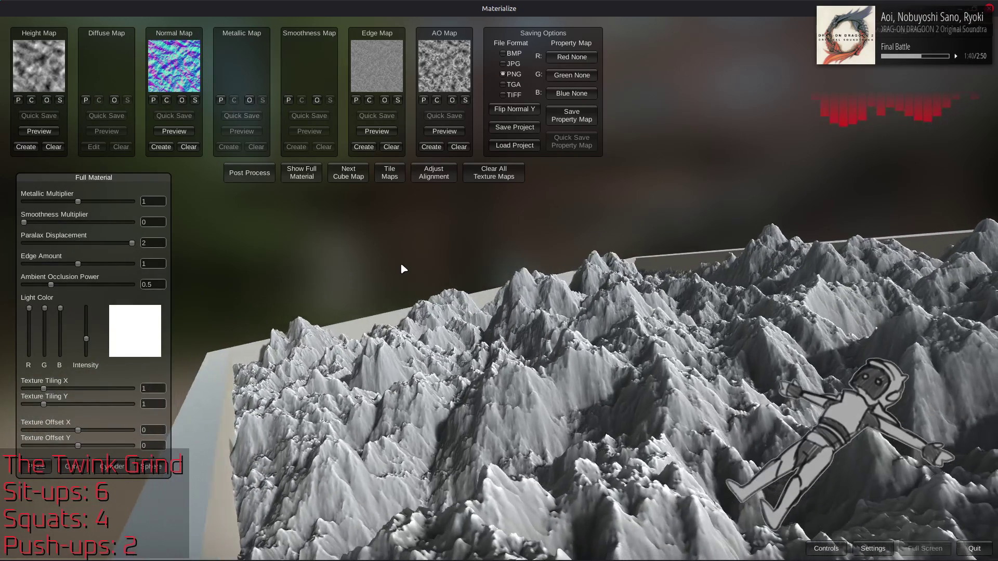
mouse_move(563, 307)
mouse_down()
mouse_move(509, 317)
mouse_move(579, 305)
mouse_move(641, 336)
mouse_up()
scroll(640, 336, up, 5)
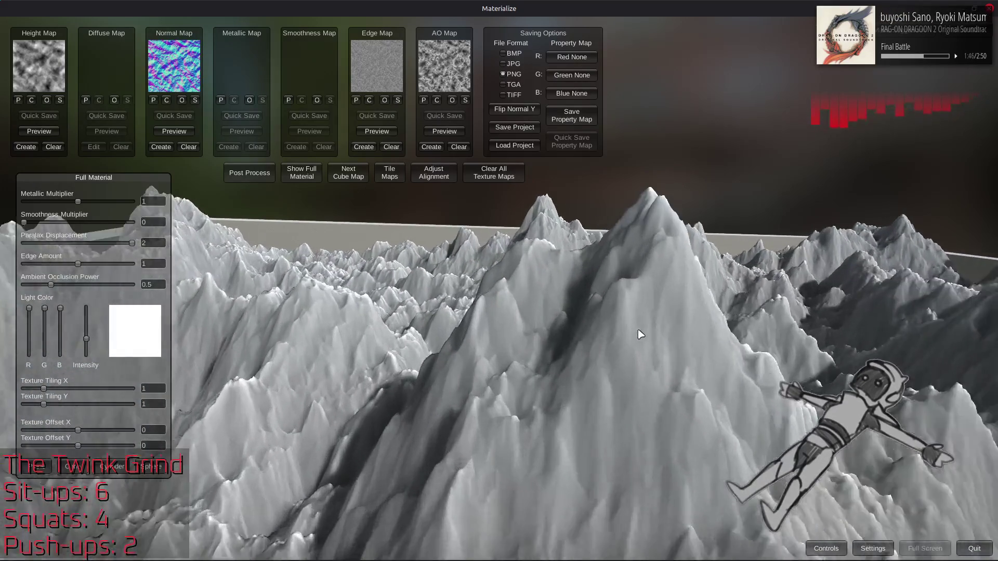
scroll(635, 329, down, 5)
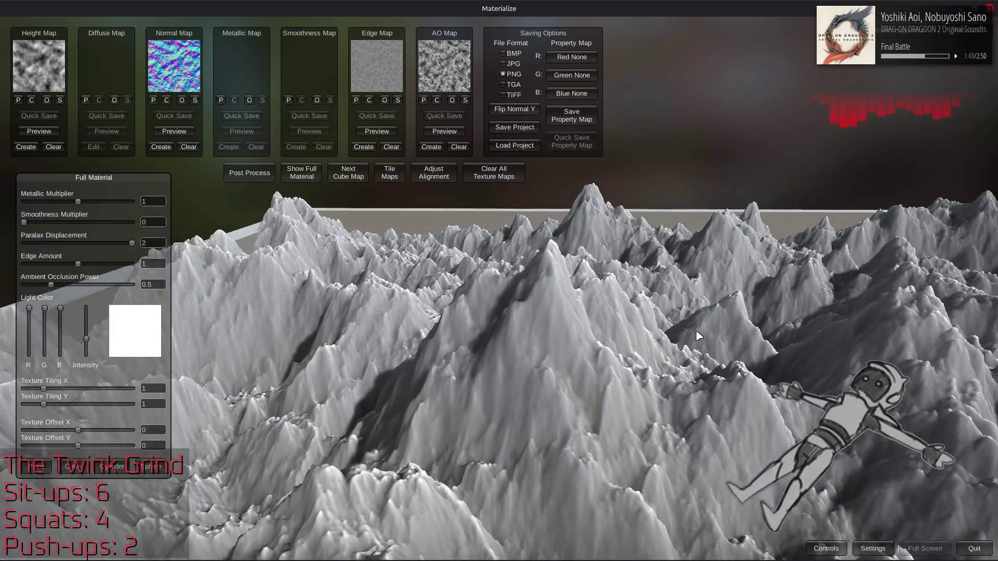
drag(699, 337, 683, 339)
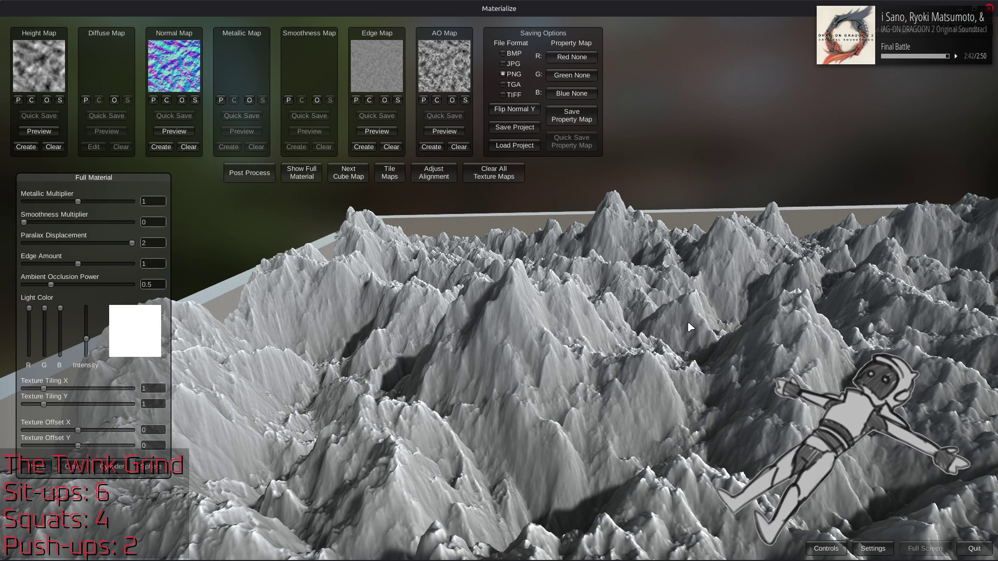
key(alt+Tab)
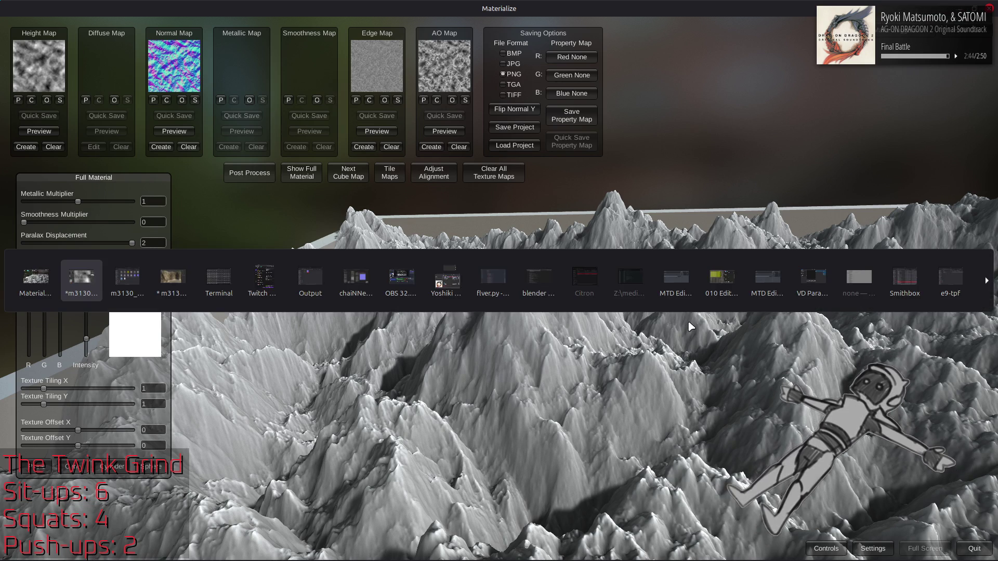
Reopen Stretch Contrast and cancel it without applying
key(ctrl+shift+f)
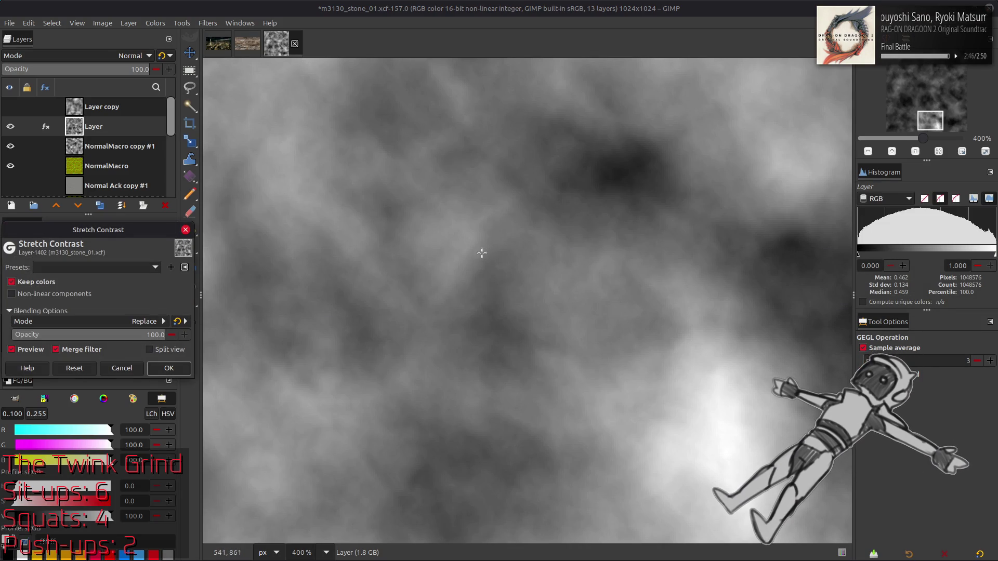
click(121, 368)
click(240, 23)
click(218, 32)
Try last-used Solid Noise settings with Turbulent on and off, cancel, and view at 100%
click(214, 23)
mouse_move(294, 228)
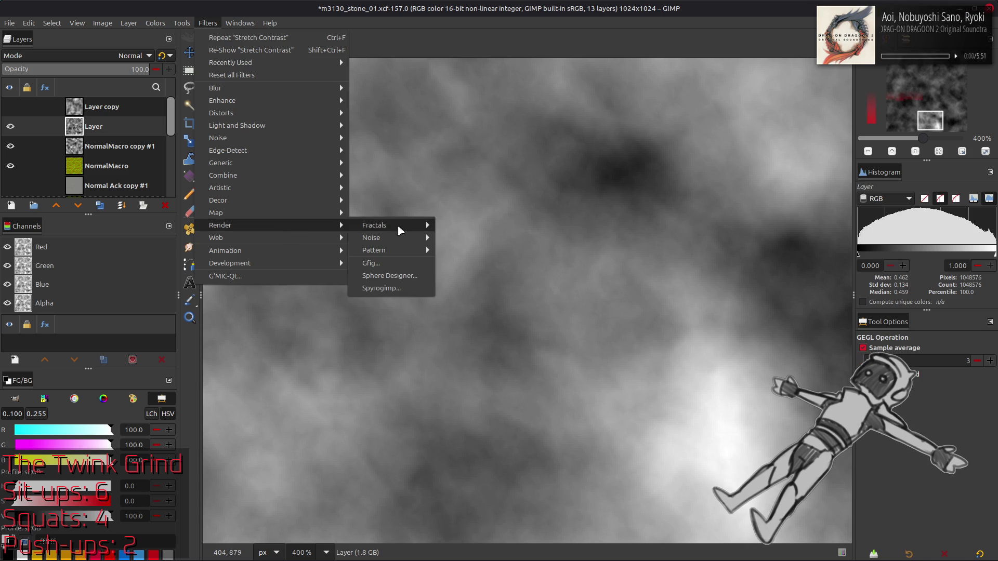
mouse_move(421, 238)
click(468, 287)
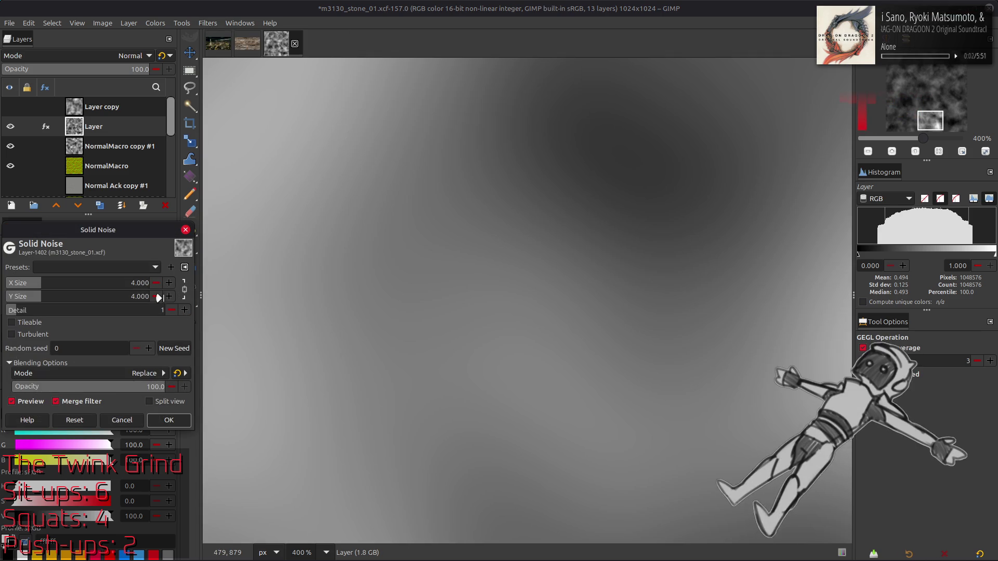
click(146, 266)
click(145, 267)
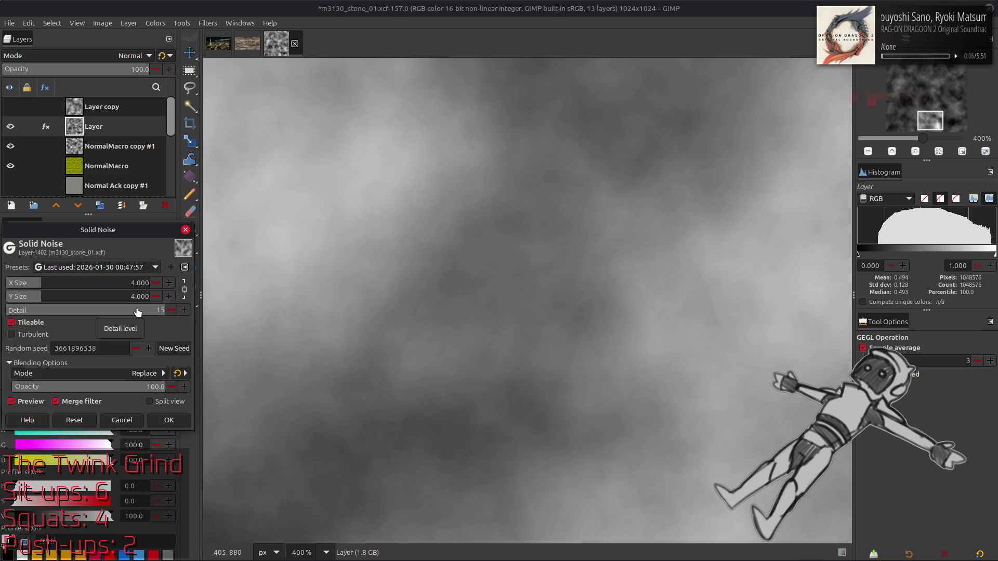
click(33, 335)
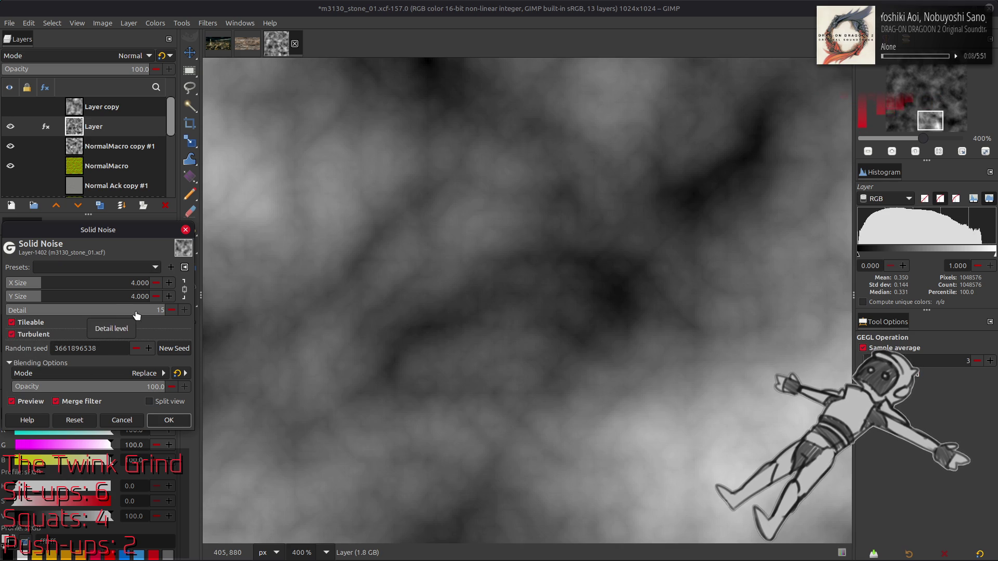
click(31, 334)
click(122, 420)
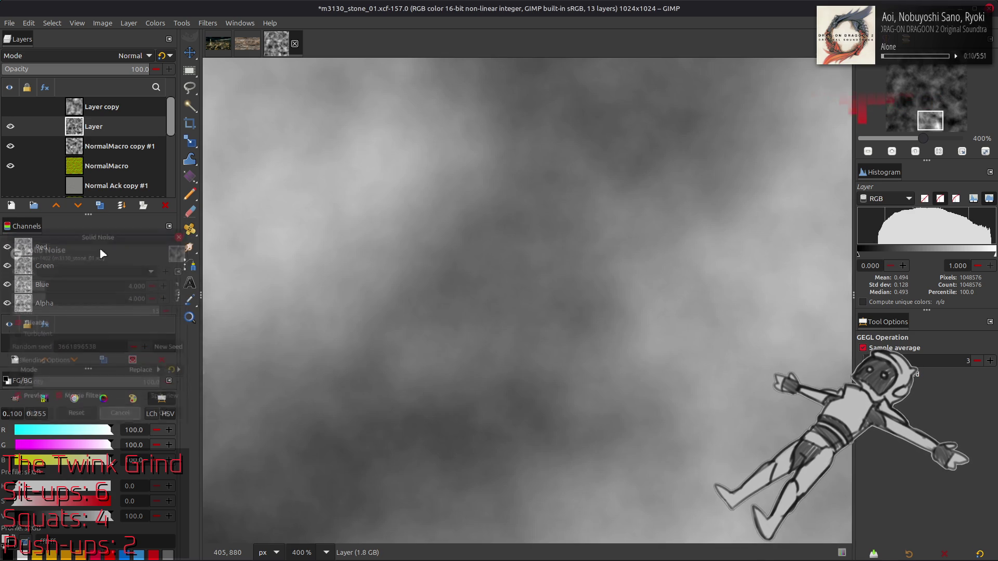
key(1)
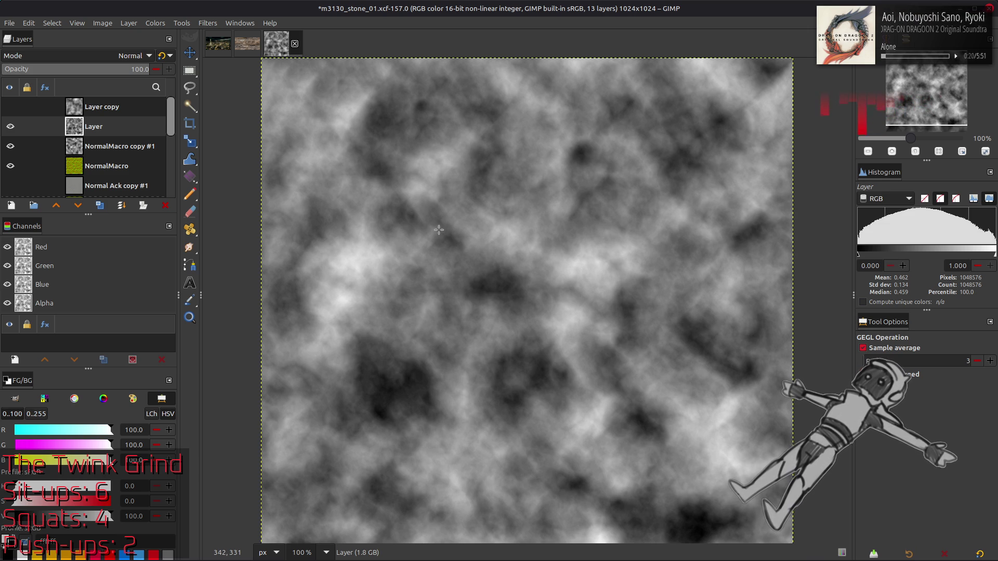
key(m)
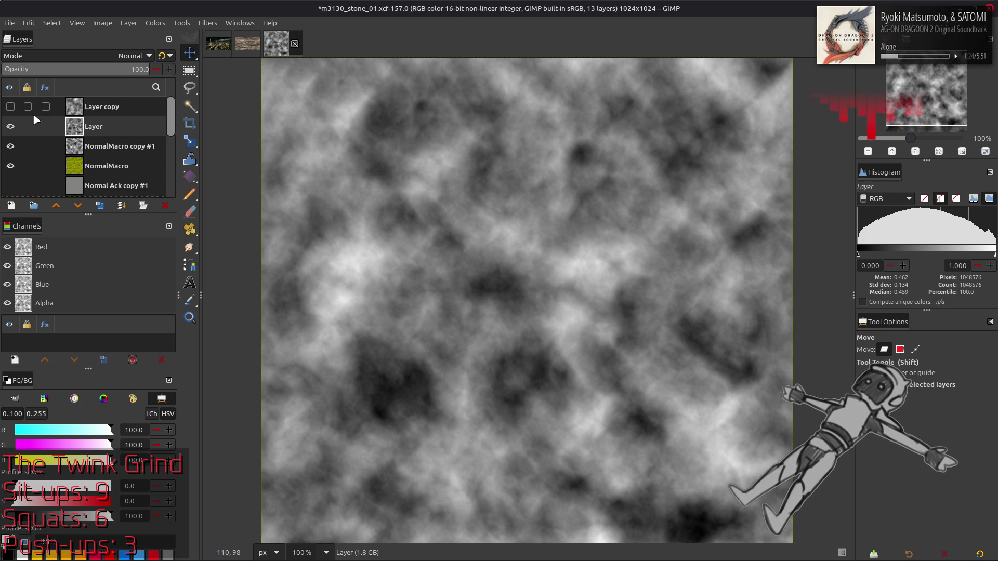
click(10, 127)
Compare Layer and Layer copy visibility, then delete Layer copy
click(10, 127)
click(10, 127)
click(10, 127)
click(10, 128)
click(10, 128)
click(10, 107)
click(11, 107)
click(11, 107)
click(74, 106)
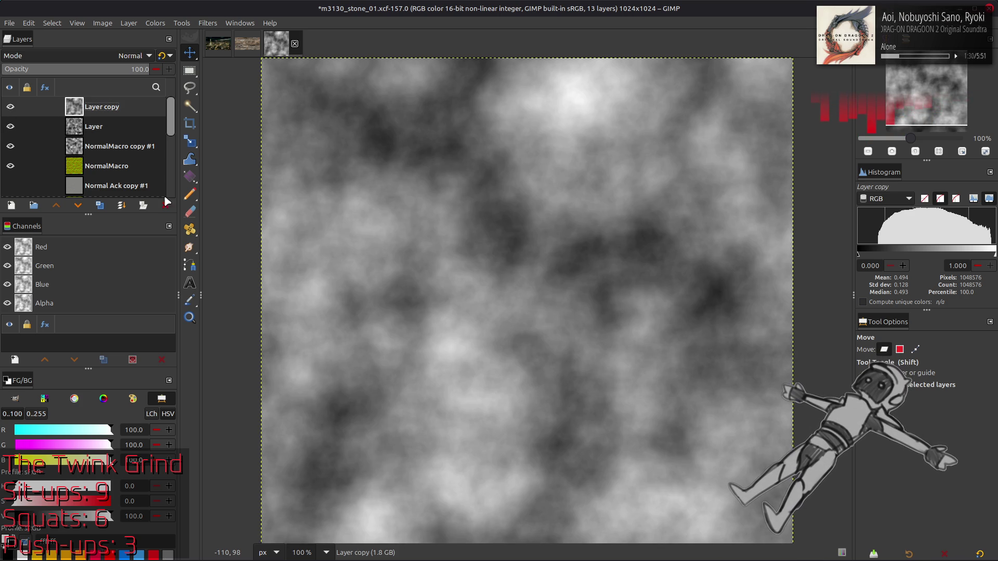
click(165, 205)
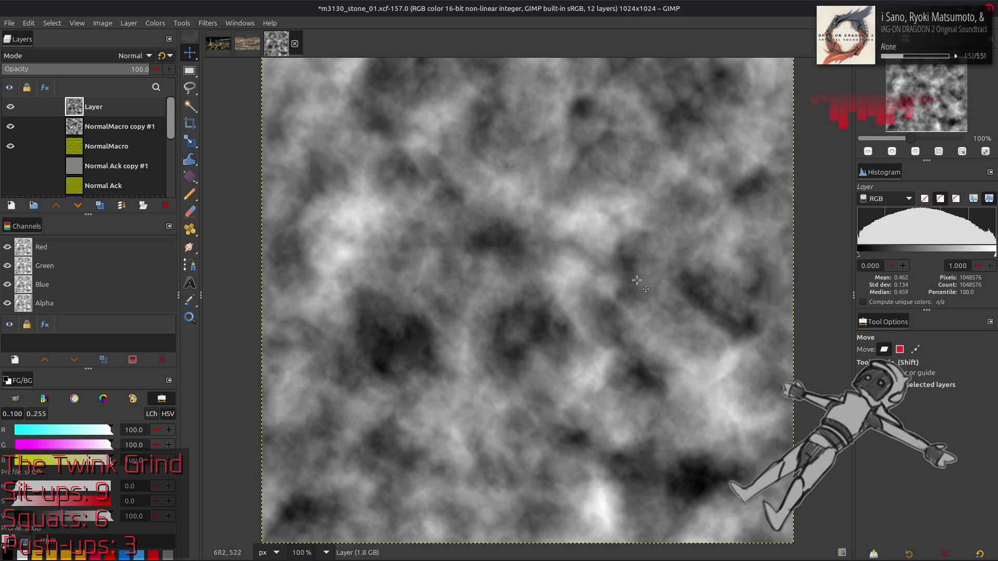
Check Layer's visibility and delete the unneeded top layer, leaving 11 layers
scroll(624, 312, right, 3)
scroll(641, 333, left, 3)
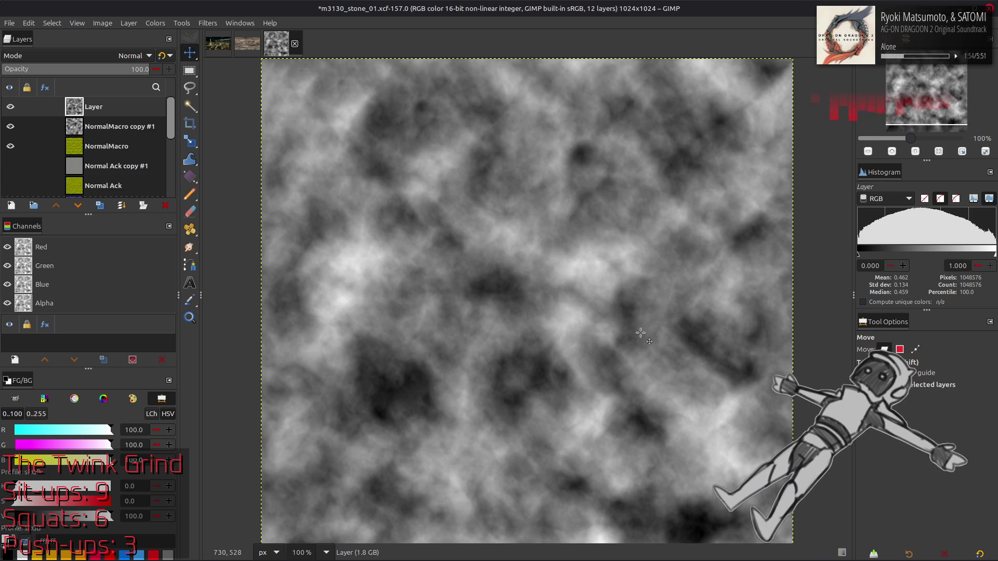
scroll(641, 333, down, 3)
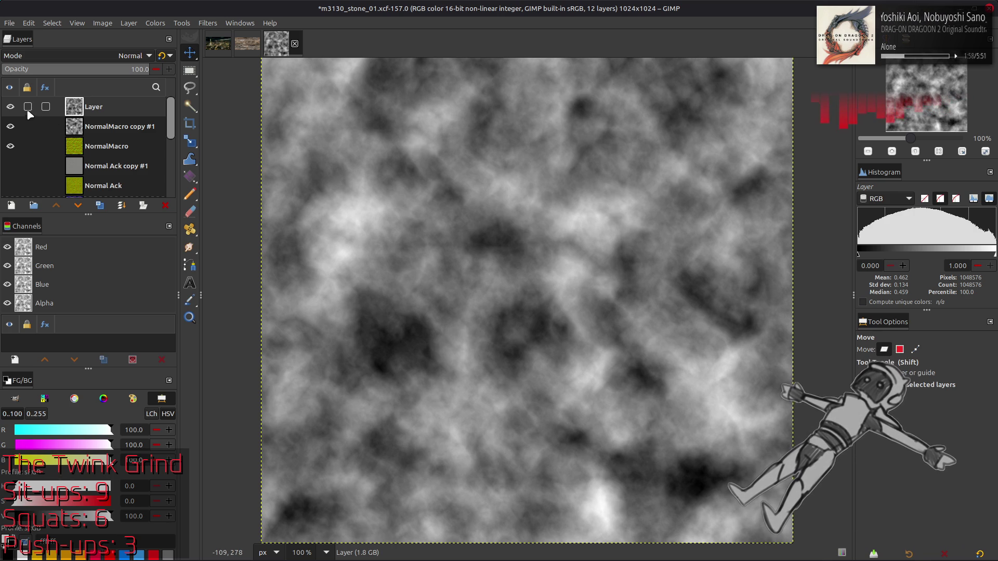
click(12, 108)
click(12, 108)
click(12, 108)
click(11, 107)
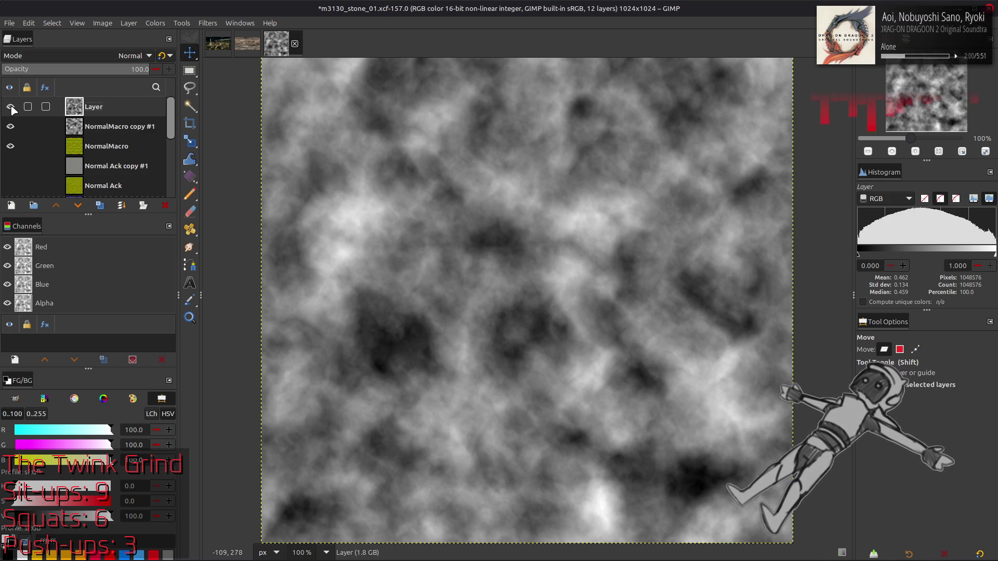
click(166, 206)
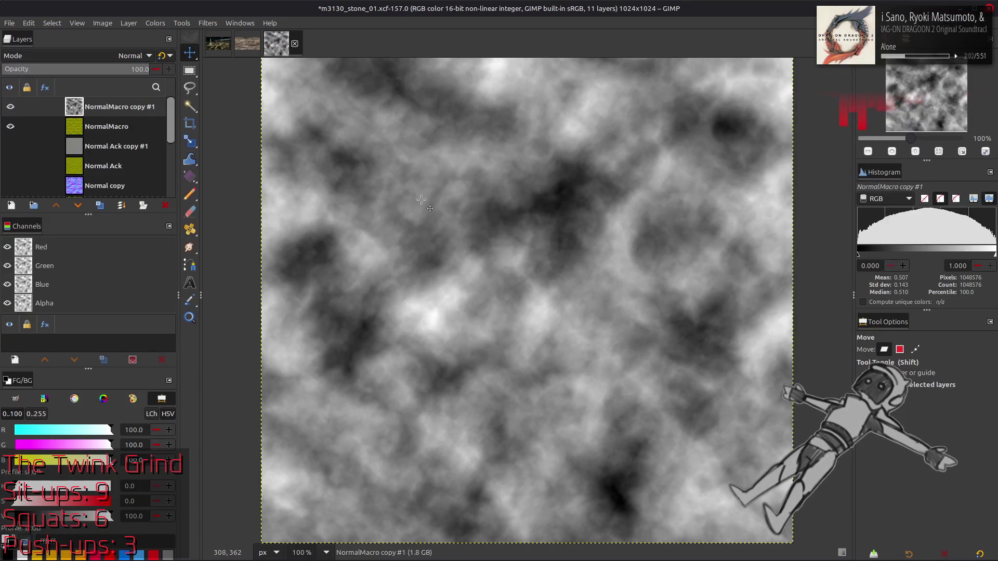
Save m3130_stone_01.xcf and switch to Materialize
key(ctrl+s)
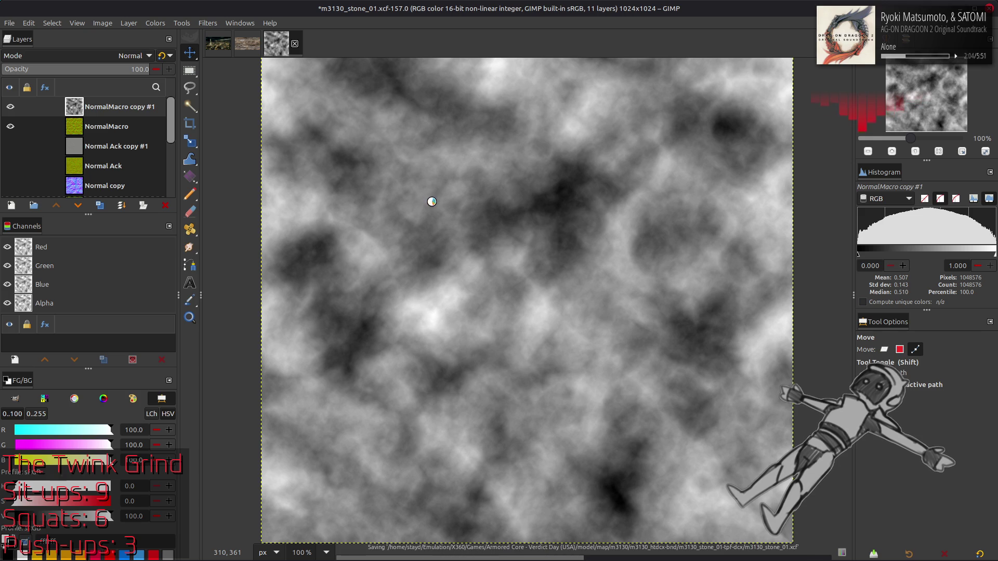
key(alt+Tab)
key(alt+Tab)
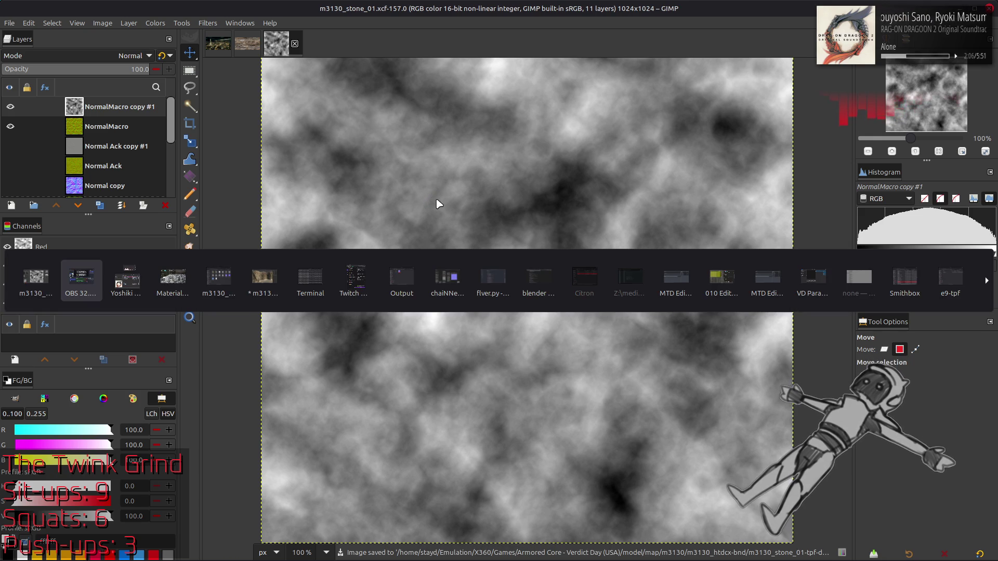
key(alt+Tab)
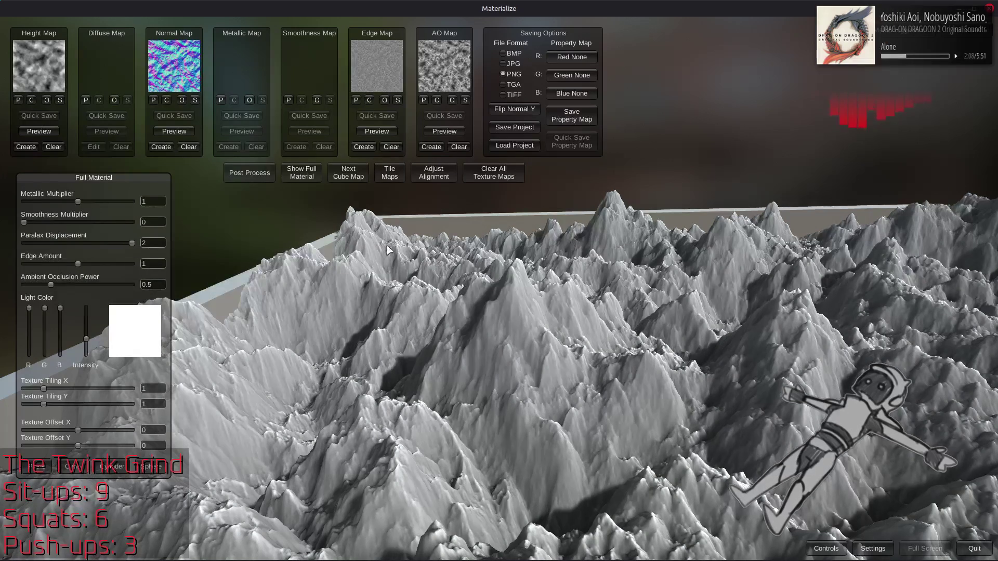
Set Paralax Displacement to 1 and Ambient Occlusion Power to 1, then orbit low over the ridges
text(1)
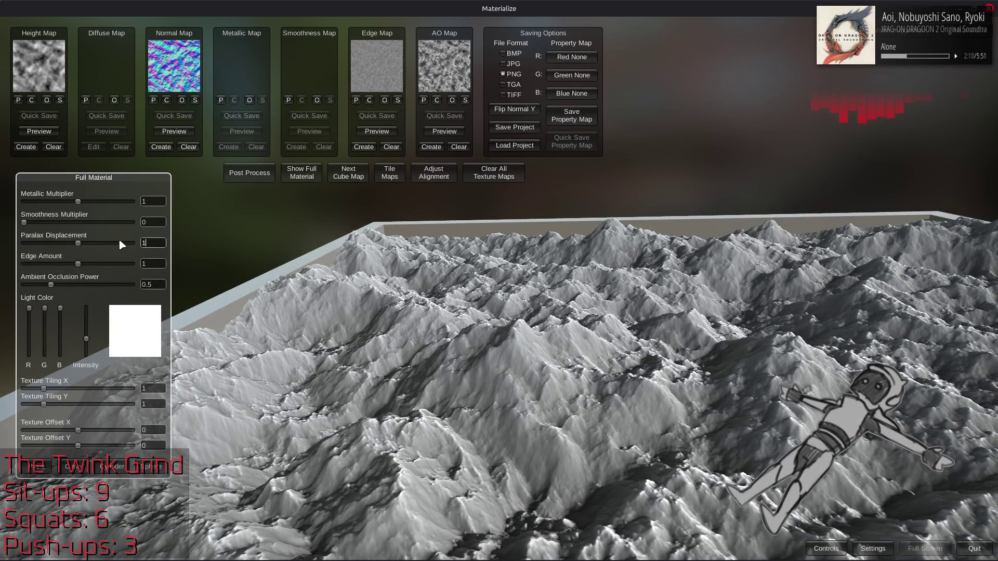
click(150, 285)
text(1)
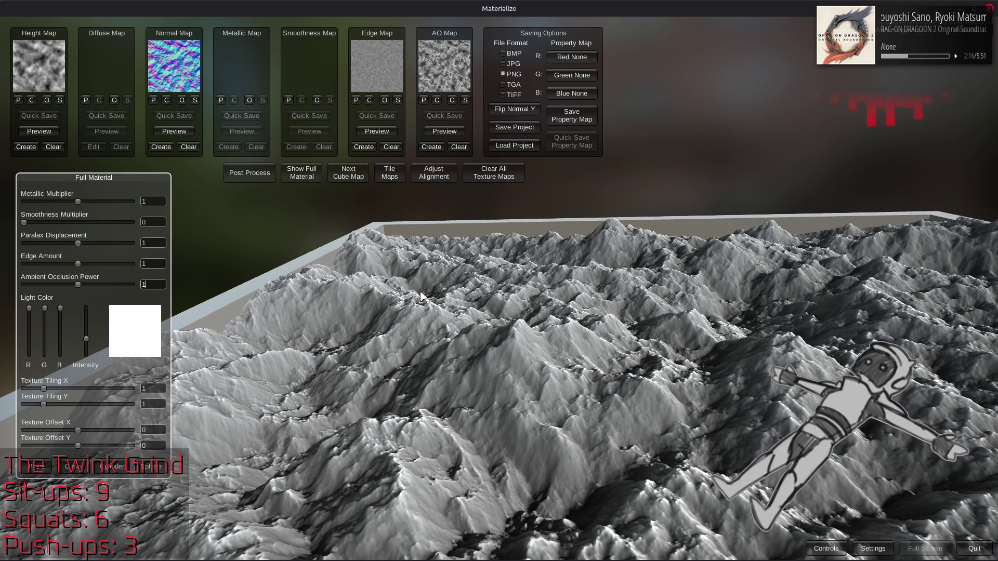
drag(805, 355, 717, 384)
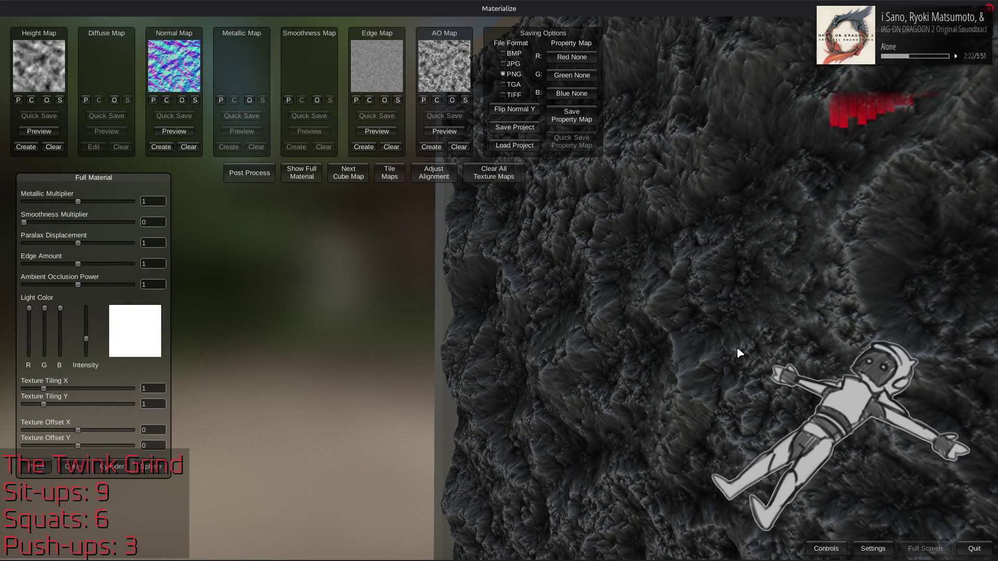
mouse_move(716, 351)
mouse_down()
mouse_move(748, 312)
mouse_move(767, 326)
mouse_up()
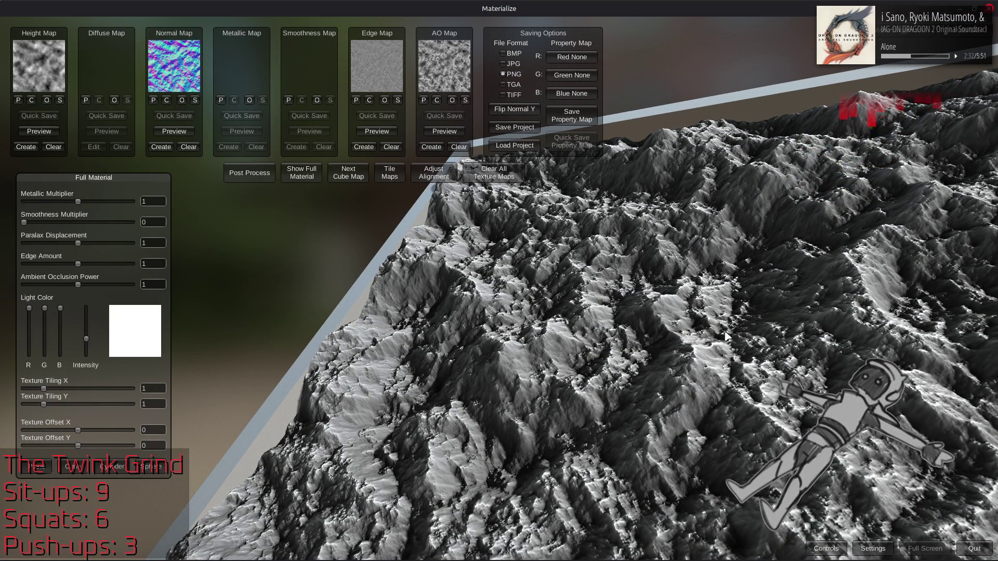
drag(714, 340, 711, 315)
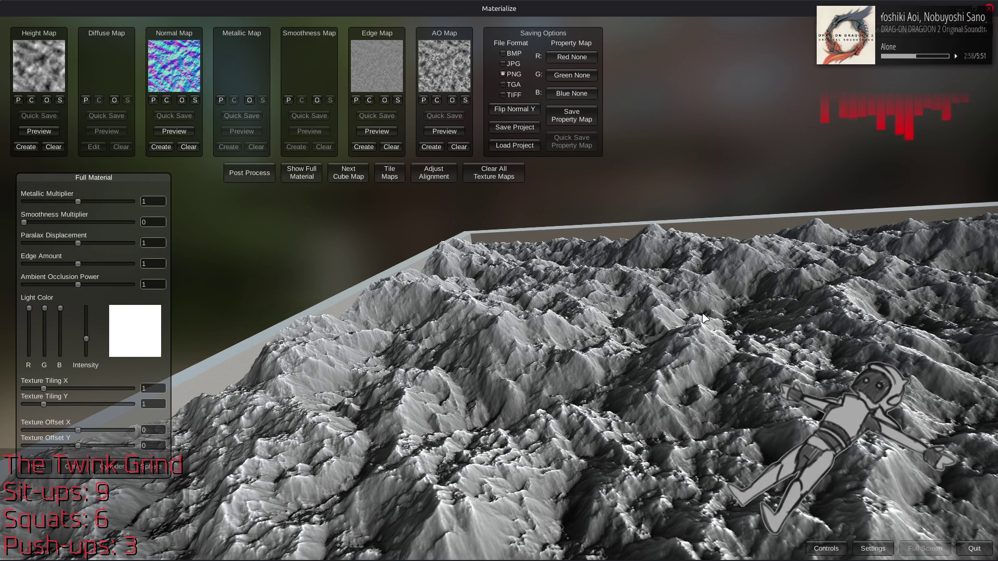
Orbit and tilt the terrain from several angles down to nearly edge-on, then switch to GIMP
scroll(686, 318, up, 3)
mouse_move(671, 317)
mouse_down()
mouse_move(683, 325)
mouse_move(698, 304)
mouse_move(766, 315)
mouse_move(754, 374)
mouse_move(765, 368)
mouse_up()
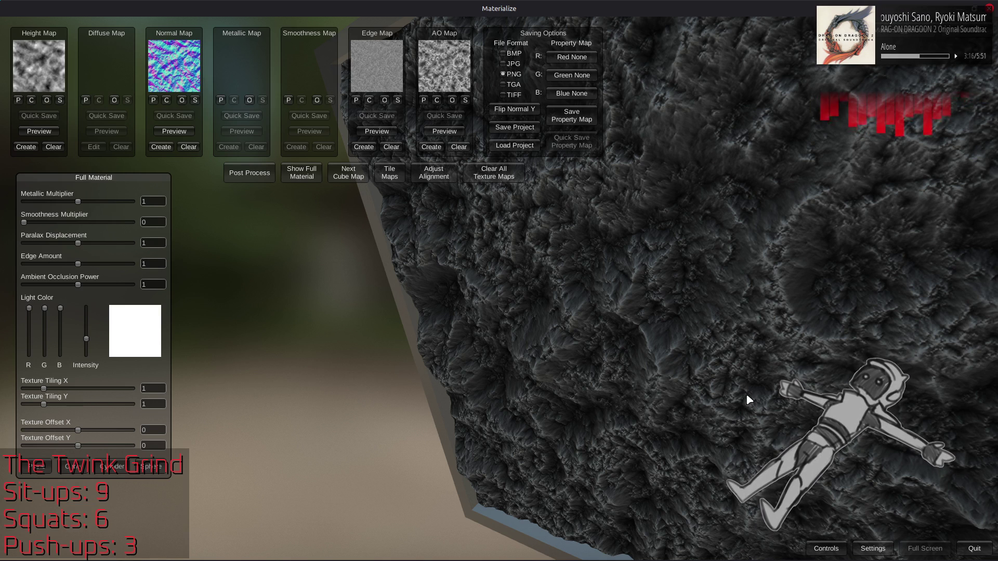
drag(747, 394, 763, 276)
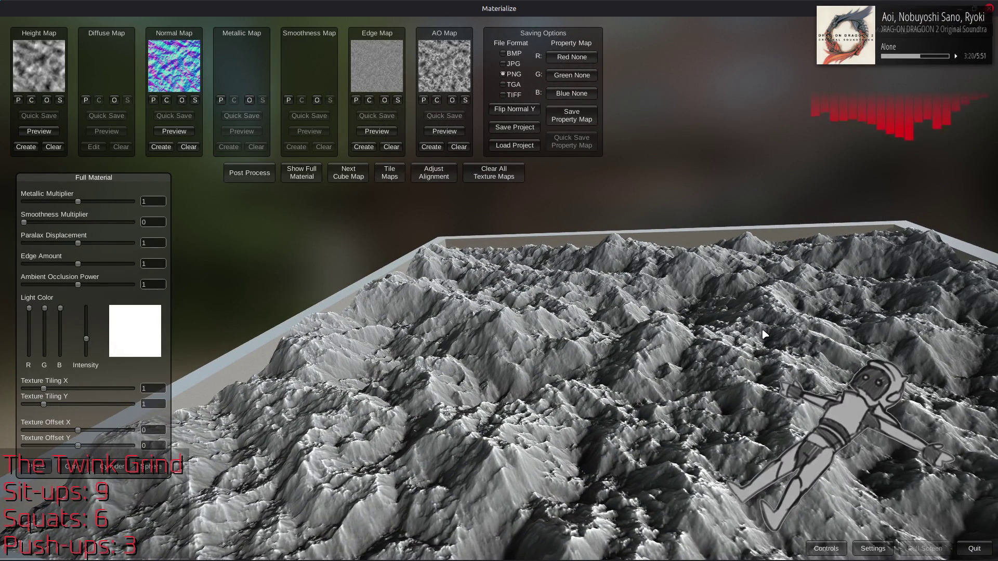
mouse_move(551, 291)
mouse_down()
mouse_move(560, 272)
mouse_move(550, 326)
mouse_move(565, 322)
mouse_up()
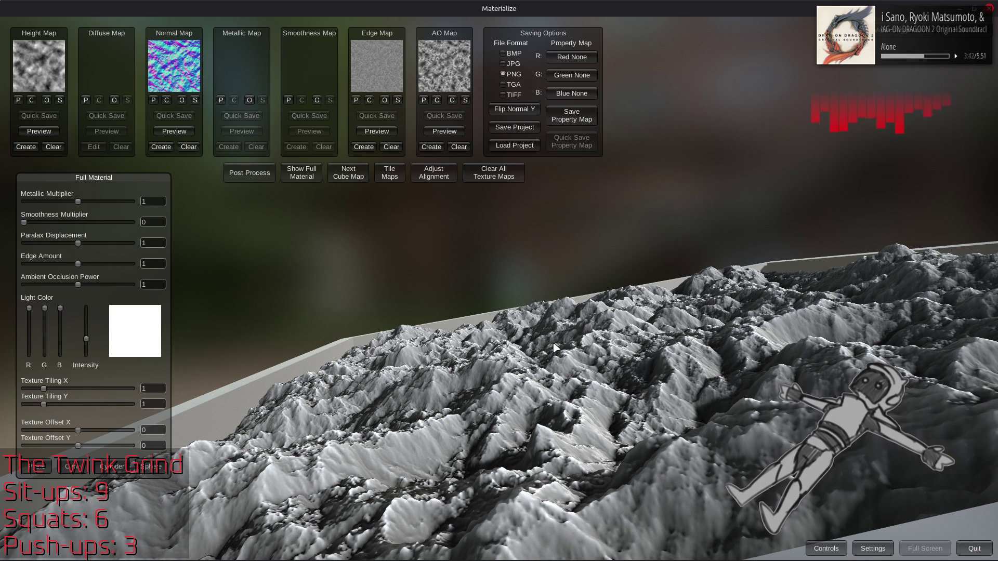
drag(532, 316, 593, 346)
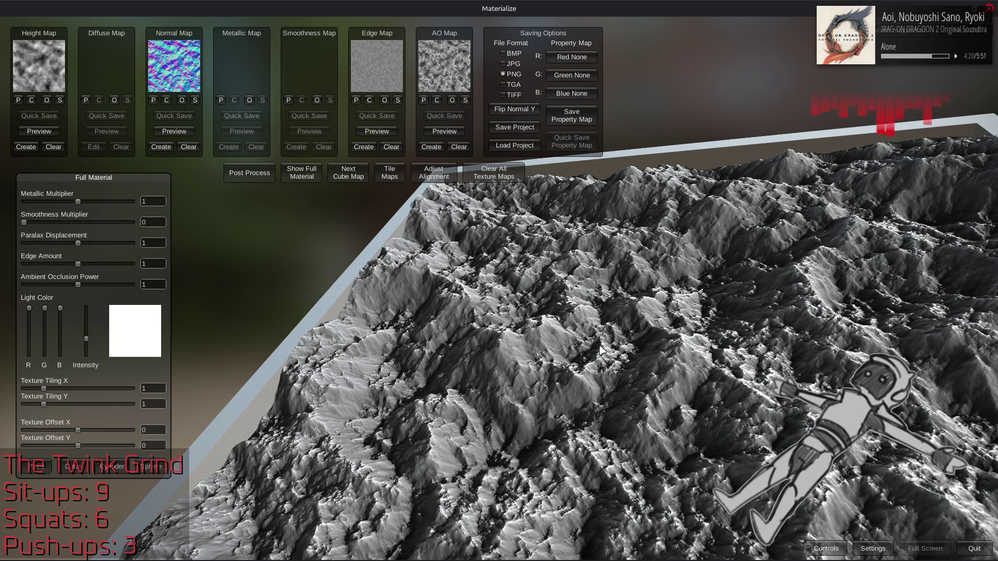
mouse_move(639, 358)
mouse_down()
mouse_move(666, 348)
mouse_move(794, 360)
mouse_up()
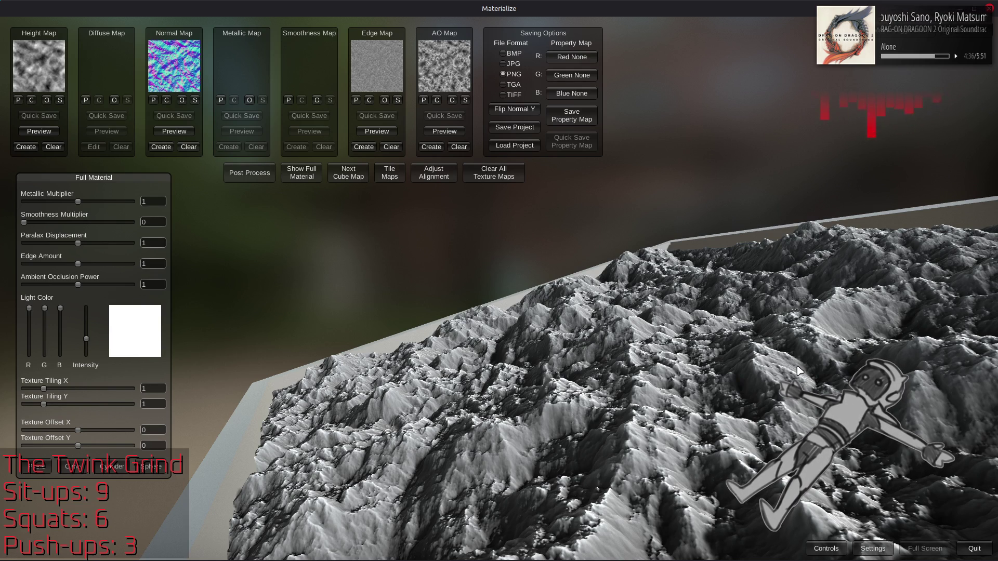
mouse_move(775, 378)
mouse_down()
mouse_move(659, 345)
mouse_move(663, 368)
mouse_move(697, 320)
mouse_up()
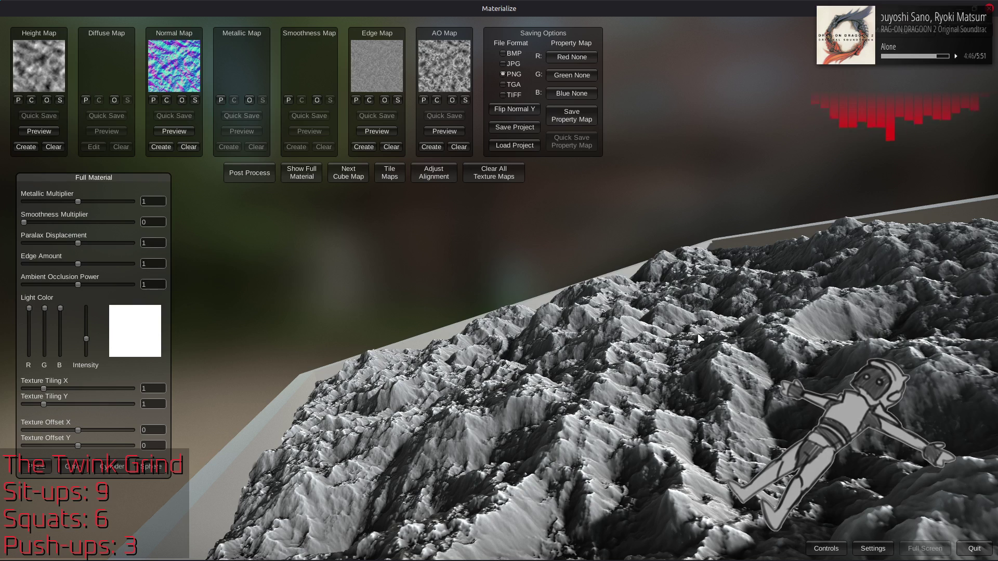
key(alt+Tab)
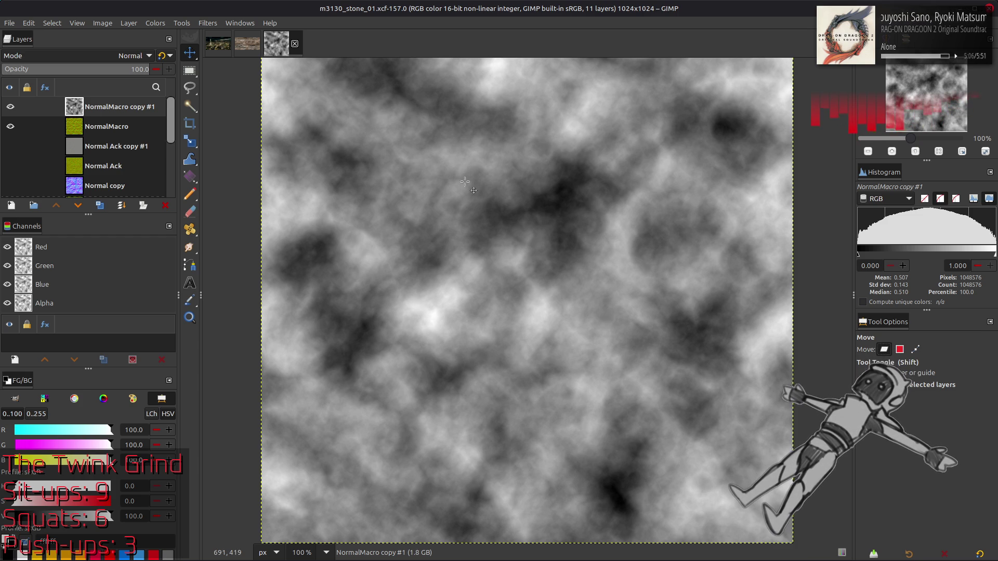
Duplicate the noise layer and fill it with last-used Solid Noise using a new random seed
click(102, 207)
click(208, 23)
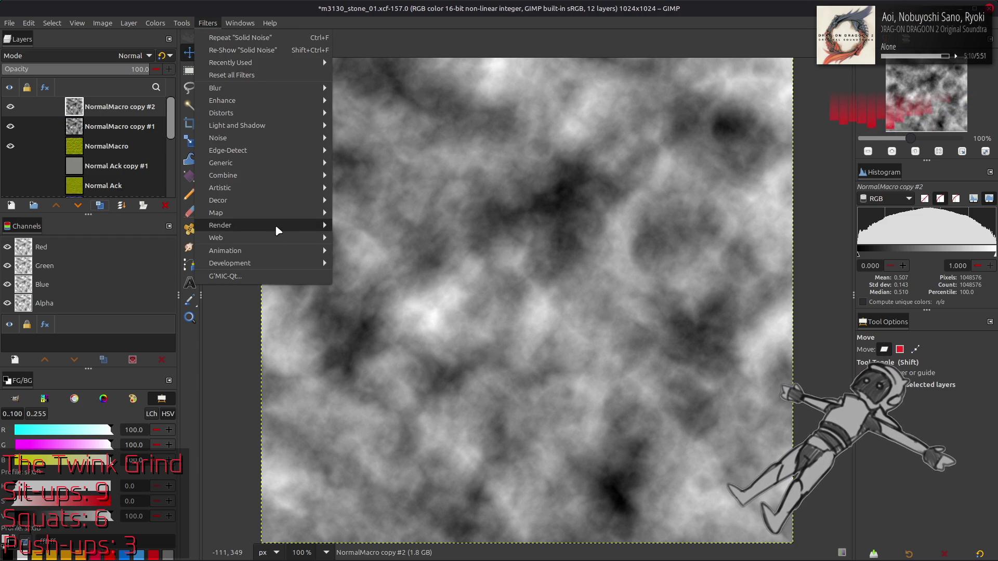
mouse_move(276, 228)
mouse_move(359, 239)
click(470, 287)
click(151, 269)
click(150, 327)
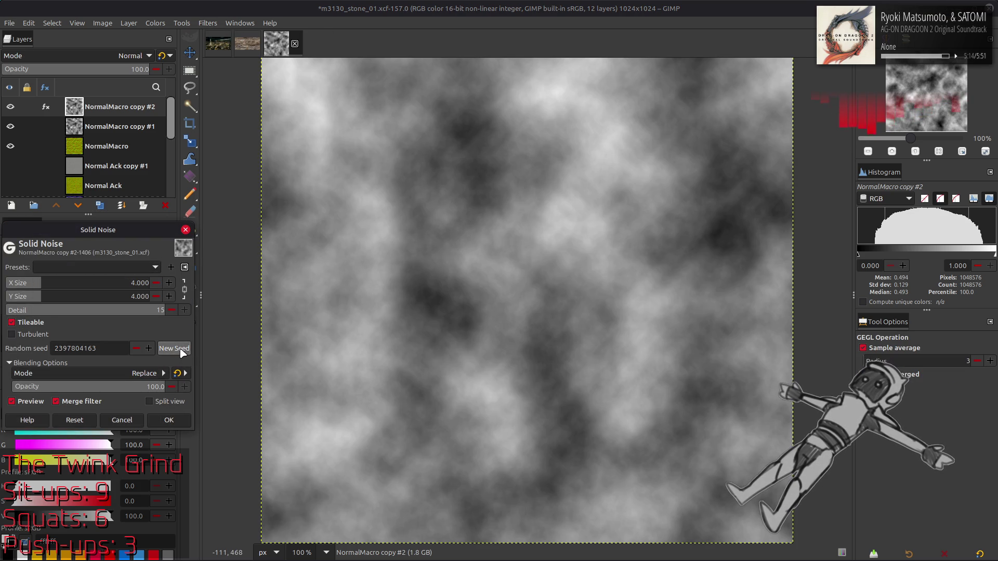
click(177, 350)
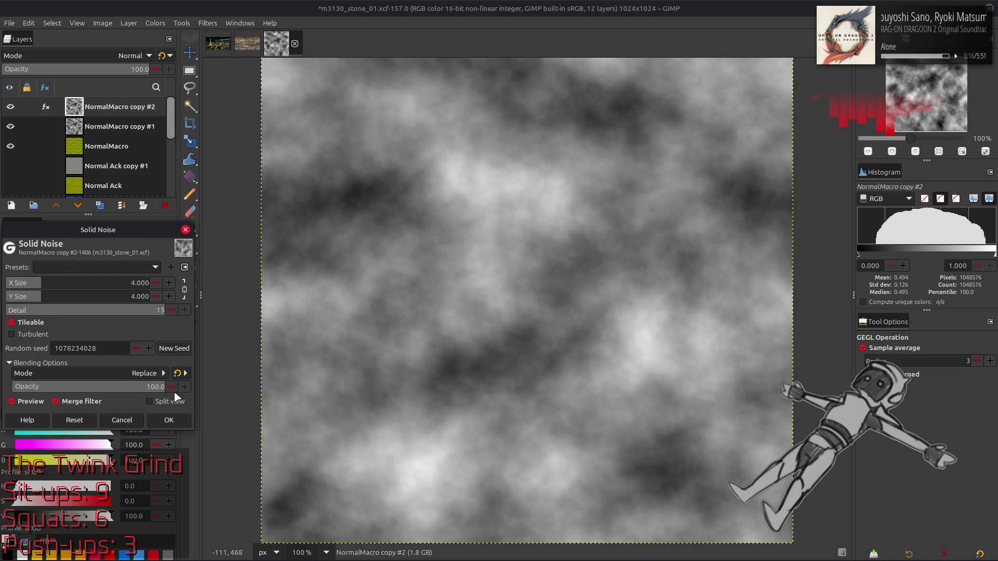
click(170, 420)
Set the copy's blend mode to Multiply and toggle its visibility to compare the darkening
click(104, 56)
click(76, 248)
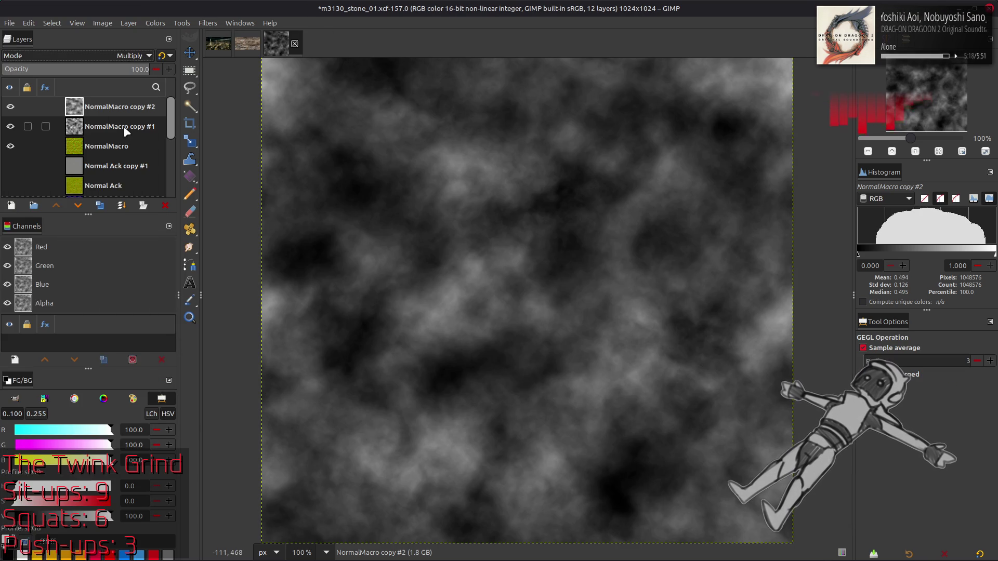
click(11, 106)
click(10, 107)
click(10, 106)
click(14, 107)
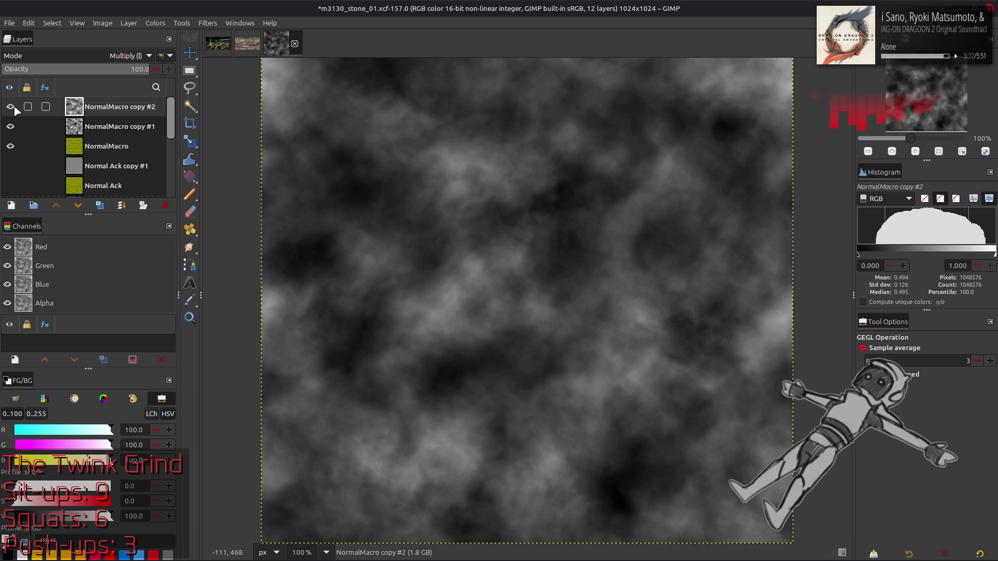
right_click(126, 112)
Delete the multiply layer and apply Stretch Contrast with non-linear components
key(d)
click(155, 23)
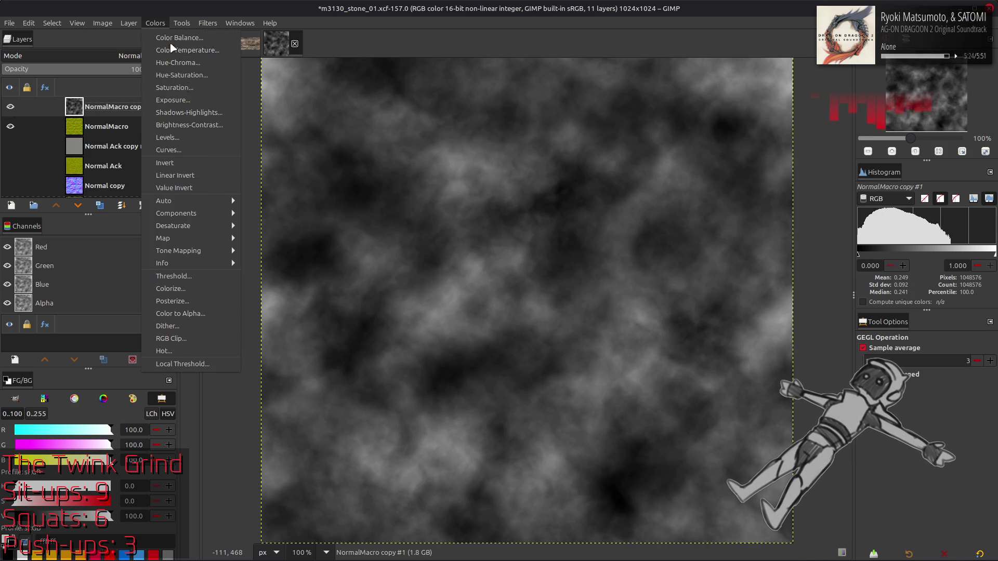
mouse_move(208, 198)
click(286, 223)
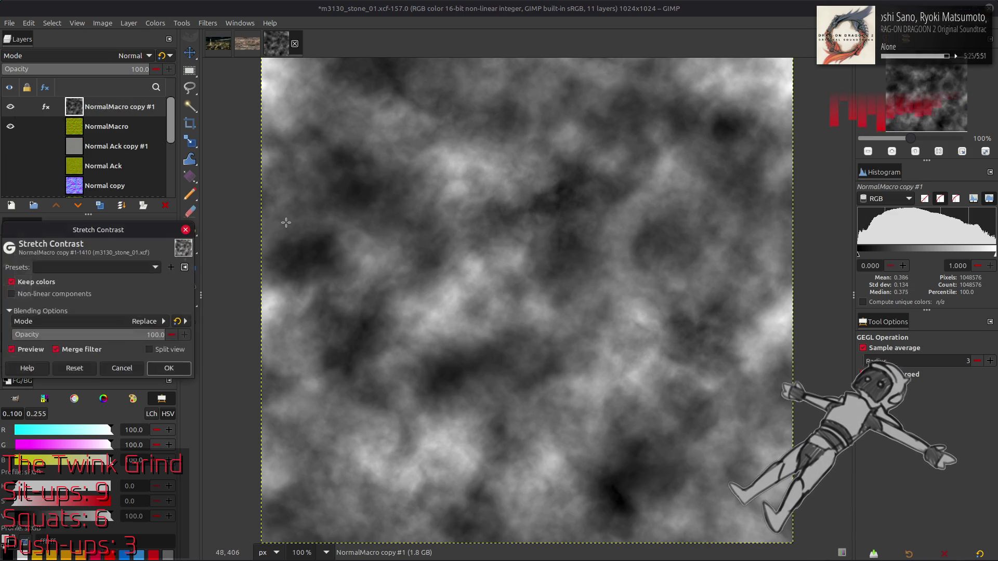
click(54, 294)
click(156, 372)
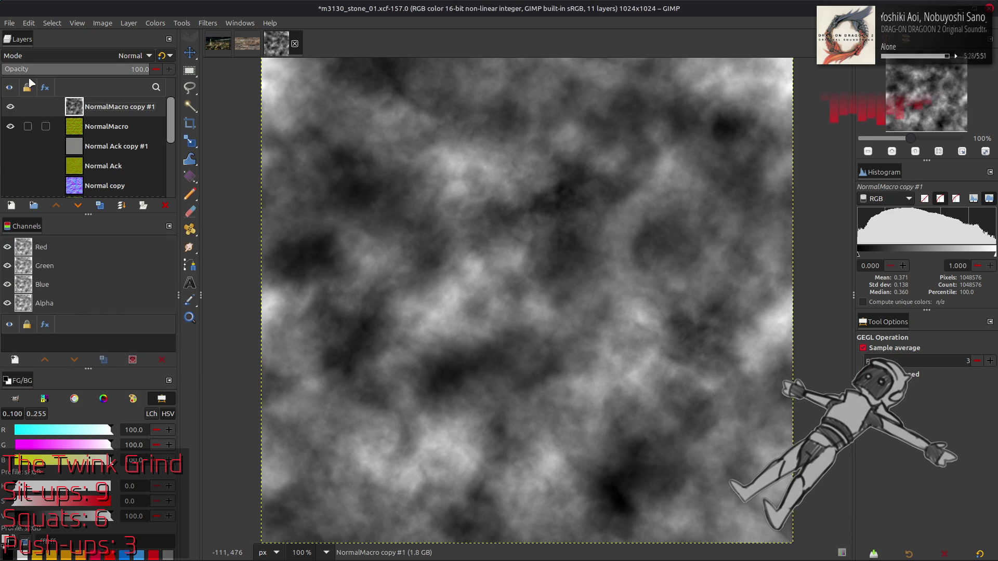
Export the texture as a PNG renamed from m3130_stone_01_h3.png
click(9, 23)
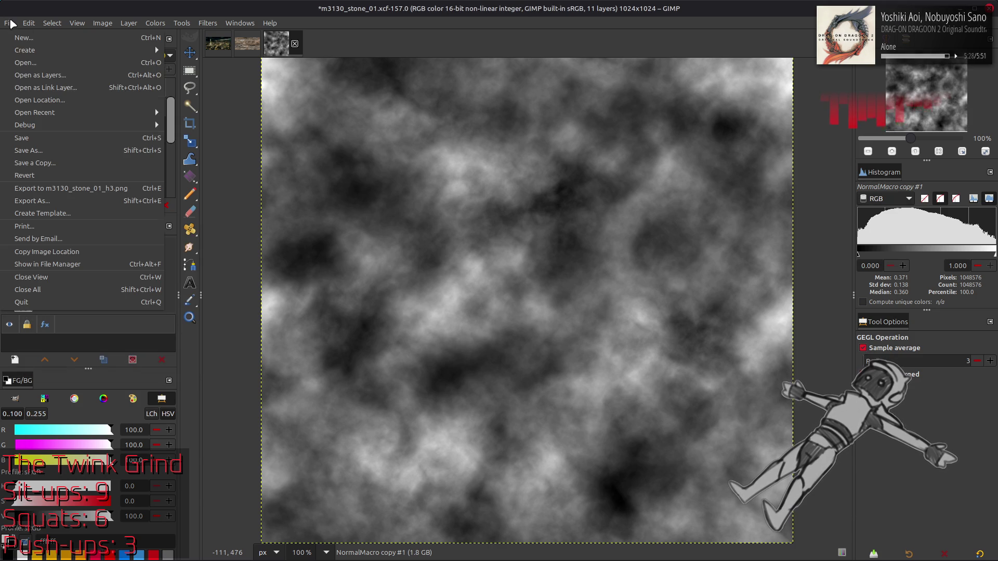
click(95, 200)
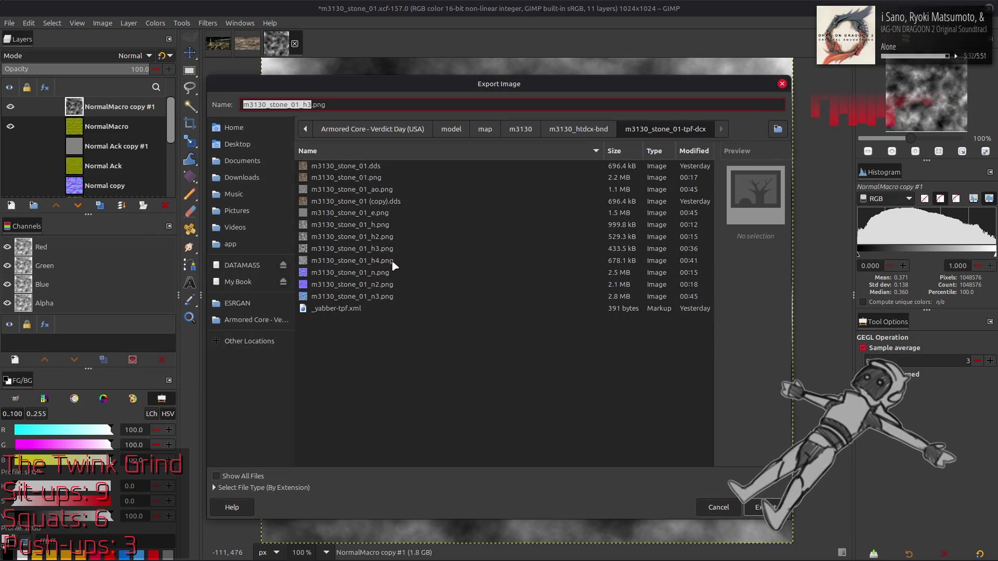
double_click(393, 251)
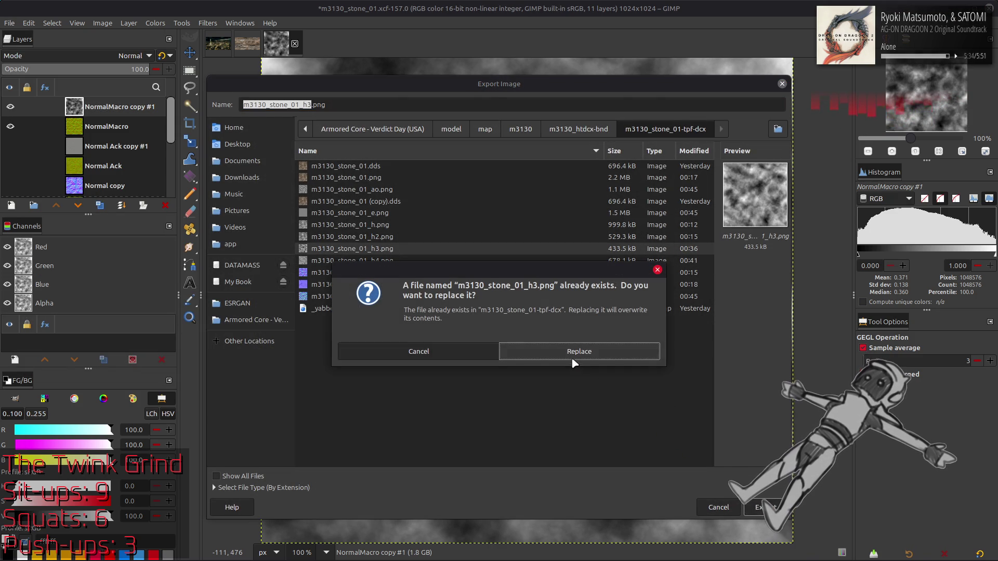
click(468, 349)
click(319, 104)
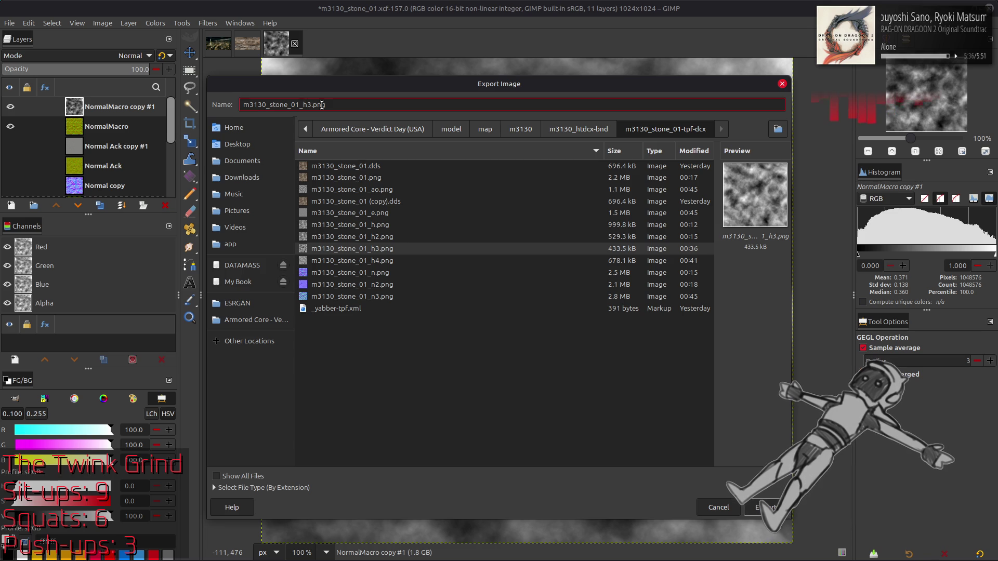
key(BackSpace)
text(5)
key(Return)
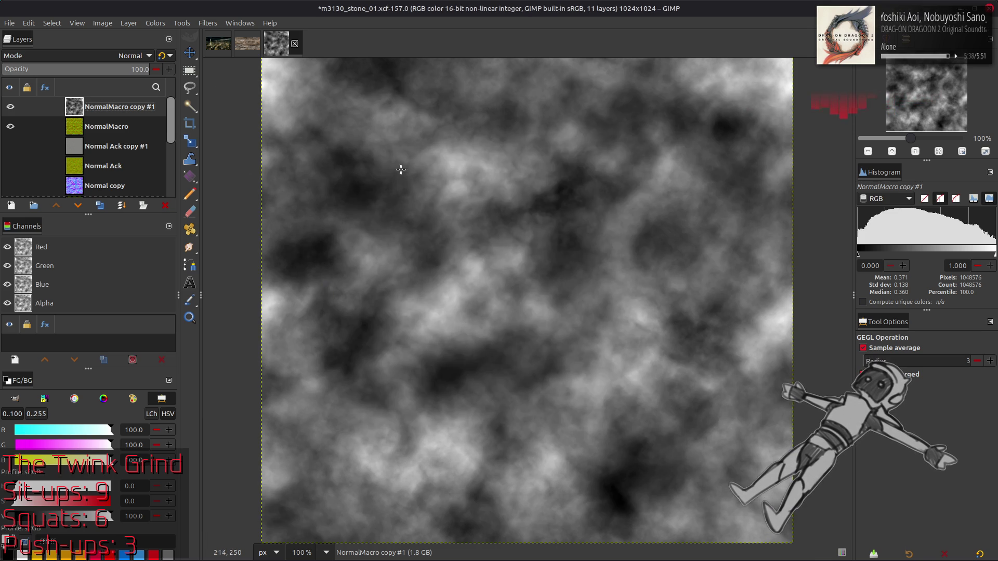
click(611, 399)
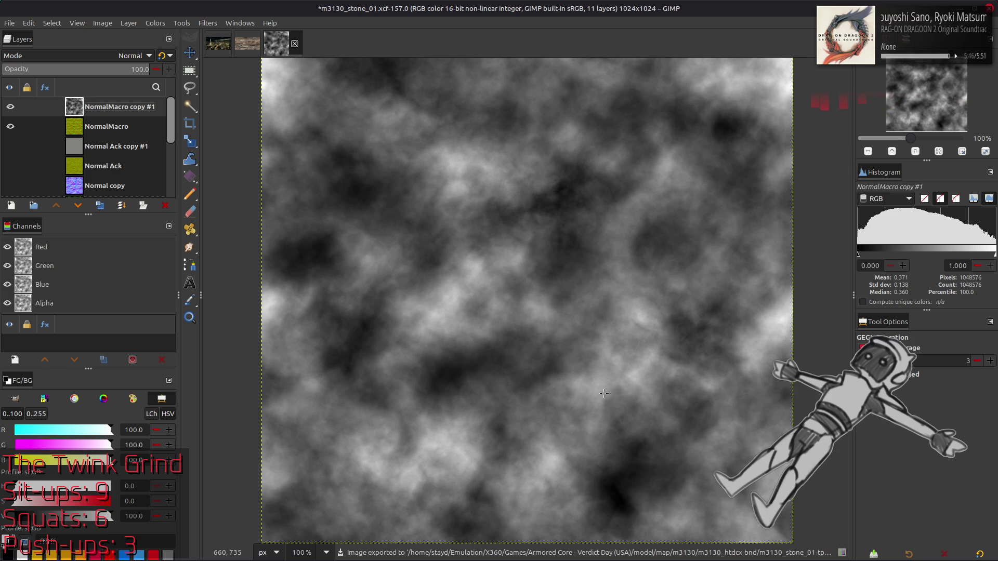
key(alt+Tab)
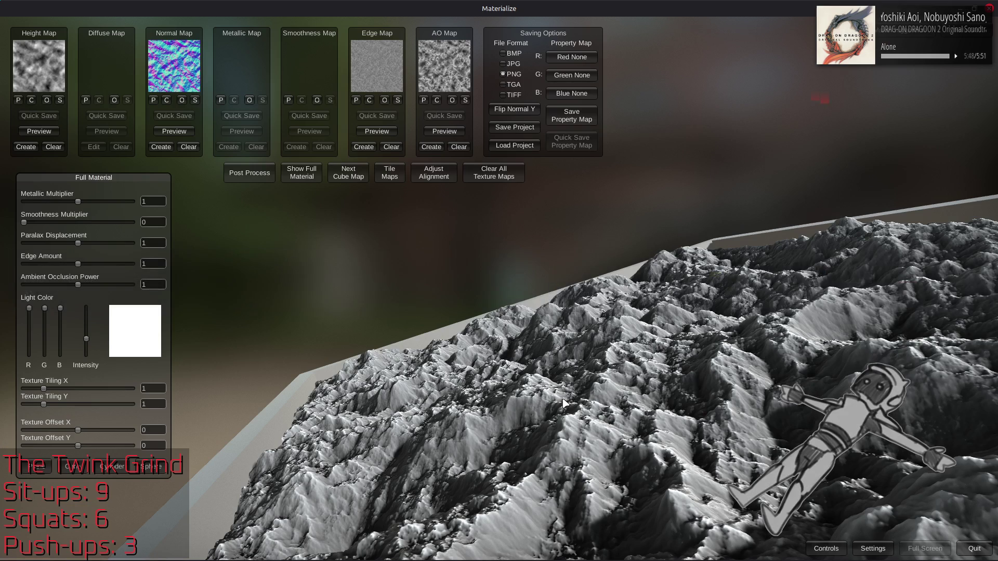
Load m3130_stone_01_h3.png, then clear it and load m3130_stone_01_h3_2.png as the height map
click(47, 100)
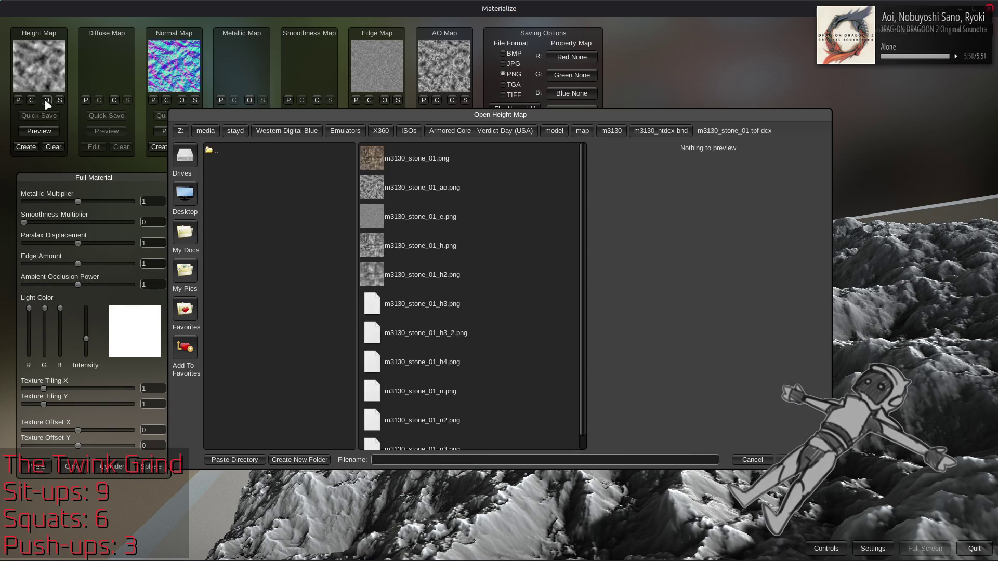
double_click(436, 301)
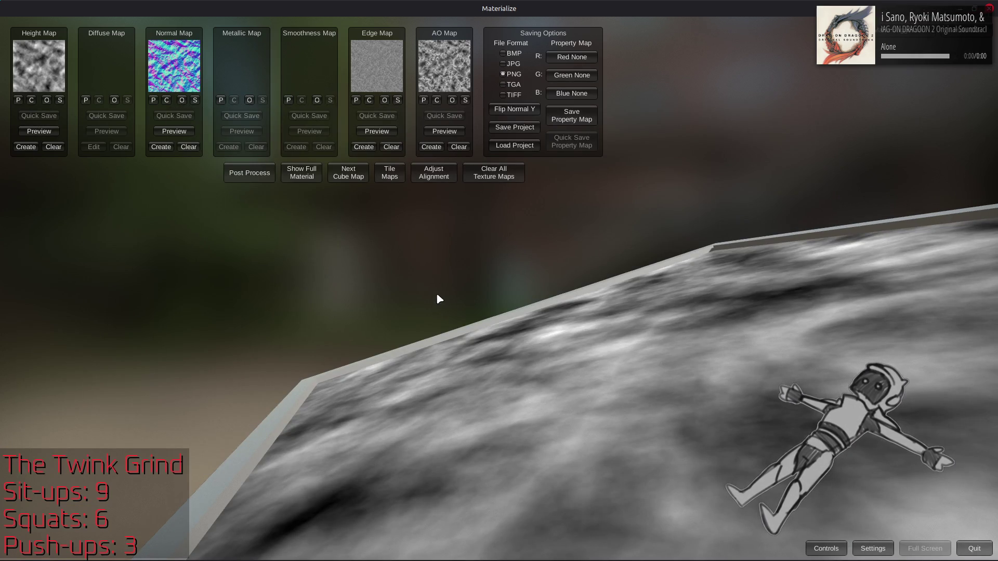
click(303, 179)
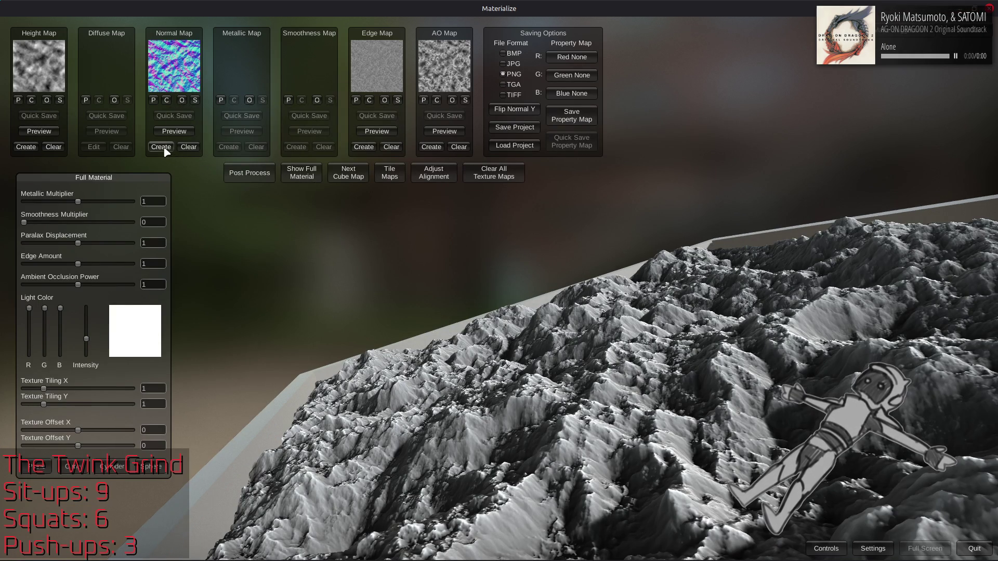
click(57, 148)
click(26, 147)
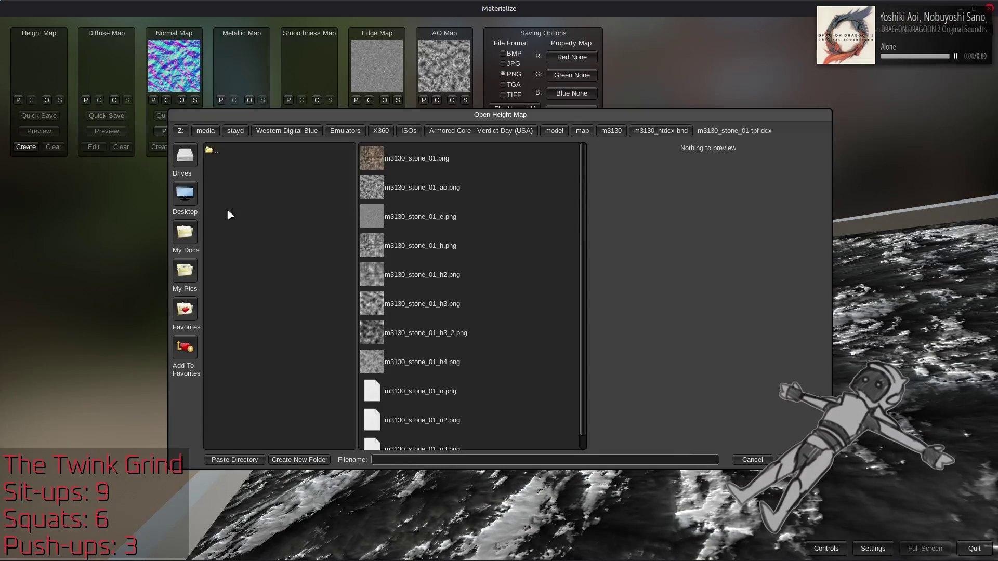
double_click(460, 335)
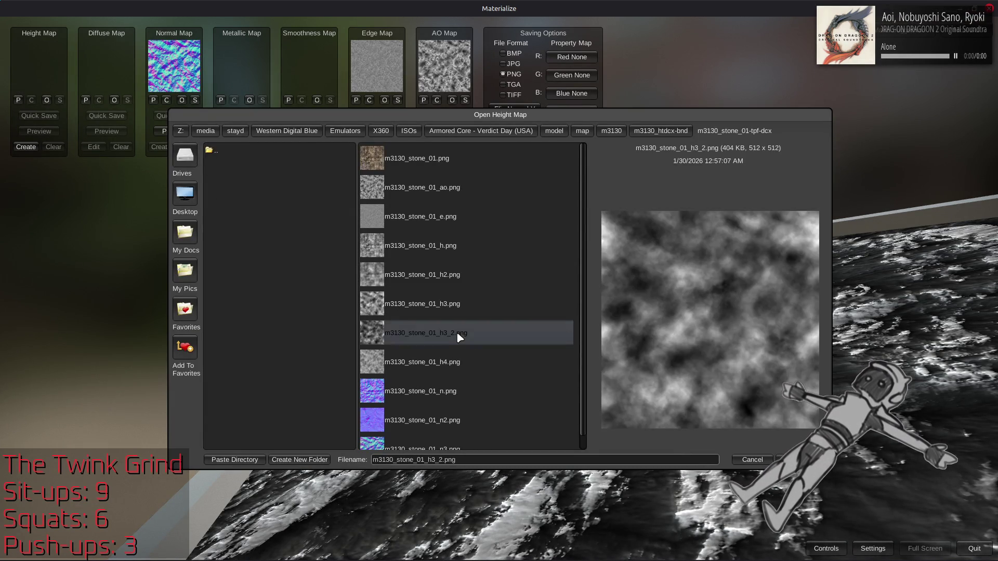
click(310, 178)
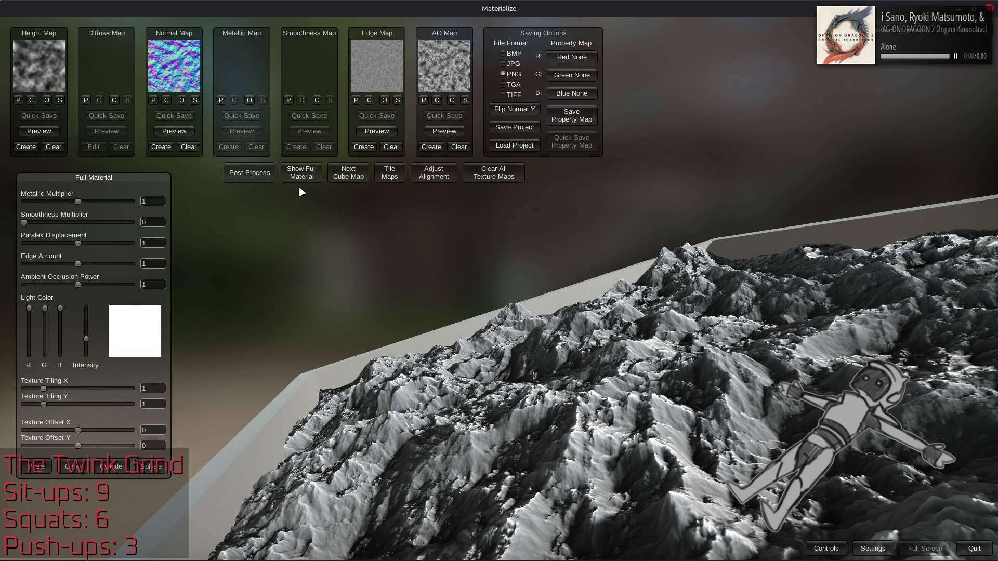
Generate a normal map from the new heights, set it, and view the full material
click(162, 147)
mouse_move(382, 346)
mouse_down()
mouse_move(446, 363)
mouse_move(362, 396)
mouse_move(386, 396)
mouse_up()
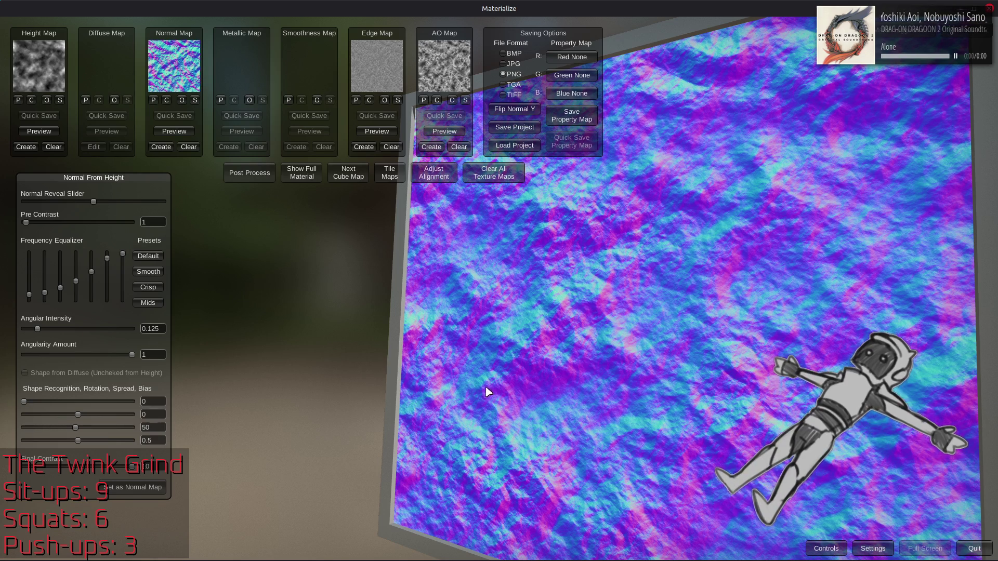
click(143, 486)
click(302, 174)
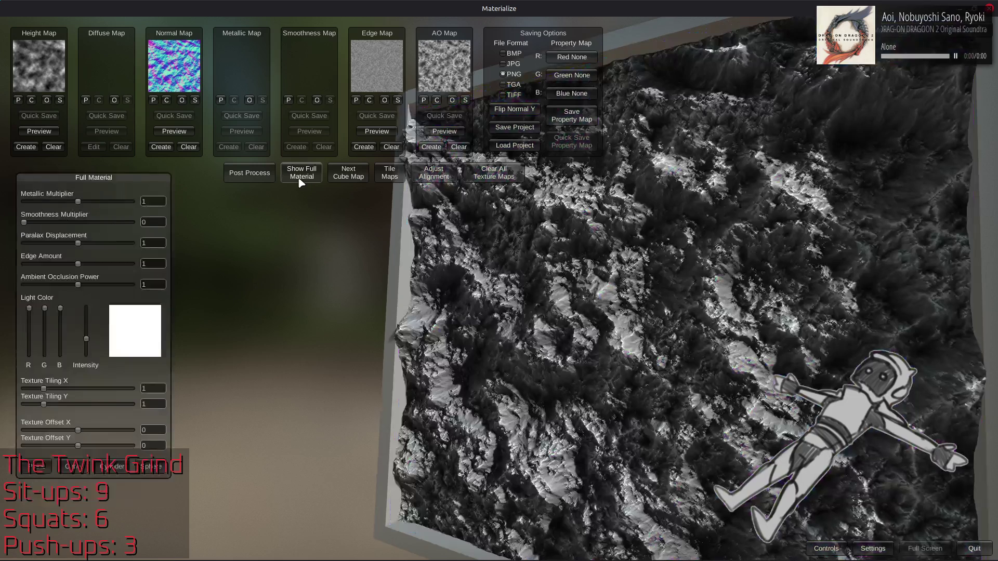
mouse_move(400, 279)
mouse_down()
mouse_move(483, 287)
mouse_move(505, 326)
mouse_up()
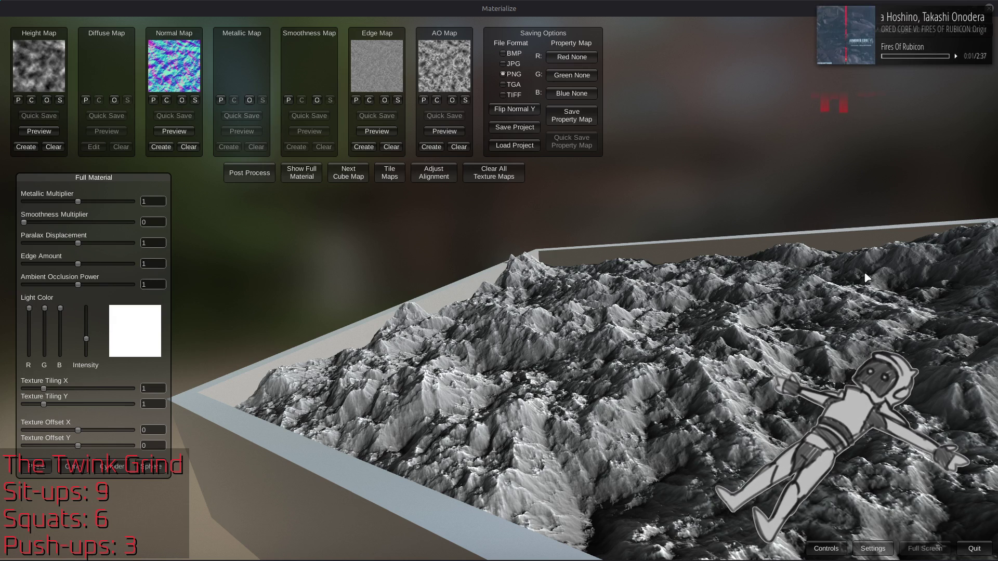
Orbit the terrain to view it from above, then bring up the window switcher
mouse_move(809, 271)
mouse_down()
mouse_move(733, 301)
mouse_move(851, 225)
mouse_move(645, 273)
mouse_up()
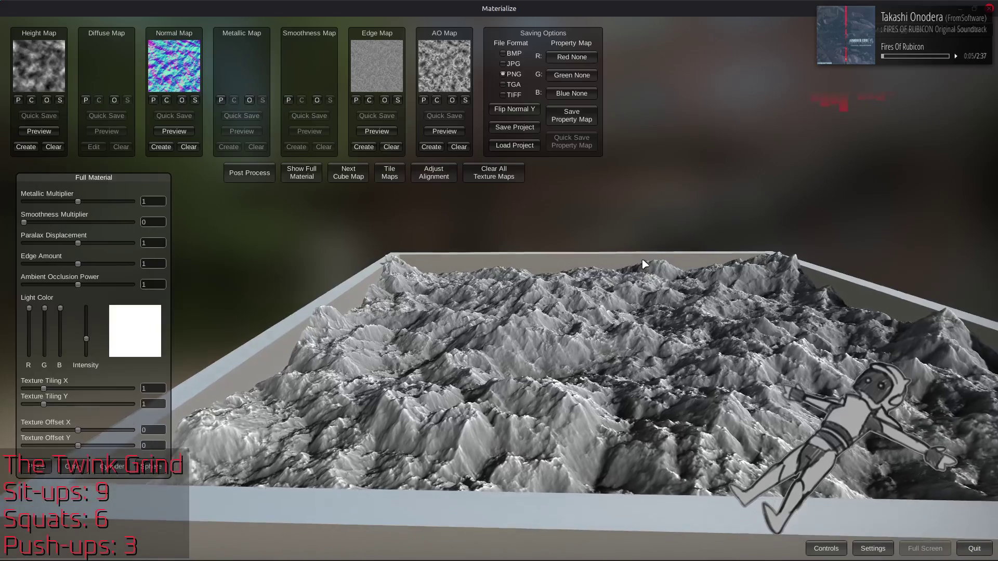
key(alt+Tab)
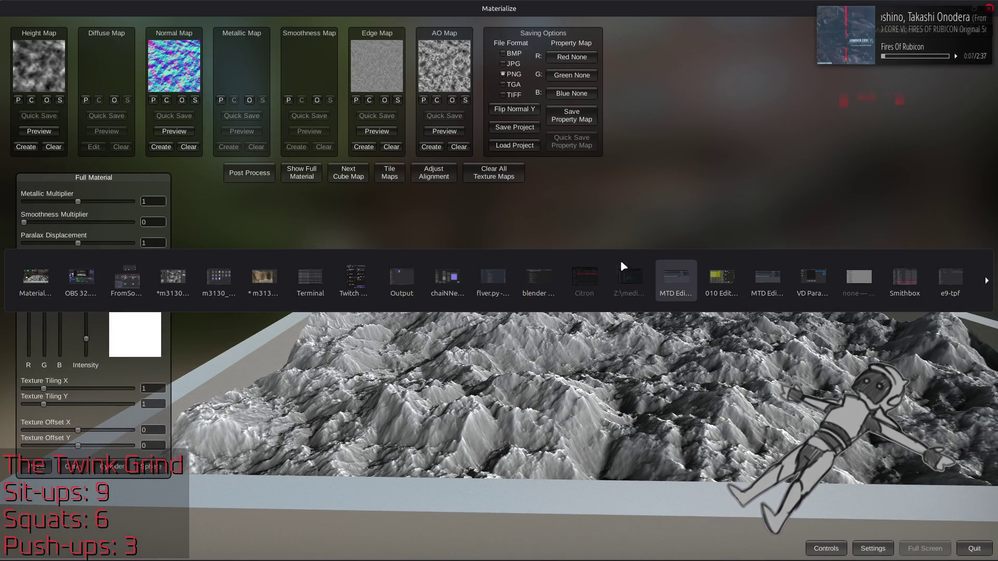
In the stone texture file, duplicate NormalMacro copy and add a white-filled layer on top
click(182, 276)
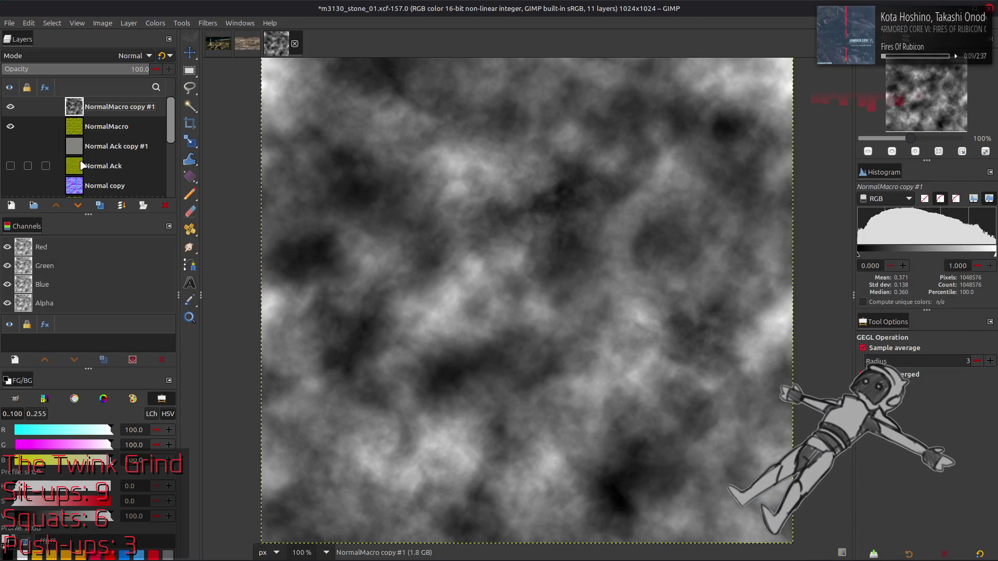
key(shift+ctrl+d)
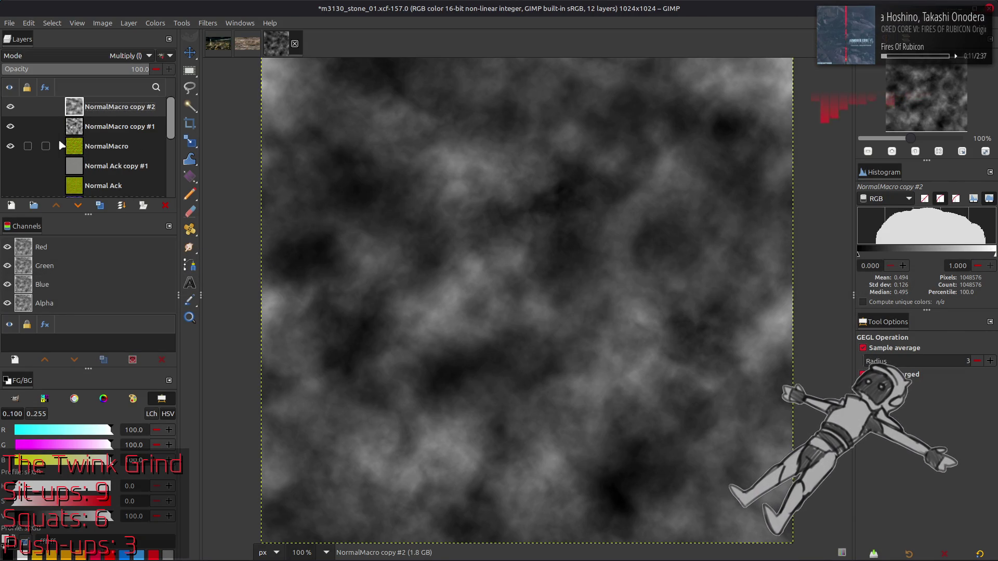
click(11, 205)
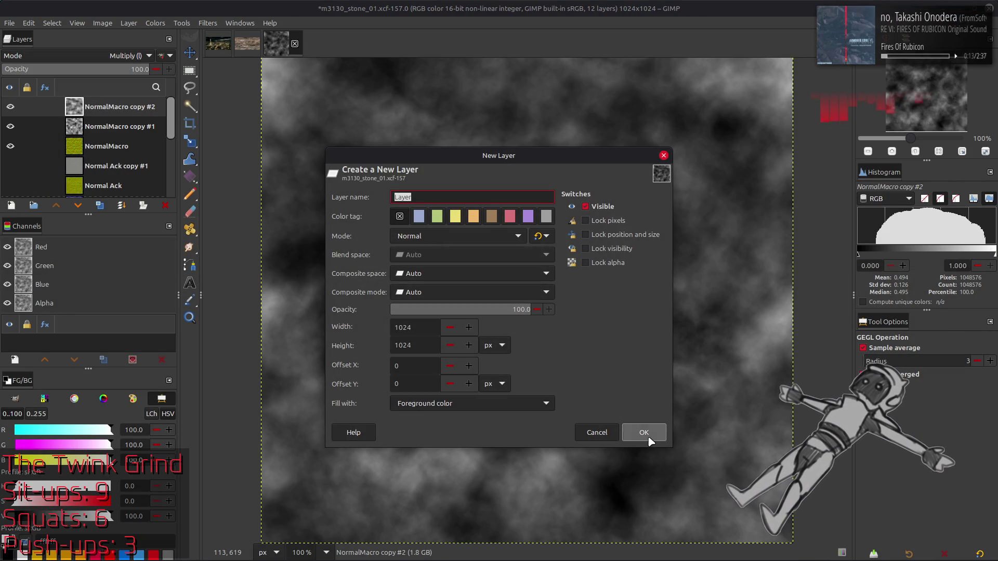
click(644, 433)
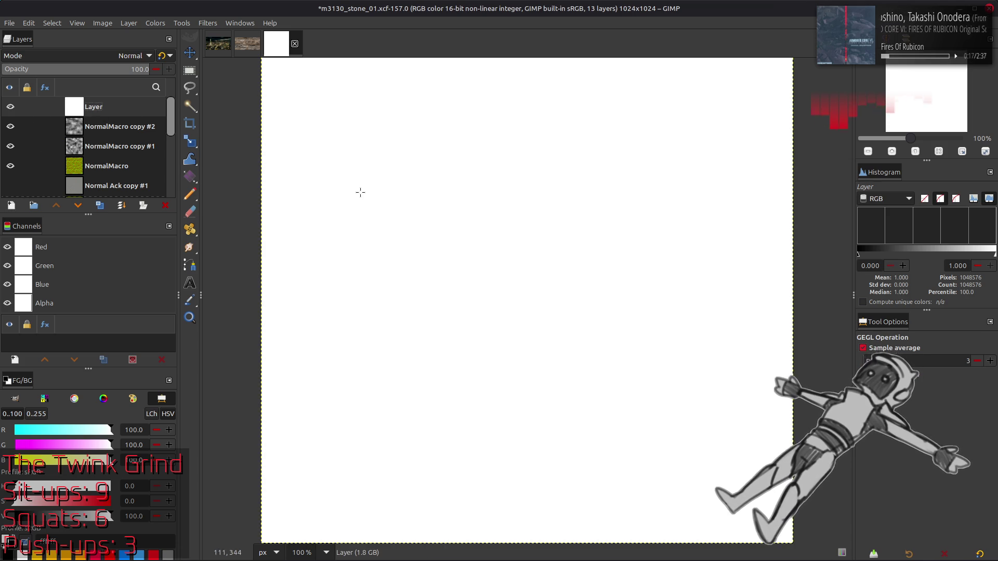
key(g)
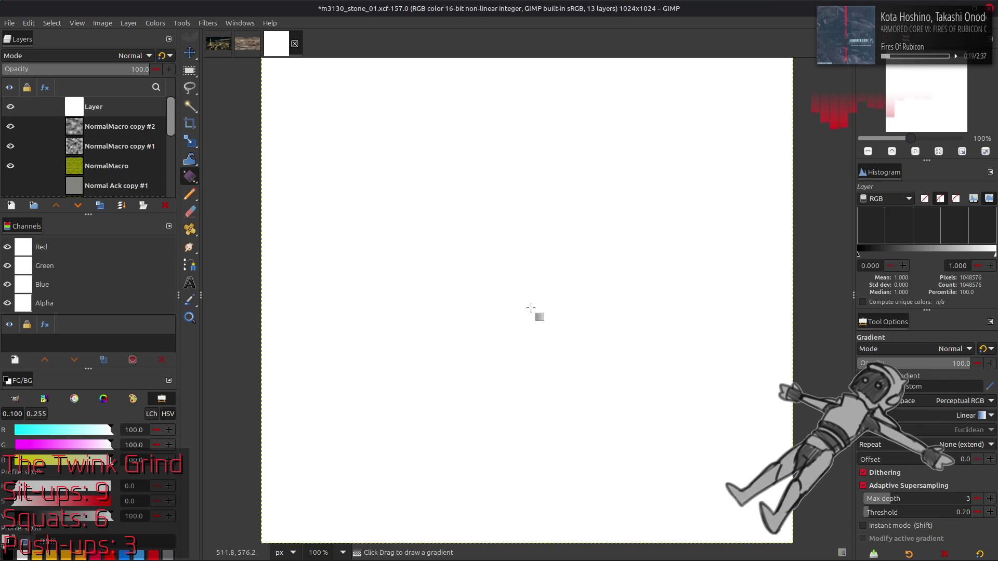
Draw a vertical gradient, make it Bi-linear, and place its start point at 512,512
drag(525, 285, 528, 507)
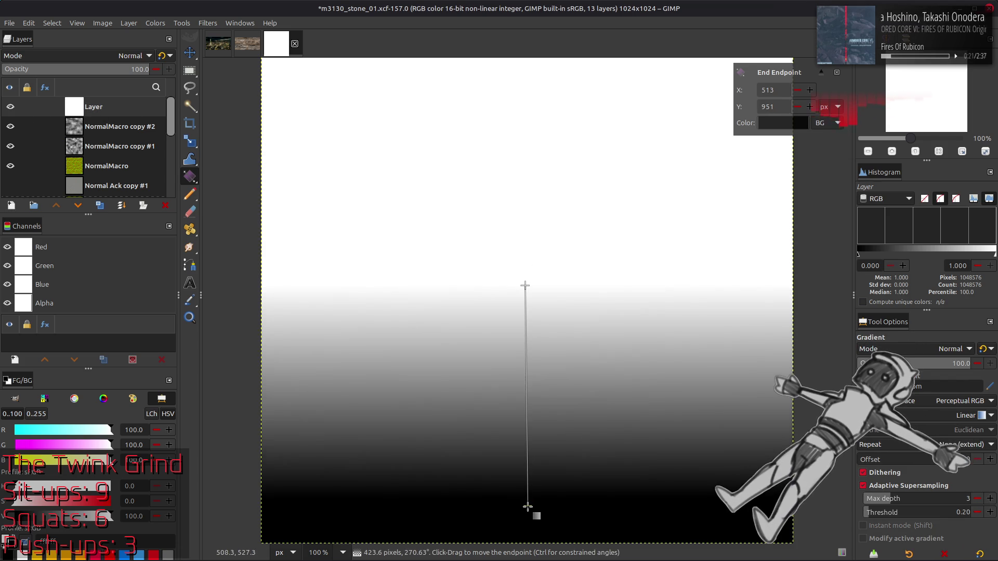
scroll(945, 417, down, 1)
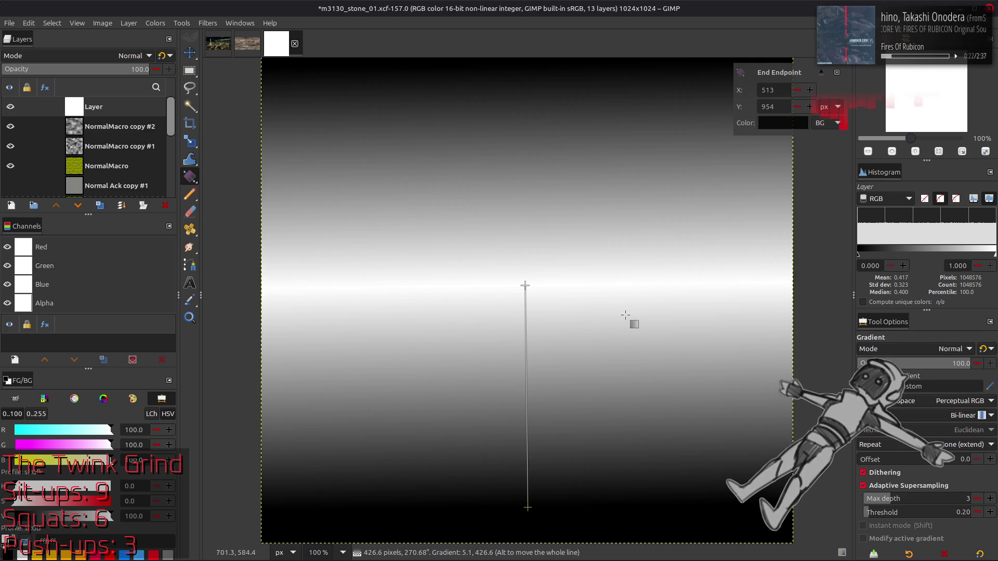
click(526, 285)
double_click(769, 90)
text(512)
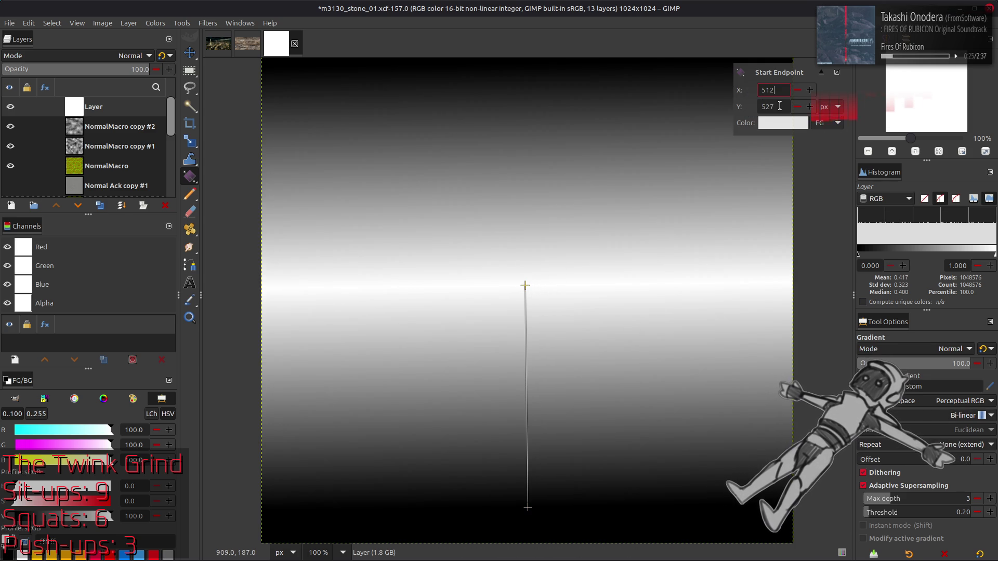
double_click(768, 107)
text(512)
key(Return)
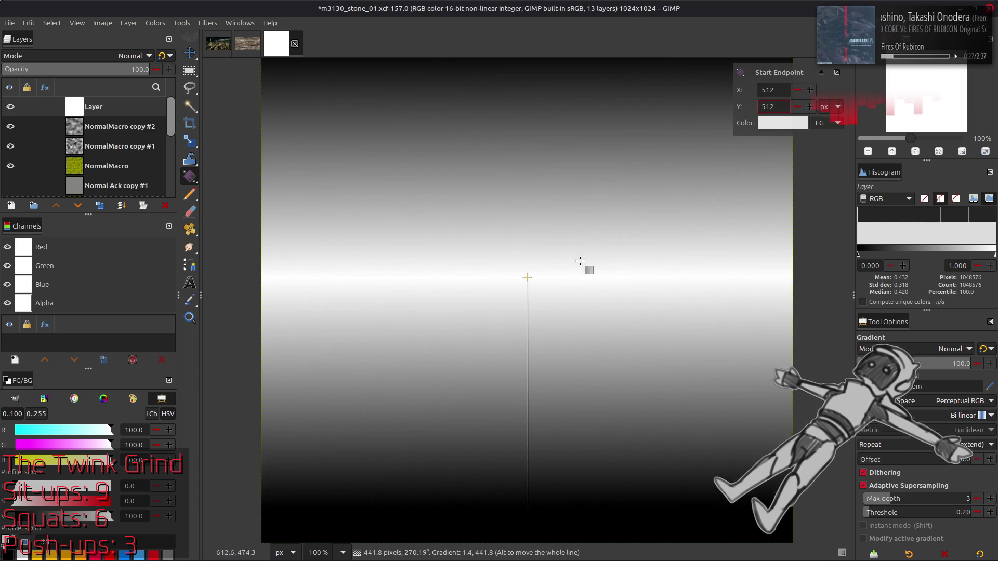
Move the gradient end point to 512,1024 and apply the mirrored gradient
click(528, 507)
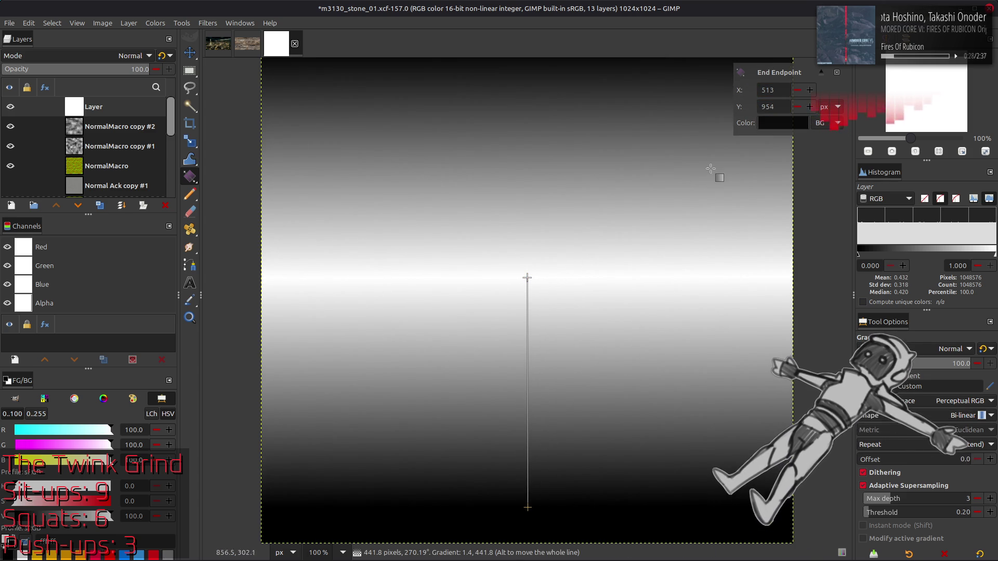
double_click(770, 90)
text(5)
double_click(780, 108)
text(1024)
key(Return)
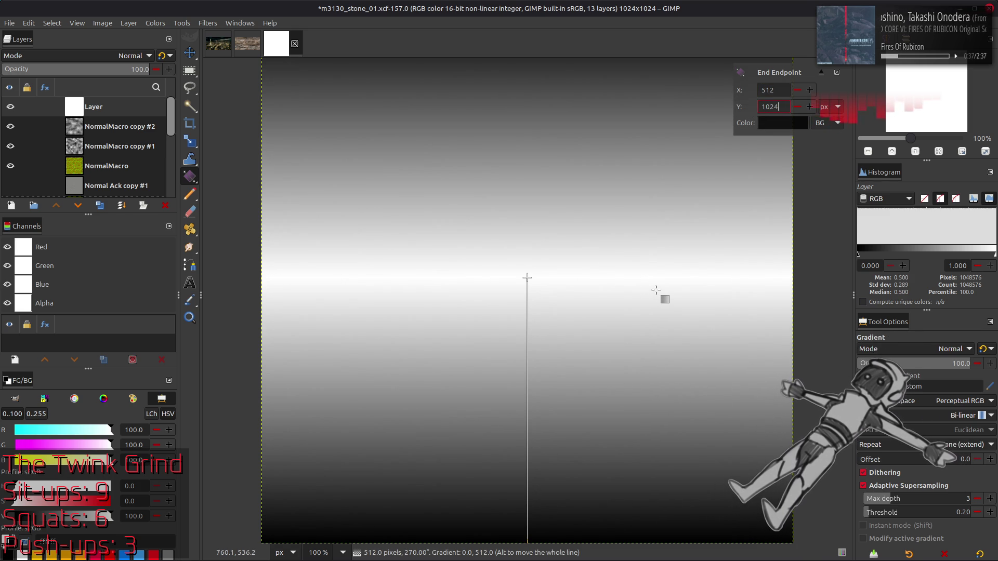
key(Return)
Duplicate the gradient layer and rotate the copy 90° clockwise
key(m)
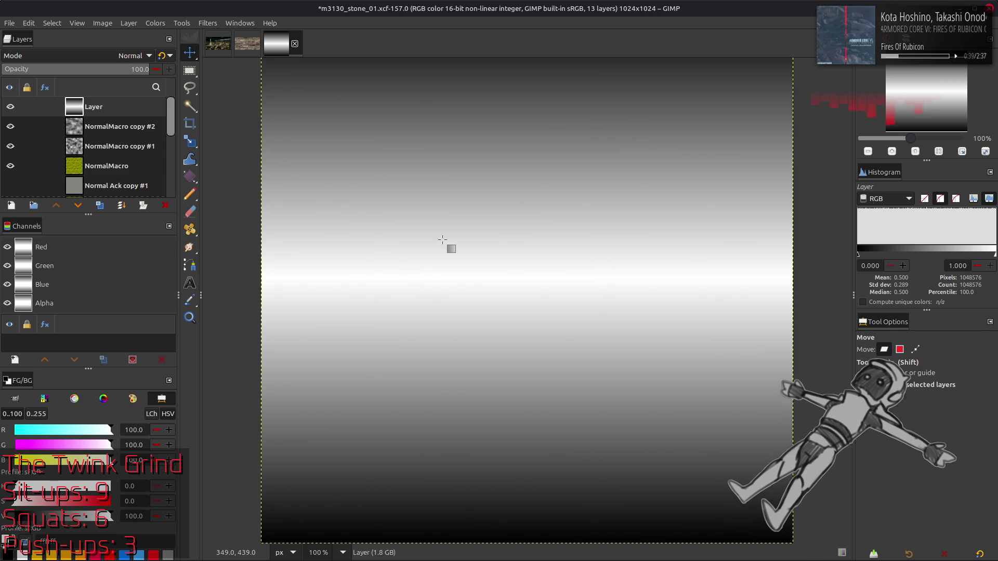
click(100, 206)
click(135, 55)
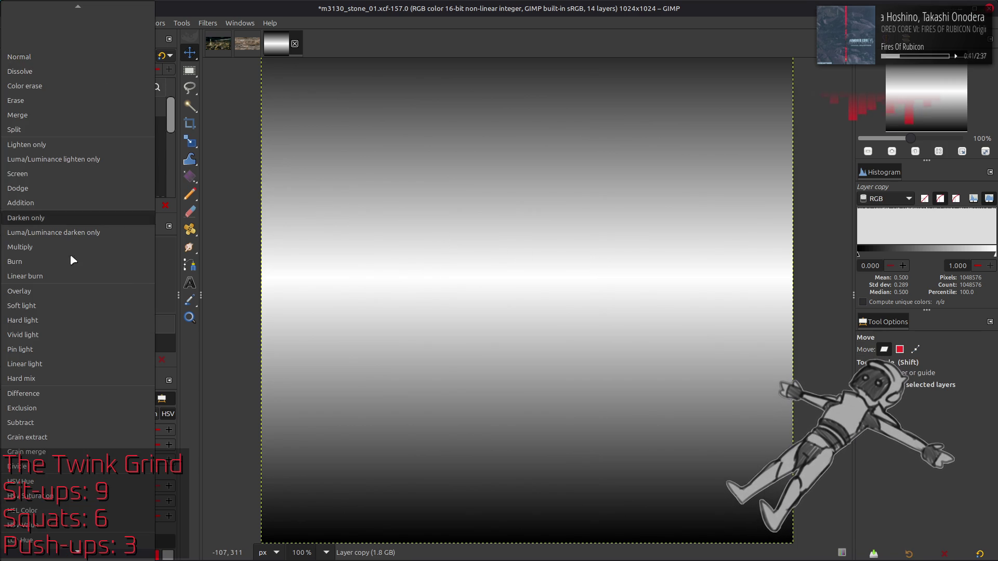
click(63, 306)
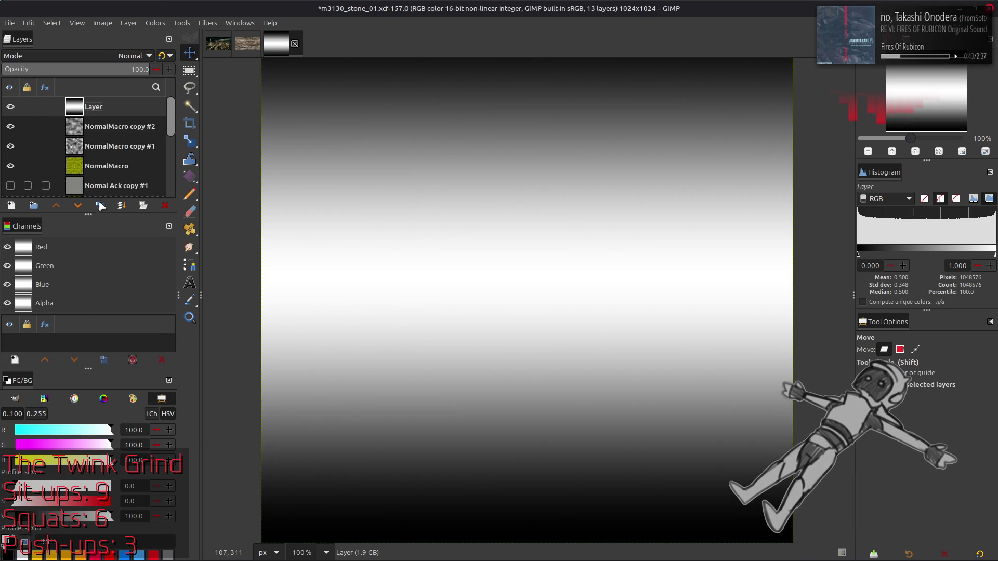
click(129, 23)
mouse_move(202, 148)
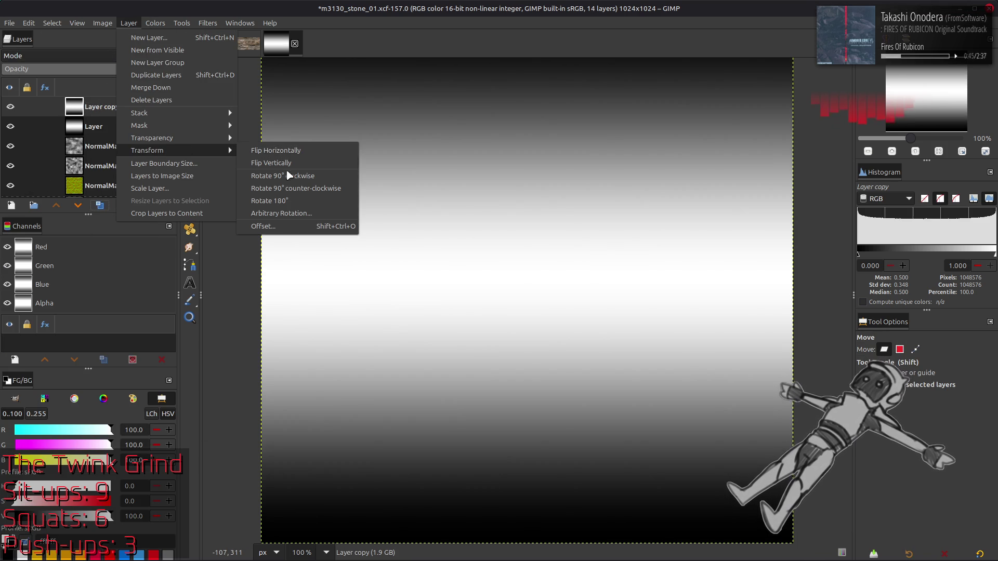
click(249, 175)
Set the rotated copy to legacy Multiply and merge it down into a radial glow
click(135, 56)
click(71, 248)
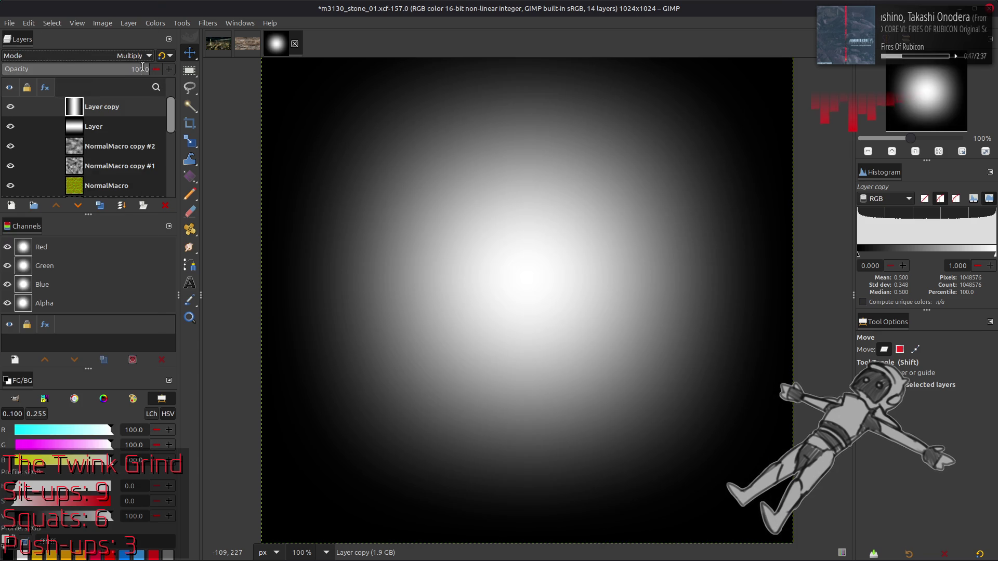
click(172, 57)
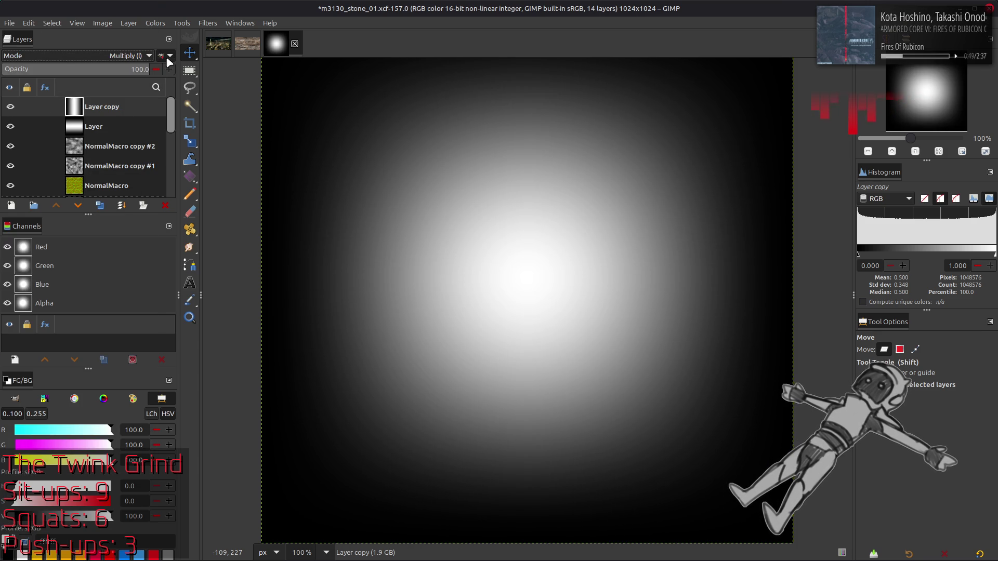
key(ctrl+m)
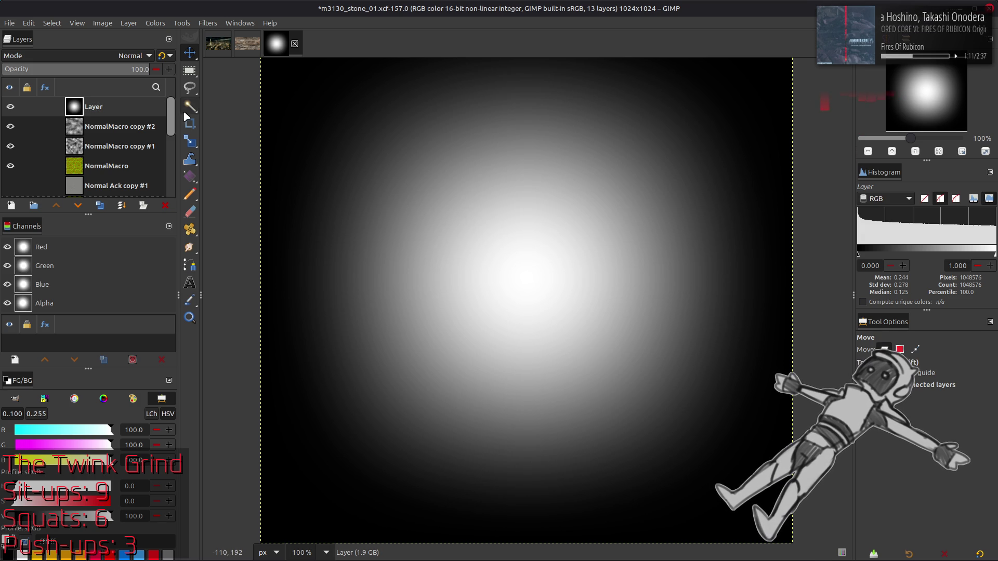
click(155, 23)
click(167, 141)
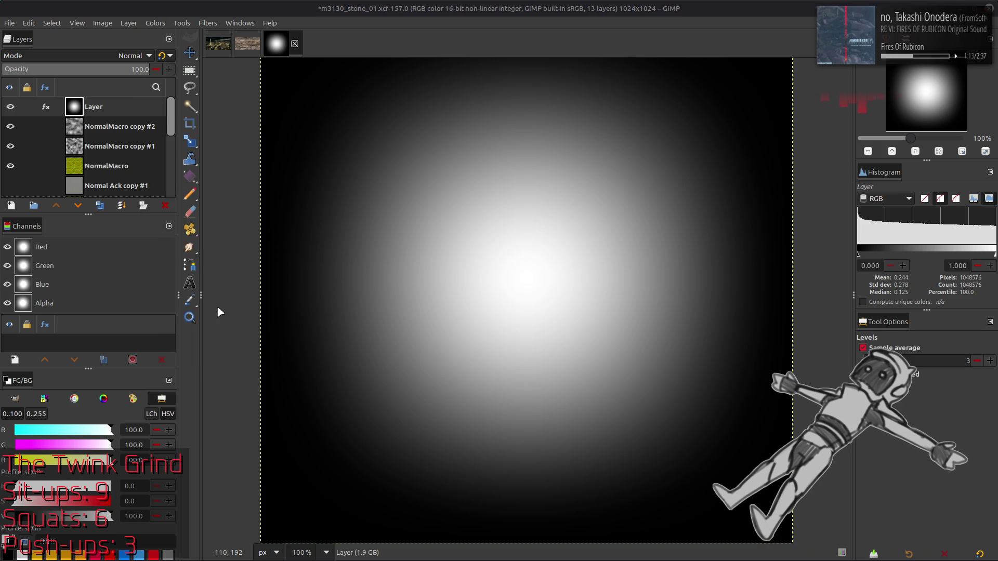
Try a Levels midtone gamma of 2.00, then undo it
triple_click(163, 360)
text(2)
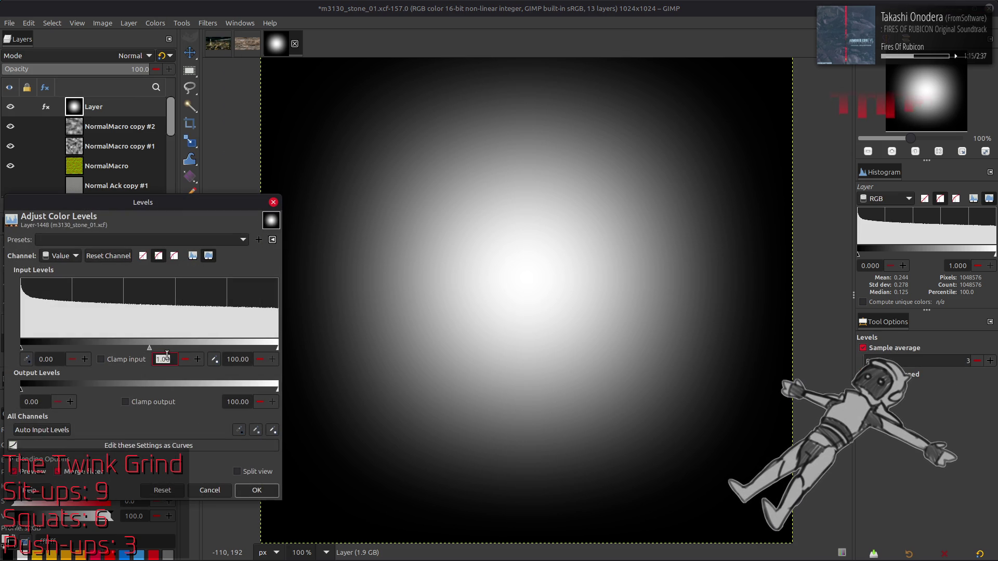
key(Return)
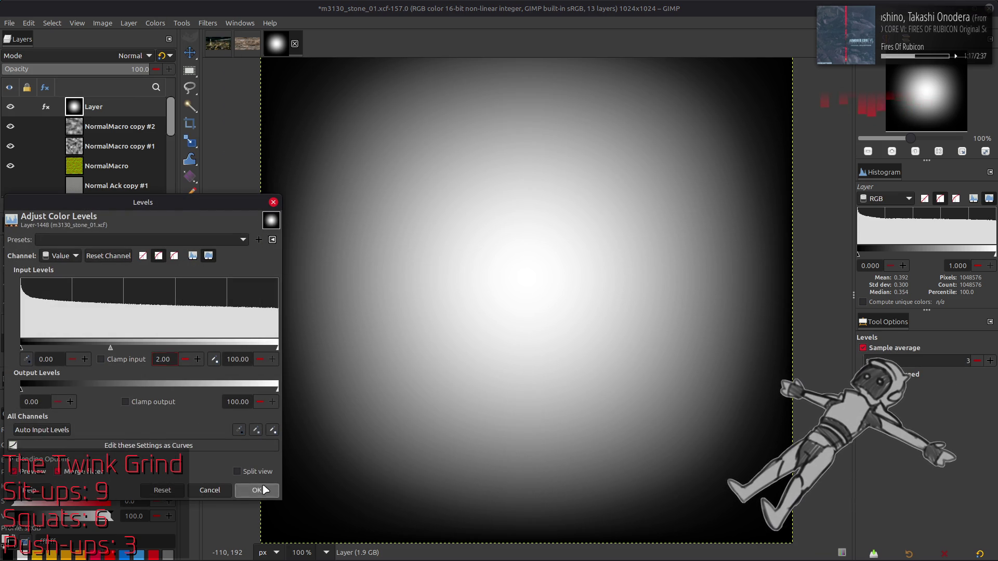
click(257, 491)
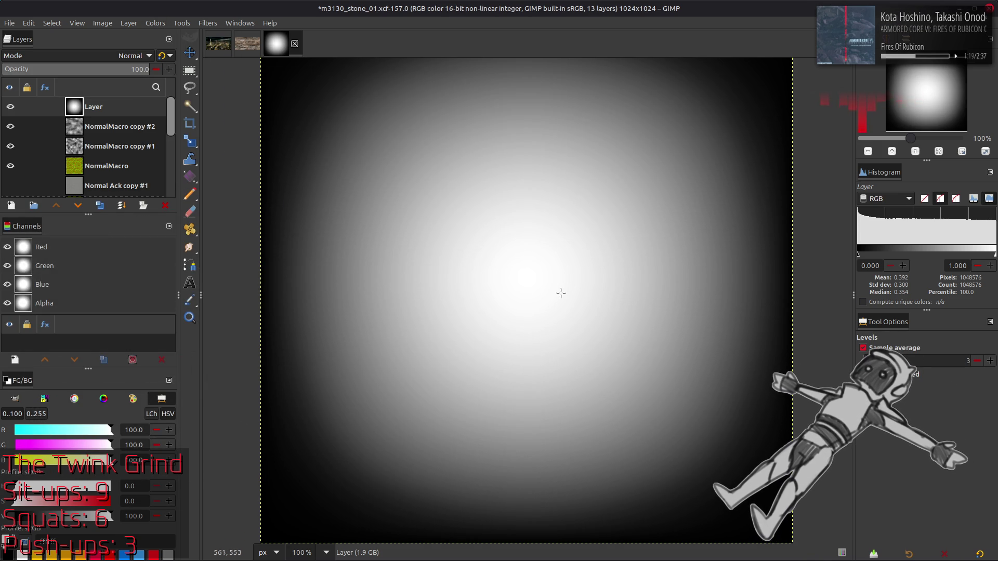
key(ctrl+z)
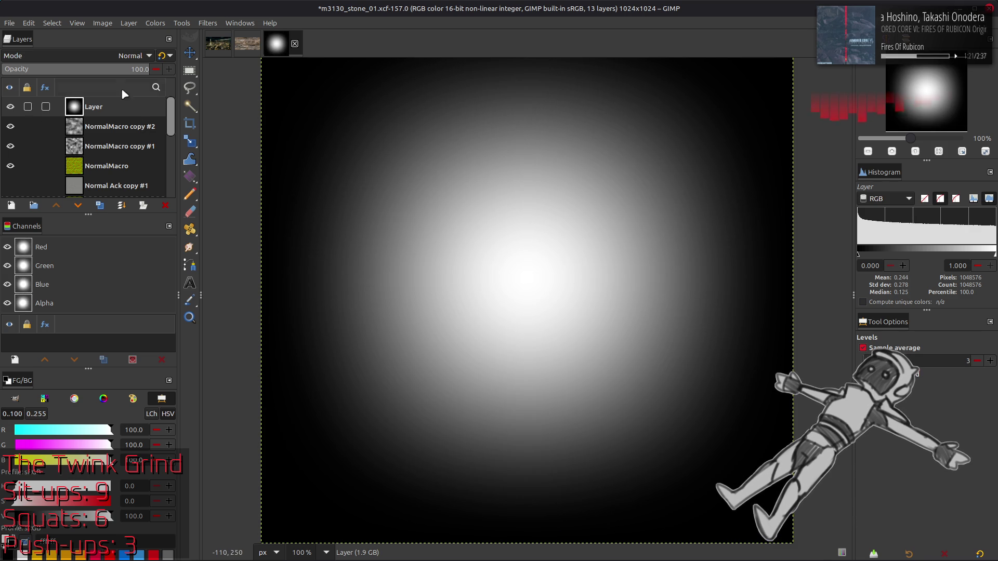
Set the glow layer to Multiply, apply Levels, and merge it onto the clouds
click(115, 61)
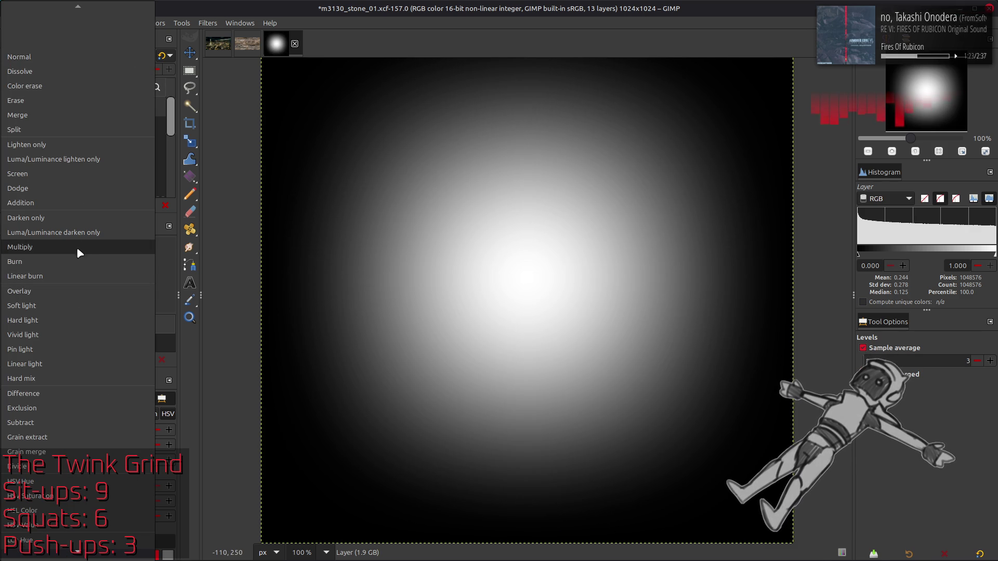
click(76, 239)
click(156, 23)
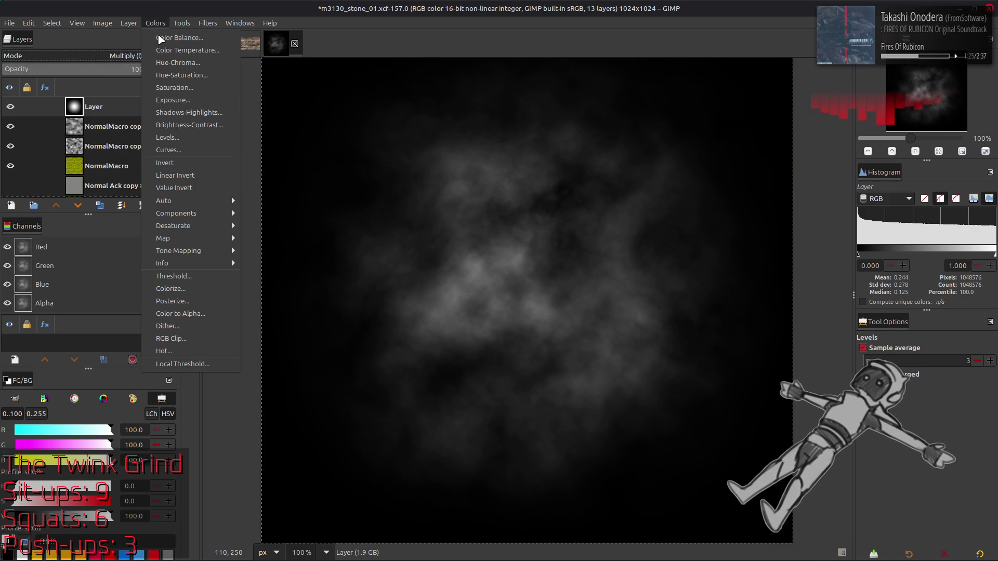
click(182, 133)
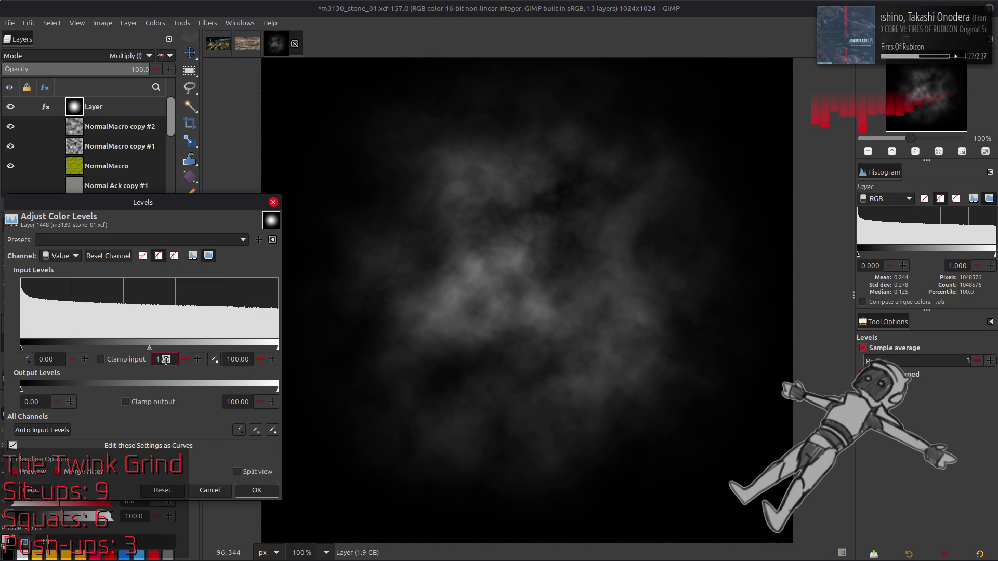
click(257, 490)
key(ctrl+m)
key(ctrl+m)
Stretch the contrast of the merged cloud layer with Non-linear components enabled
click(155, 23)
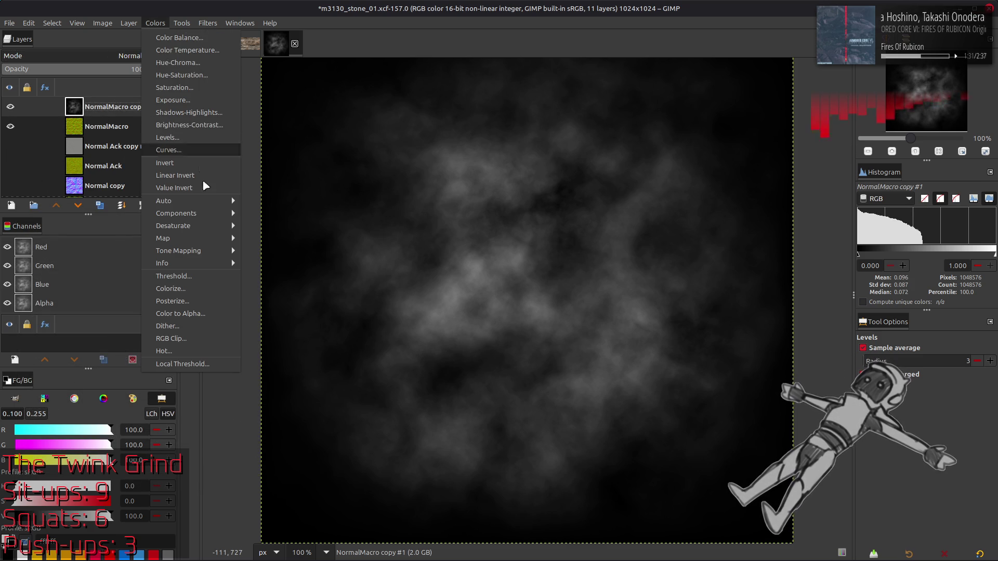
mouse_move(213, 201)
click(265, 225)
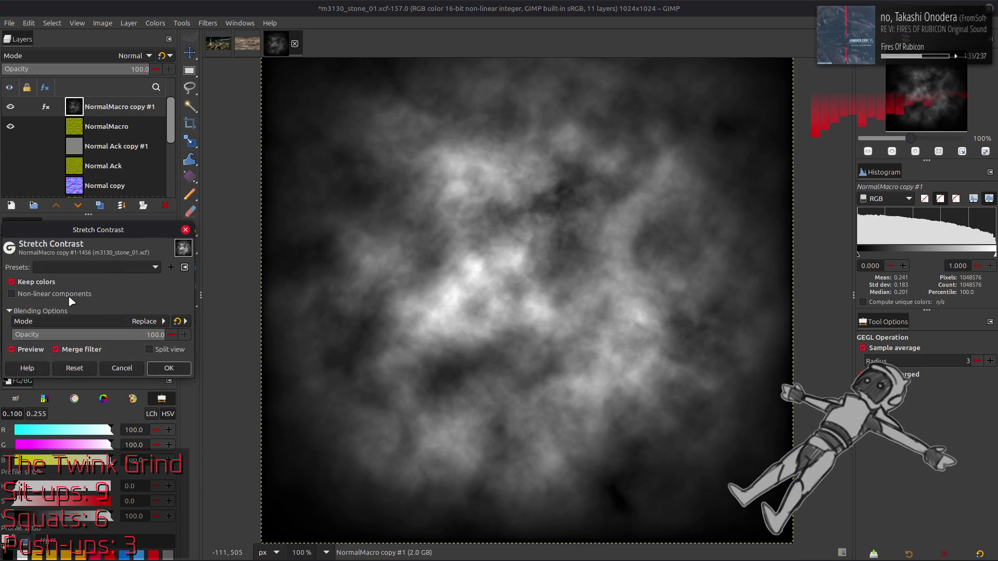
click(62, 295)
click(169, 368)
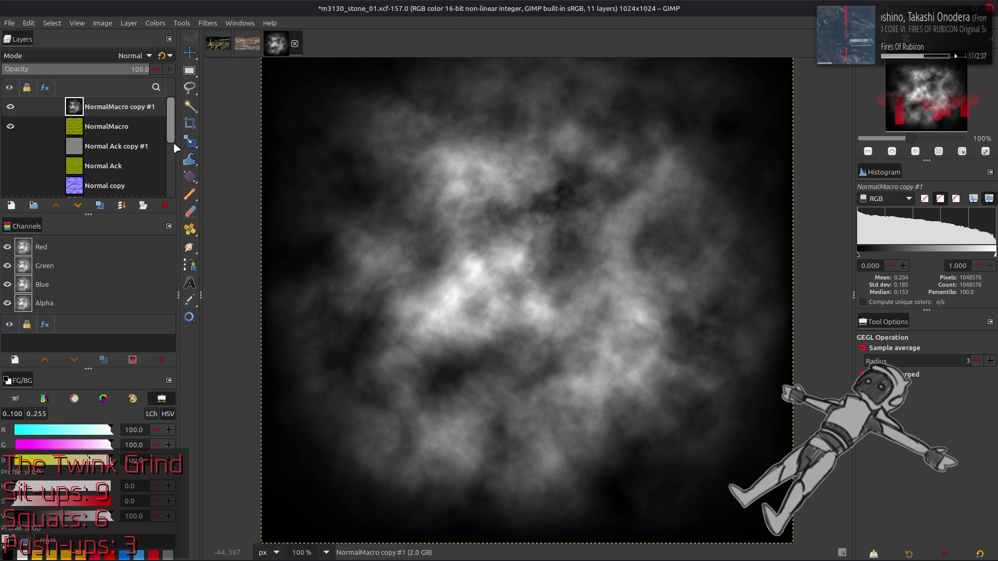
Export the image as m3130_stone_01_h3_2.png and switch to Materialize
click(9, 23)
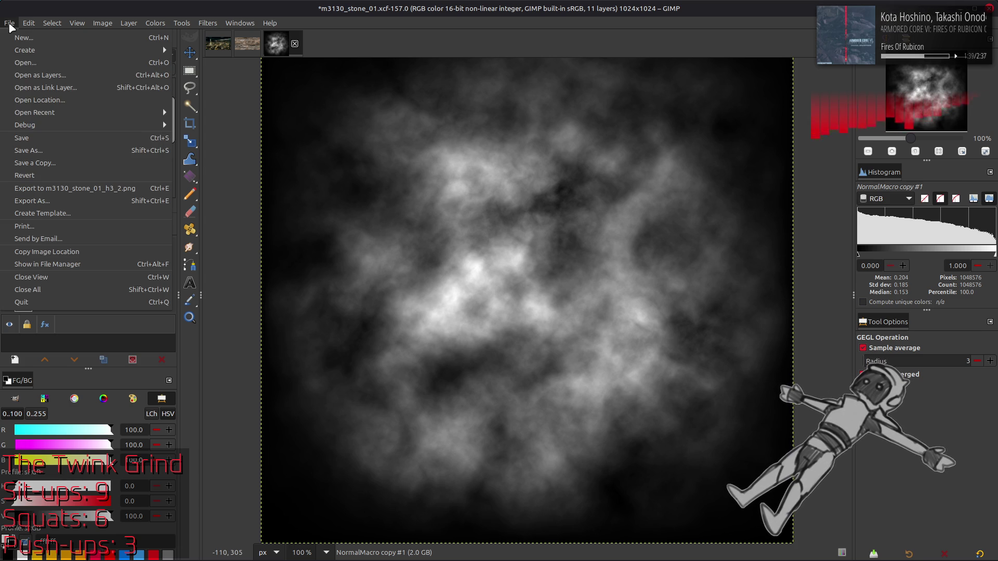
click(68, 192)
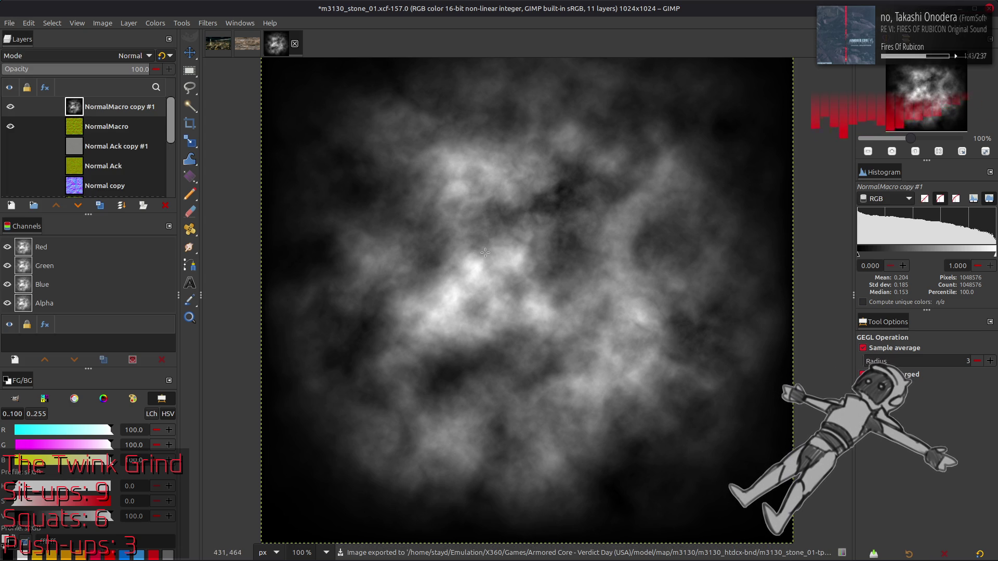
key(alt+Tab)
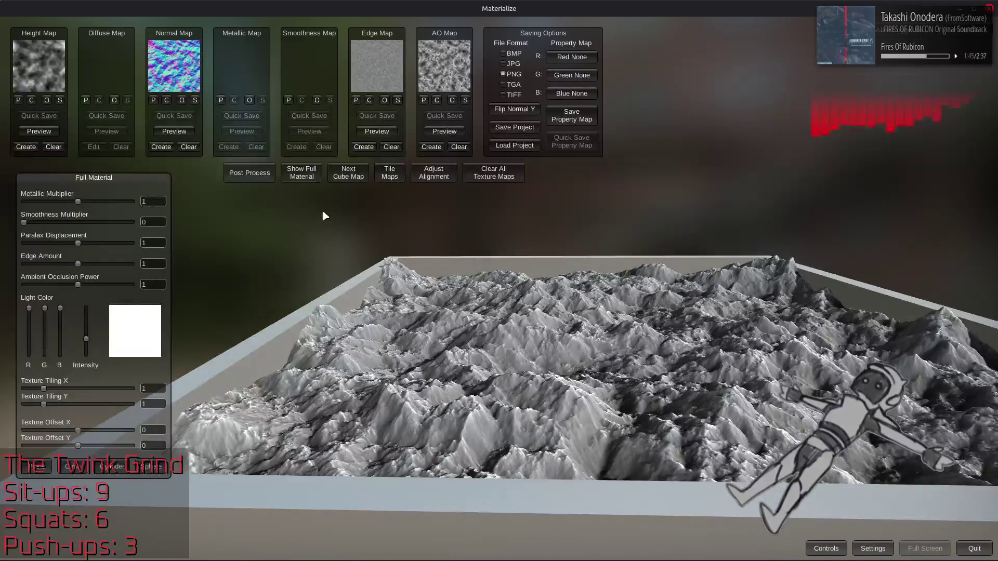
Clear the Height Map, load m3130_stone_01_h3_2.png in its place, and clear the old normal map
click(55, 148)
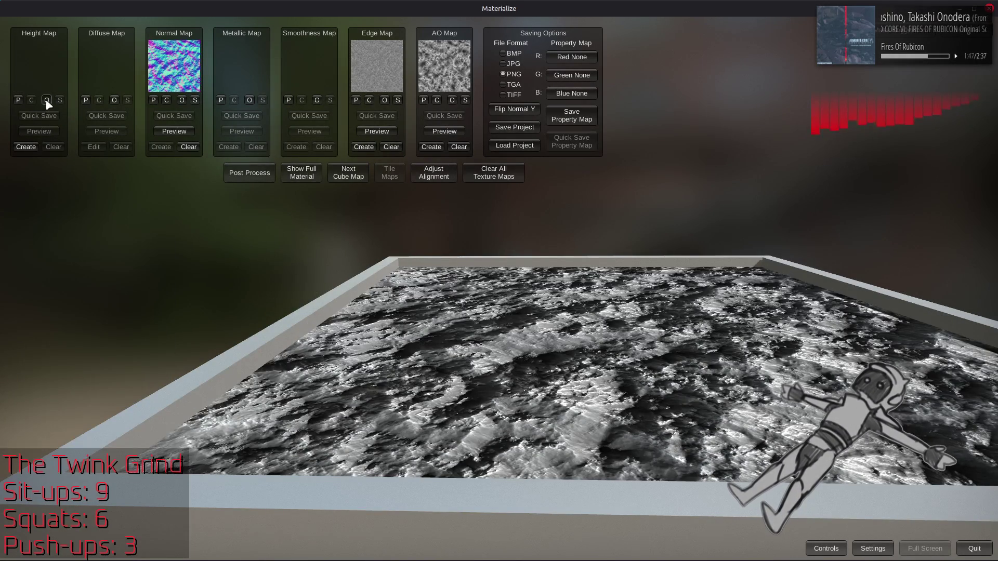
click(47, 100)
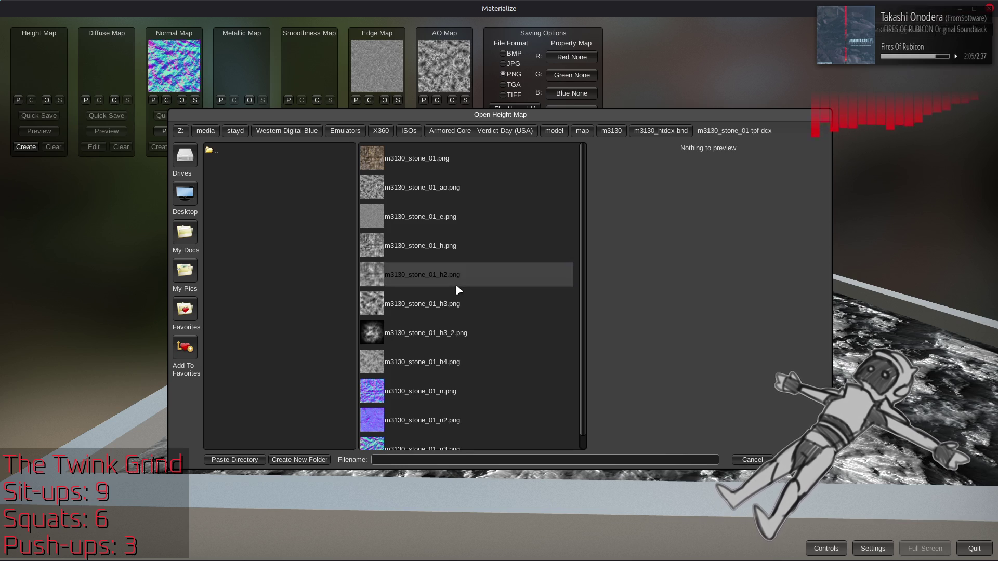
double_click(472, 341)
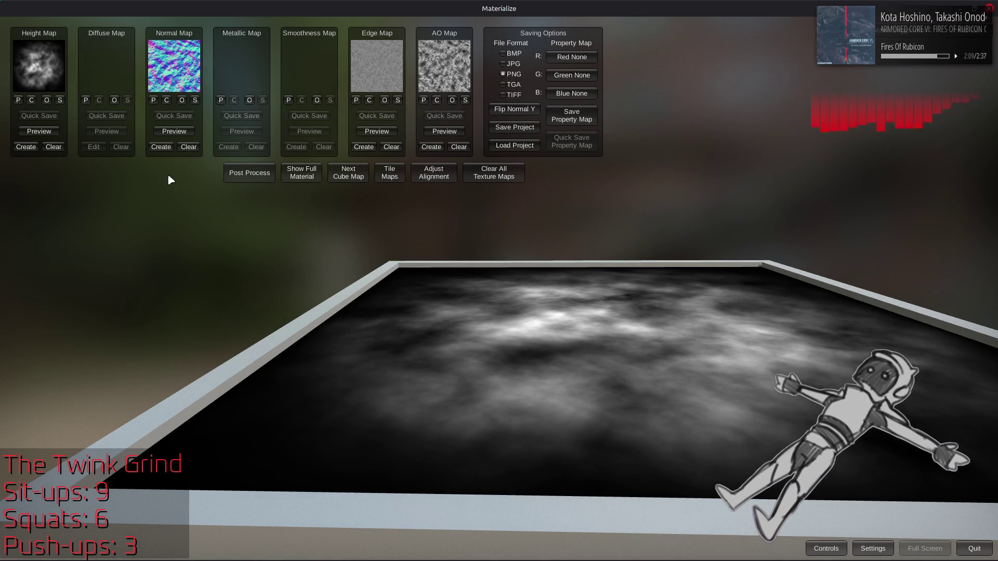
click(189, 148)
Create a normal map from the new height map and set it as the Normal Map
click(161, 147)
click(156, 487)
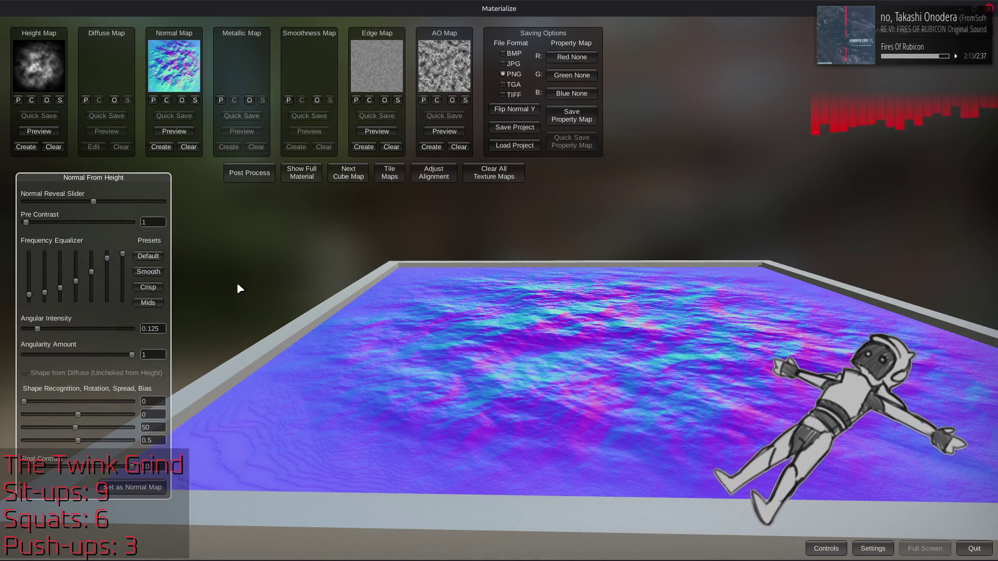
click(301, 173)
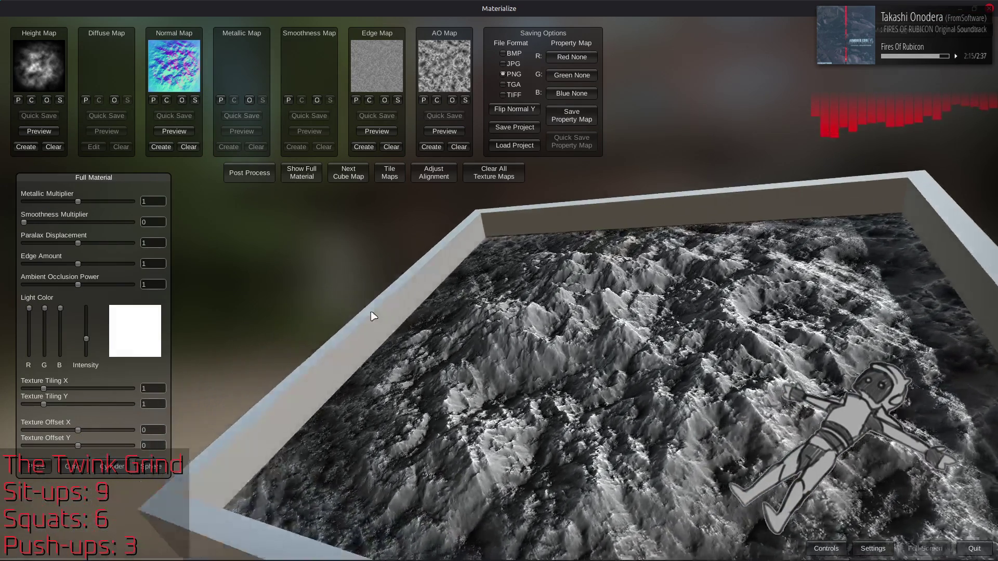
mouse_move(372, 315)
mouse_down()
mouse_move(390, 263)
mouse_move(596, 316)
mouse_up()
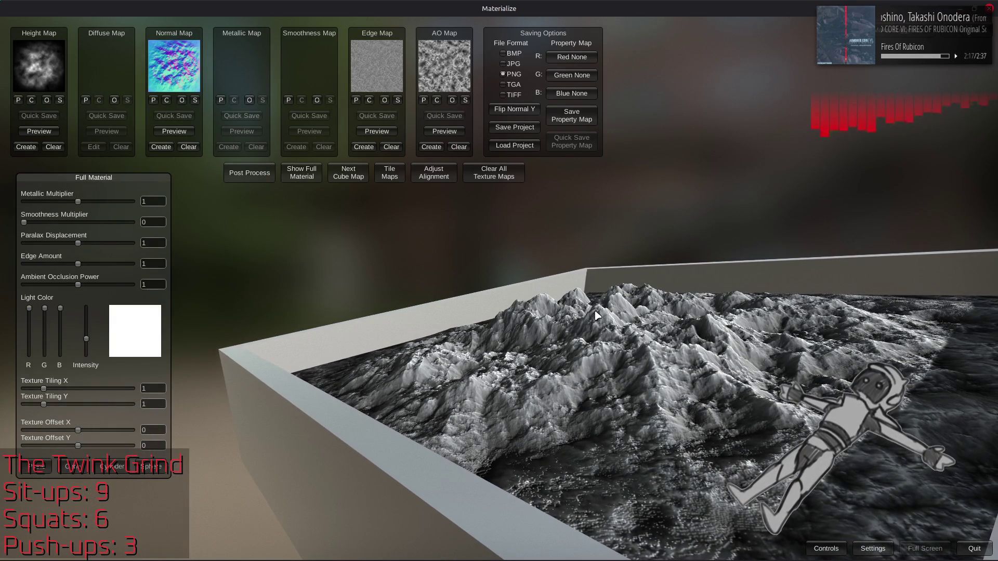
Generate the AO and Edge maps and view the full material on the terrain
click(432, 149)
mouse_move(408, 234)
mouse_down()
mouse_move(408, 346)
mouse_move(192, 323)
mouse_move(209, 282)
mouse_up()
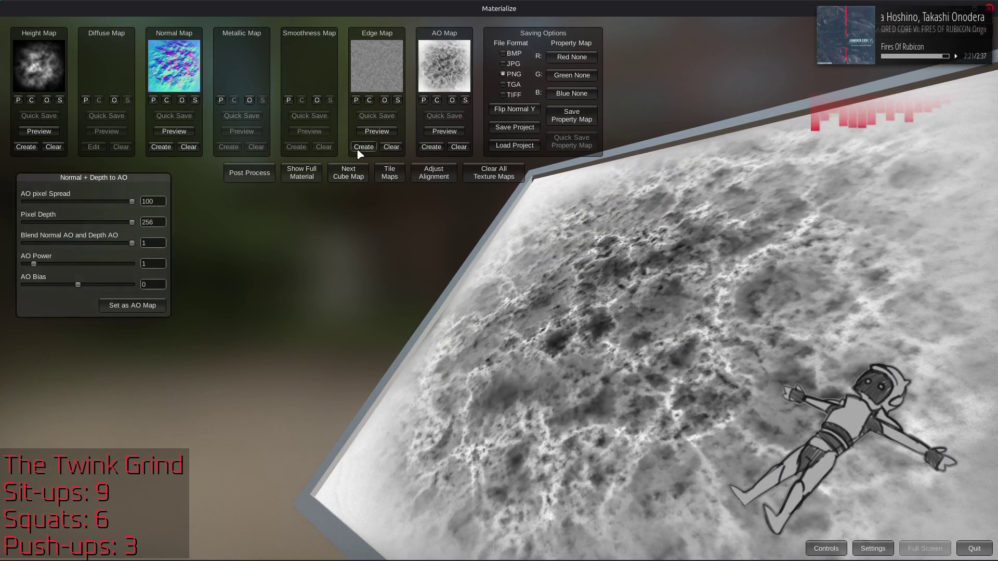
click(364, 148)
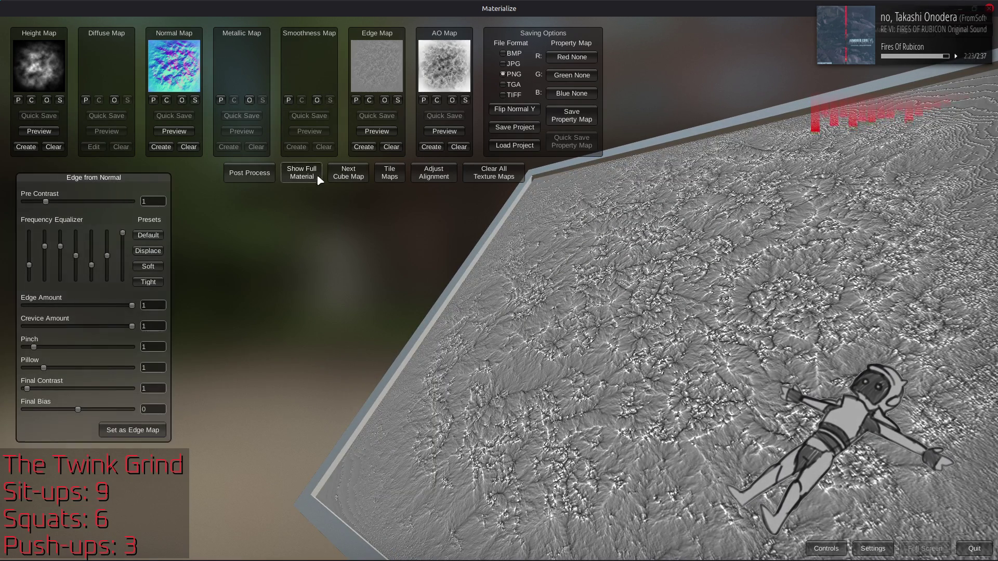
click(312, 177)
mouse_move(383, 392)
mouse_down()
mouse_move(474, 293)
mouse_move(584, 395)
mouse_move(470, 340)
mouse_move(520, 367)
mouse_move(553, 349)
mouse_move(555, 322)
mouse_move(528, 326)
mouse_up()
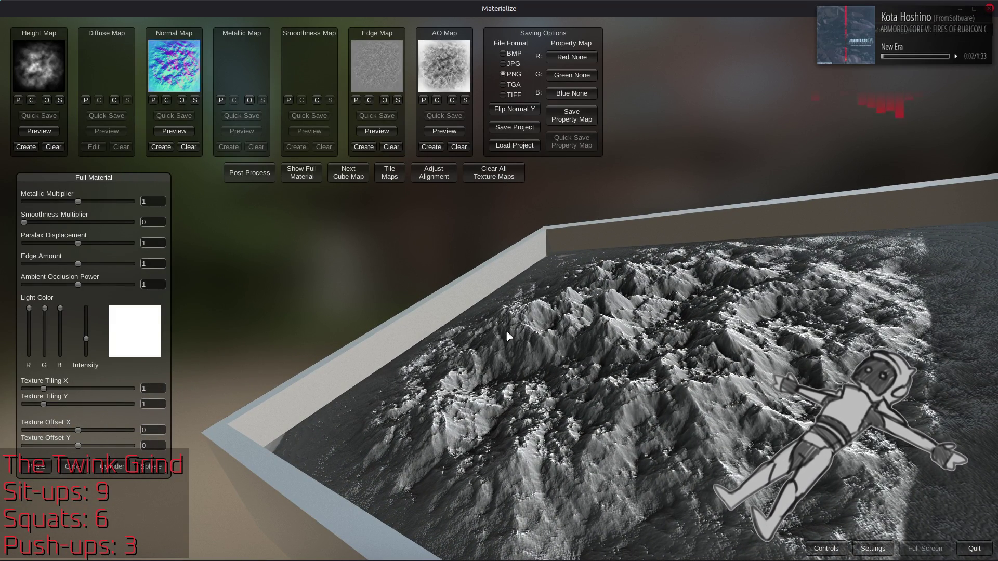
Orbit the full-material terrain preview from frontal, side and low close-up angles
mouse_move(508, 329)
mouse_down()
mouse_move(562, 324)
mouse_move(560, 373)
mouse_move(604, 325)
mouse_up()
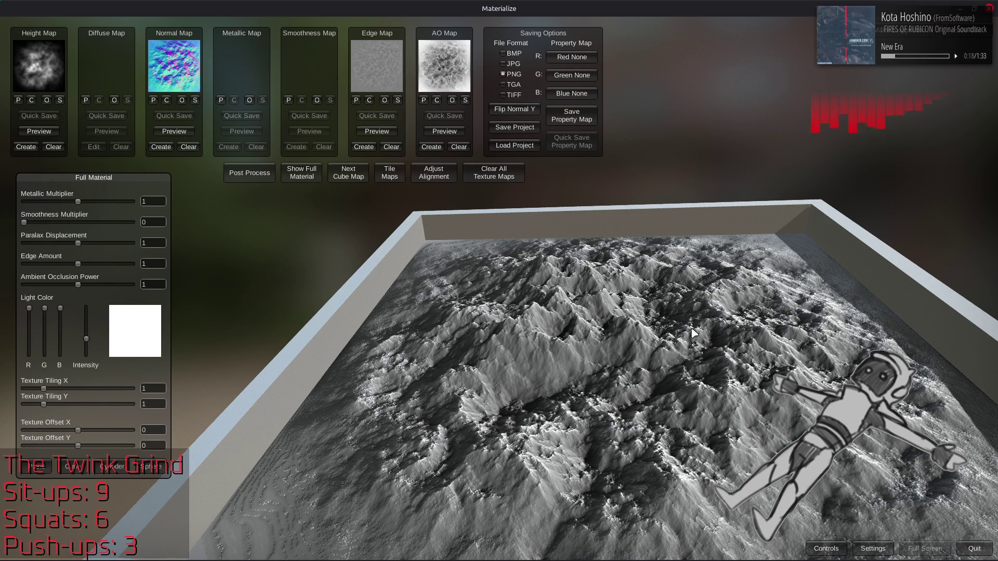
drag(719, 339, 752, 355)
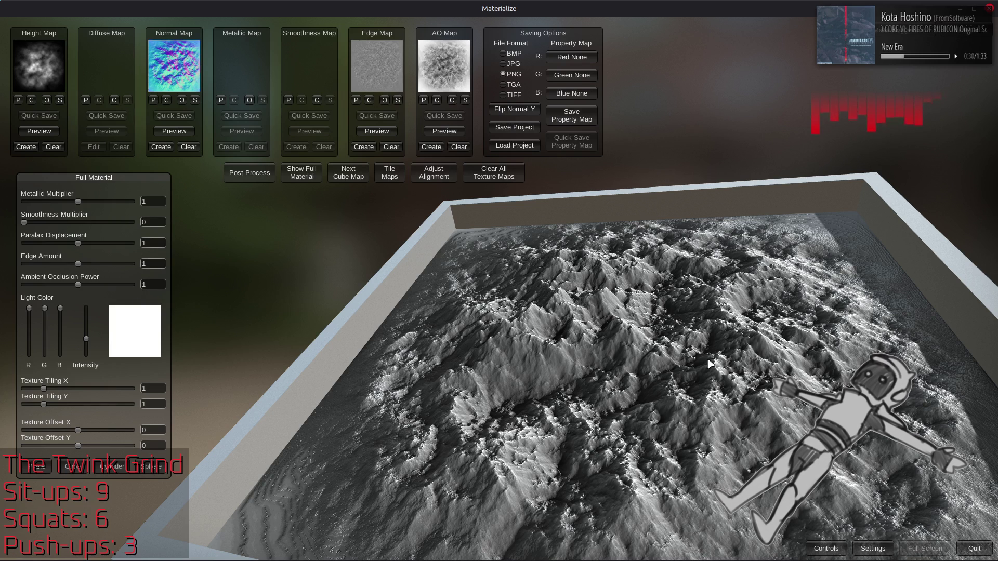
drag(609, 389, 645, 367)
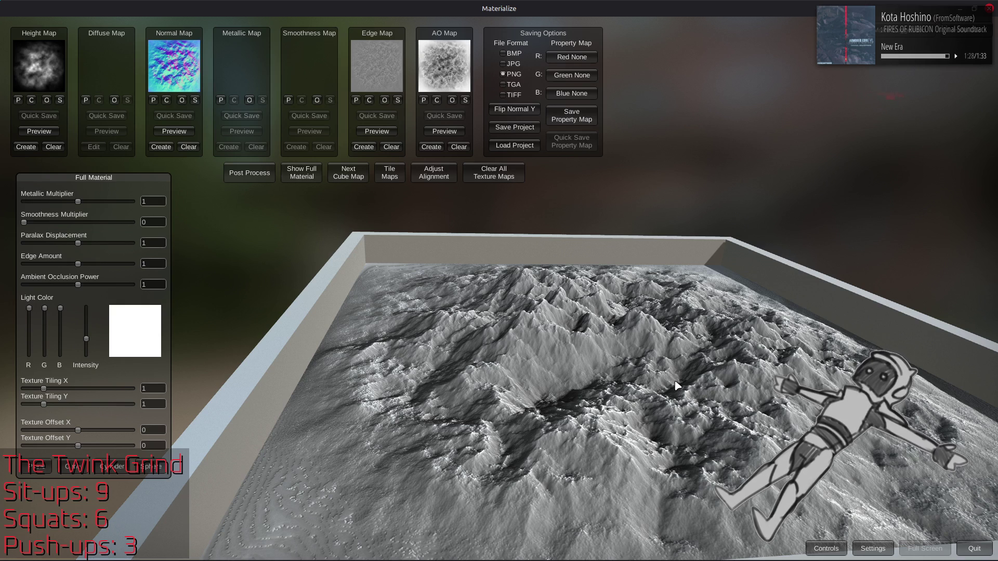
Orbit the mountain terrain along its wall and other angles, then bring GIMP forward
mouse_move(717, 362)
mouse_down()
mouse_move(581, 373)
mouse_move(664, 385)
mouse_move(645, 459)
mouse_move(677, 427)
mouse_move(687, 323)
mouse_move(696, 351)
mouse_up()
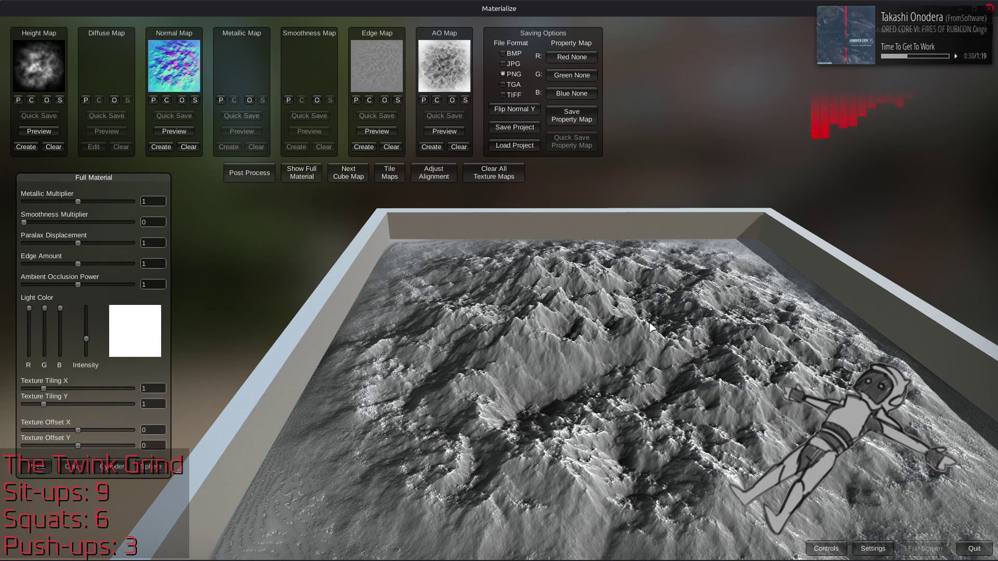
drag(650, 327, 509, 317)
drag(413, 283, 548, 300)
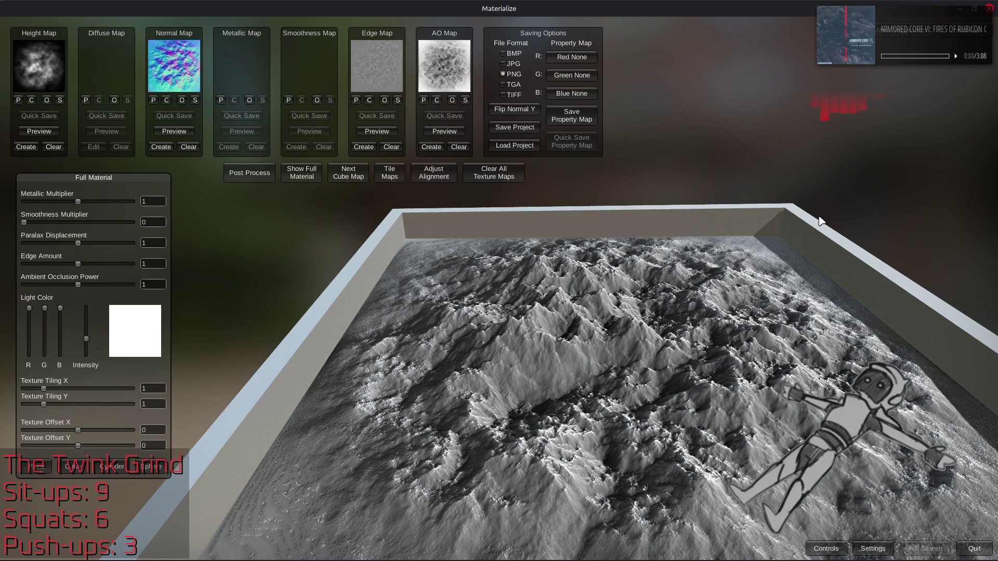
drag(709, 338, 731, 318)
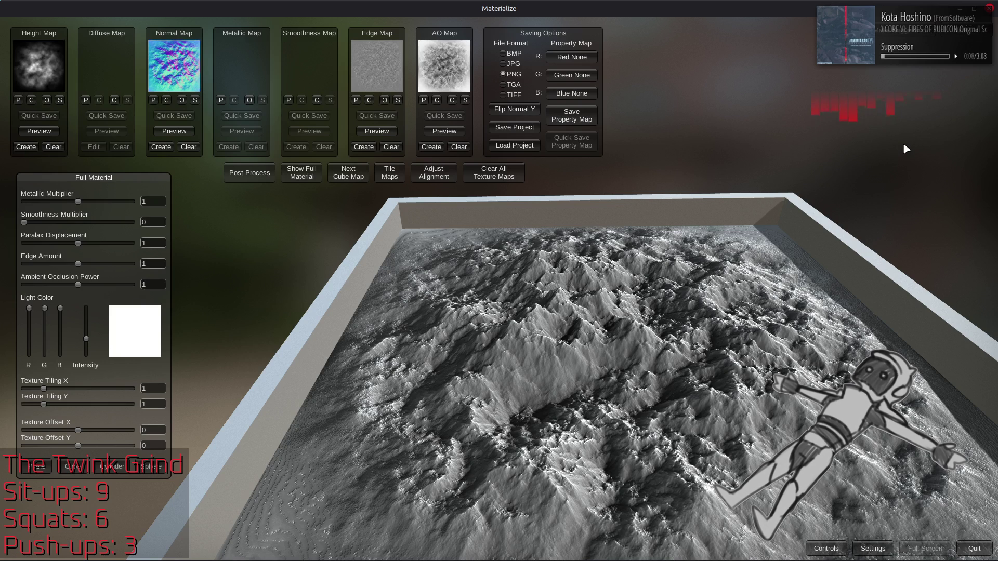
click(990, 9)
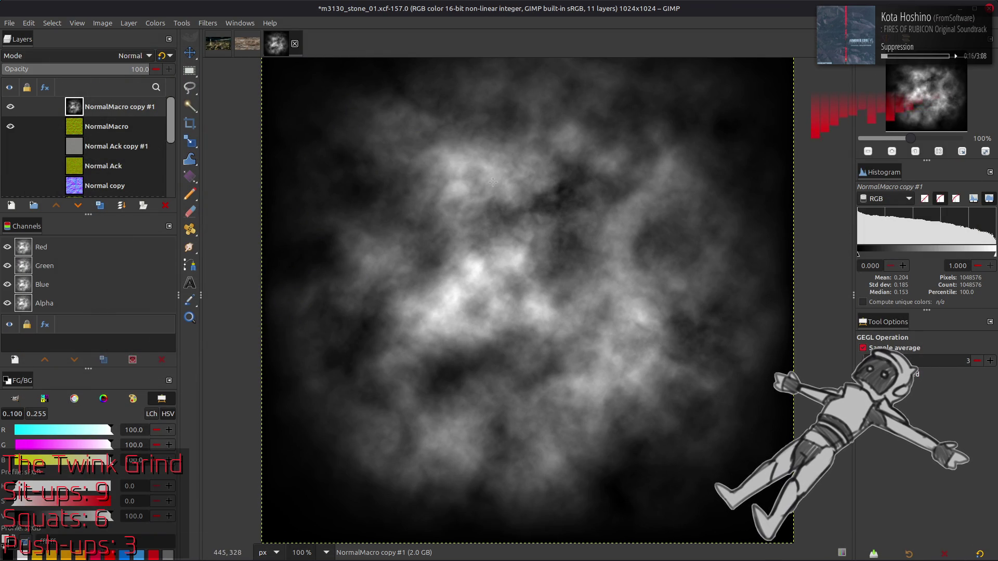
Toggle visibility of the falloff layer and NormalMacro copy #2 to compare results
key(ctrl+f)
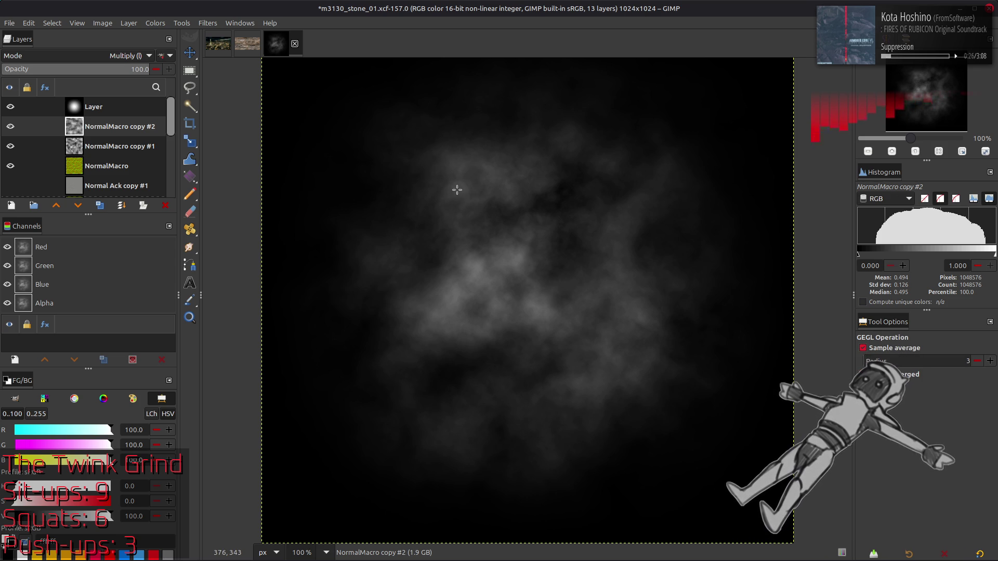
click(120, 106)
click(10, 107)
click(10, 125)
click(10, 125)
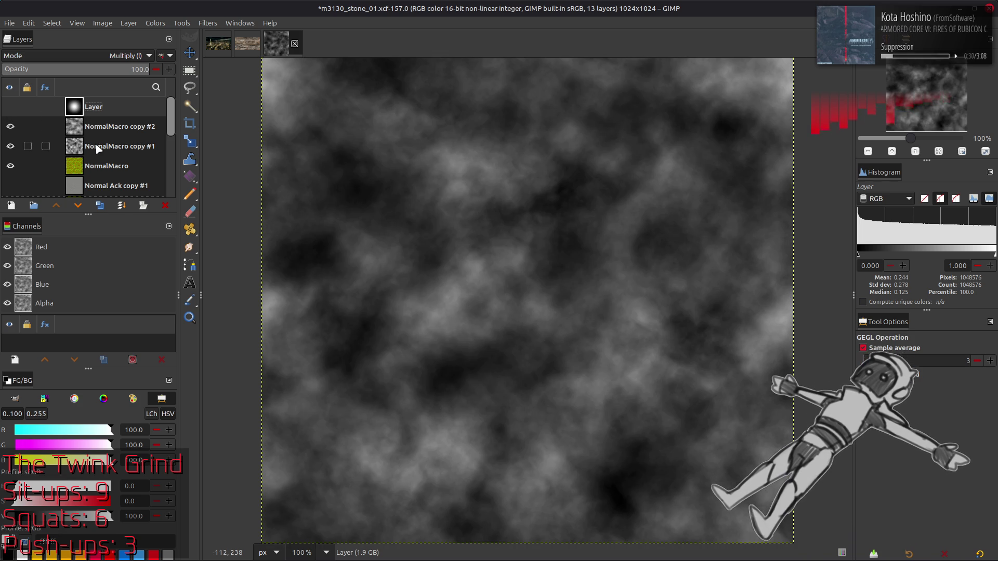
Delete the top Layer and NormalMacro copy #2 layers, leaving 11 layers
click(165, 206)
click(165, 205)
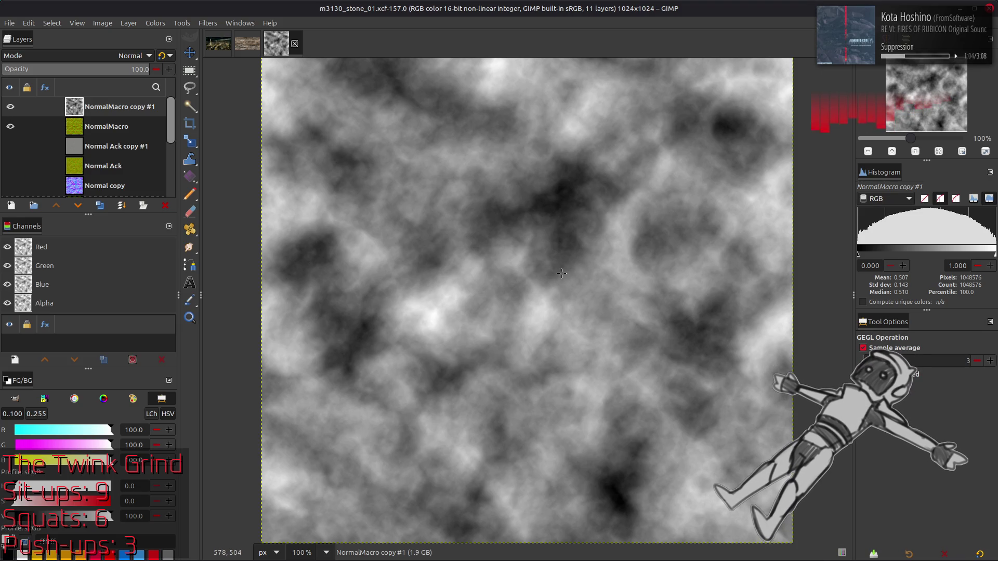
scroll(567, 281, up, 2)
scroll(566, 281, right, 2)
scroll(565, 308, left, 2)
scroll(569, 307, down, 2)
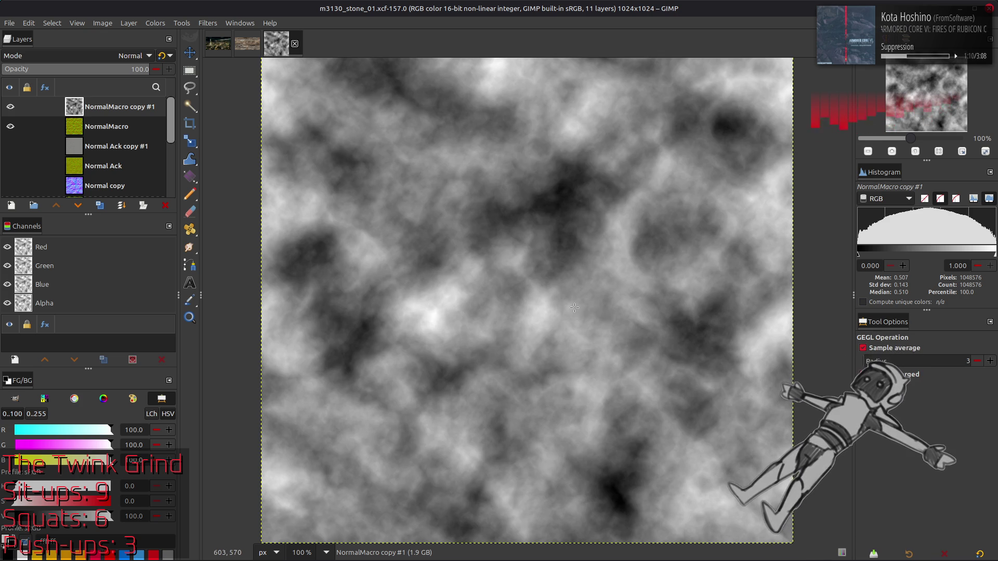
scroll(572, 312, up, 1)
scroll(572, 312, right, 1)
scroll(570, 326, left, 1)
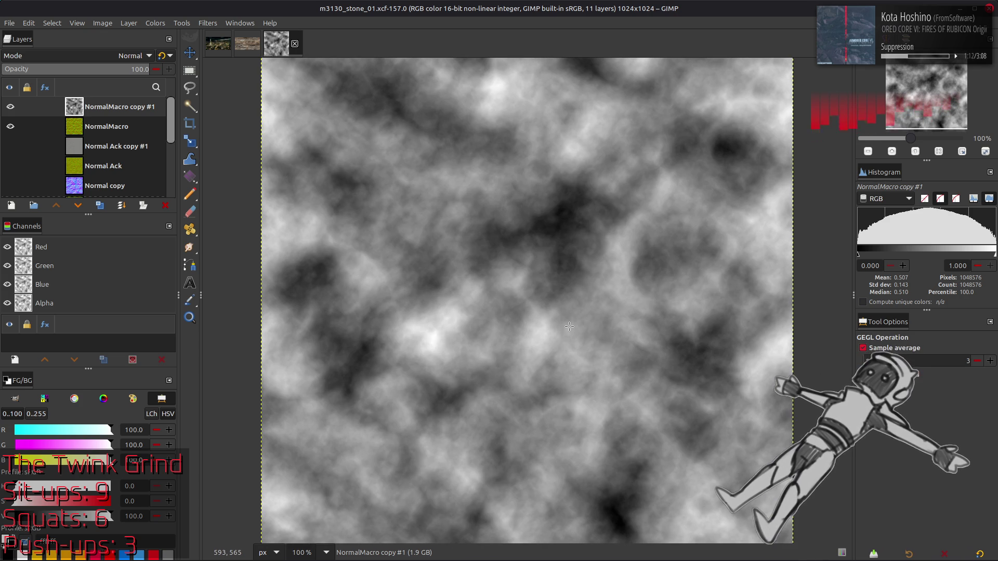
scroll(569, 326, down, 1)
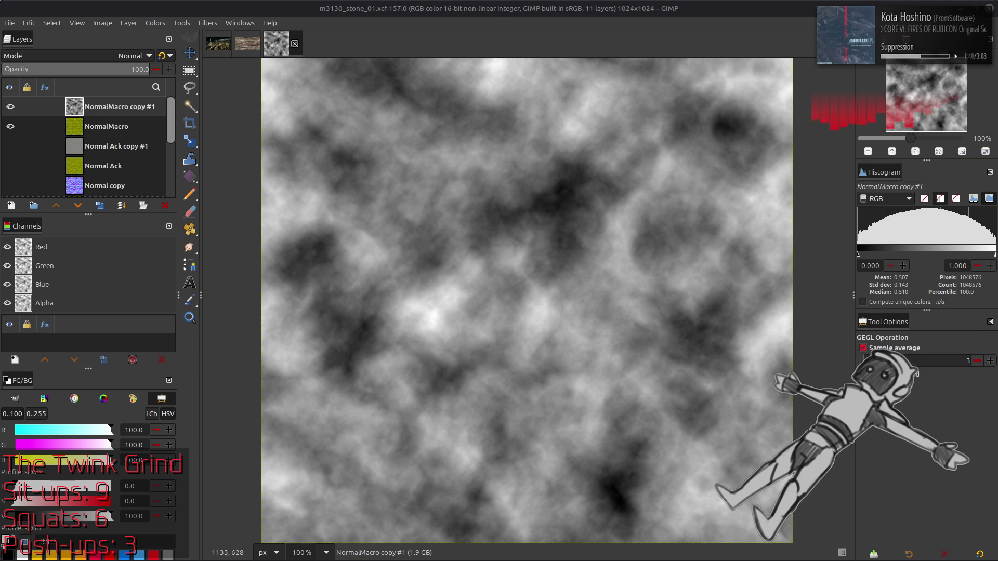
In Firefox, replace the old results tab and search Images for 'silent hill 2 lying figure'
mouse_move(88, 552)
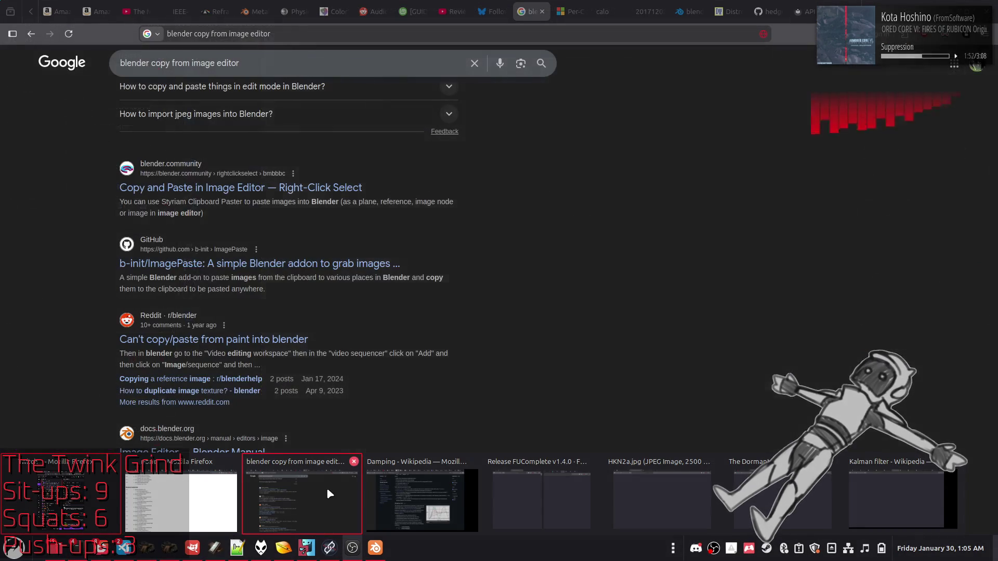
click(326, 488)
click(542, 11)
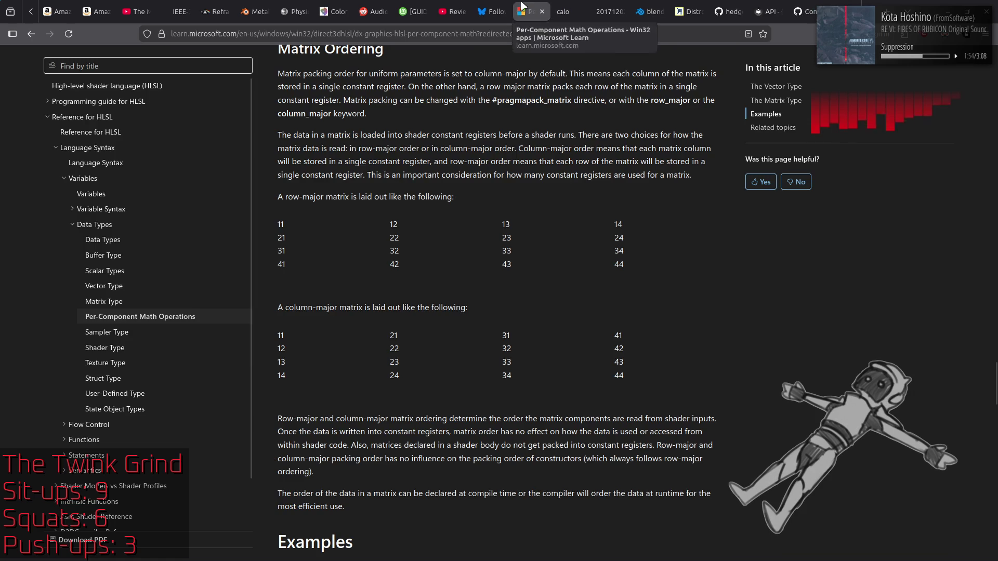
click(496, 6)
right_click(496, 4)
click(536, 11)
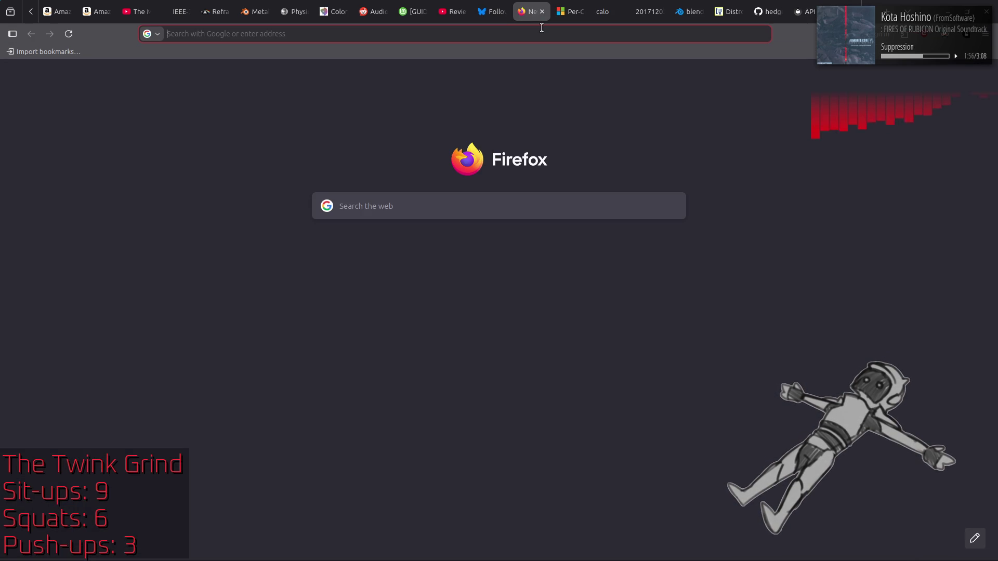
text(silent hi)
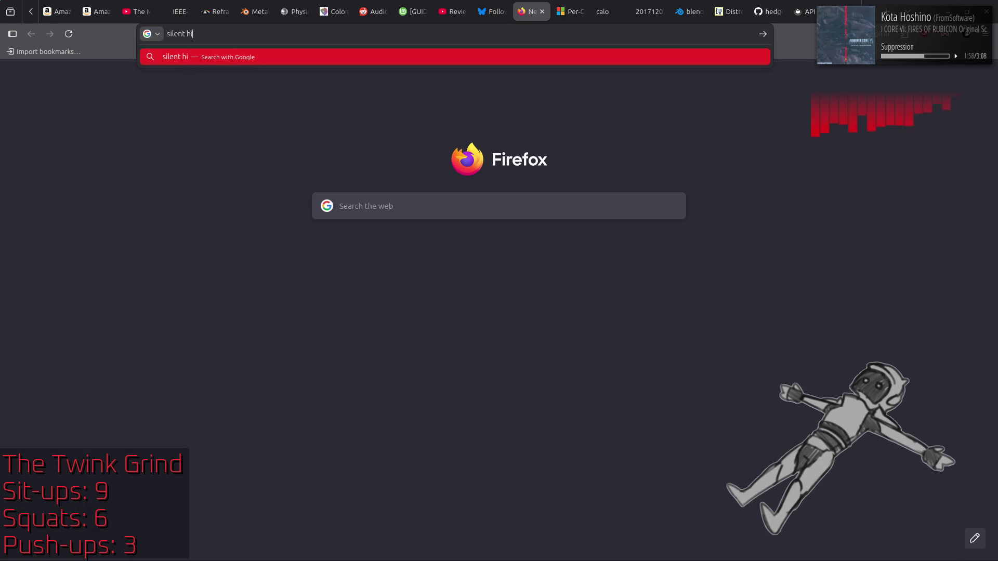
text(ll 2 lying fi)
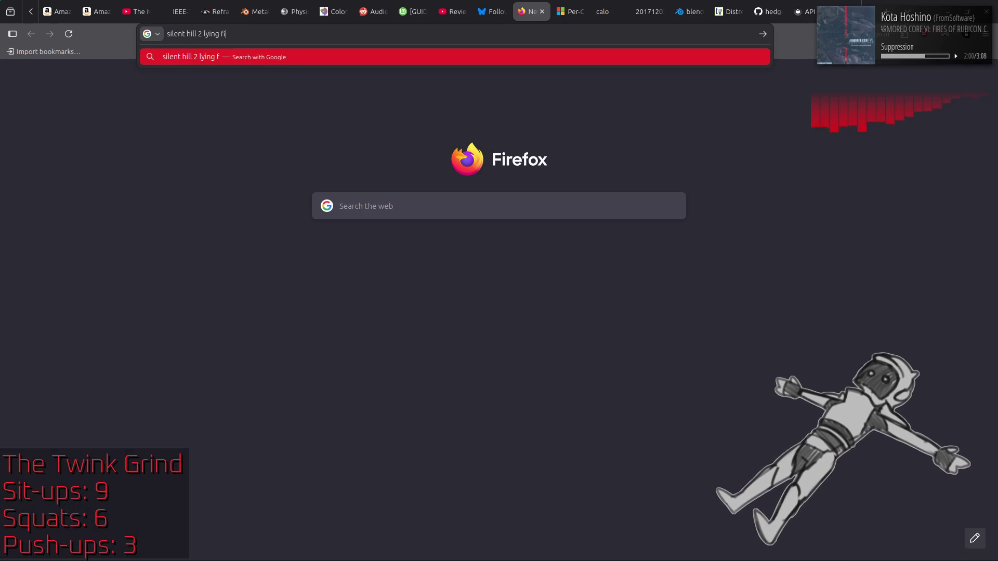
text(gure)
key(Return)
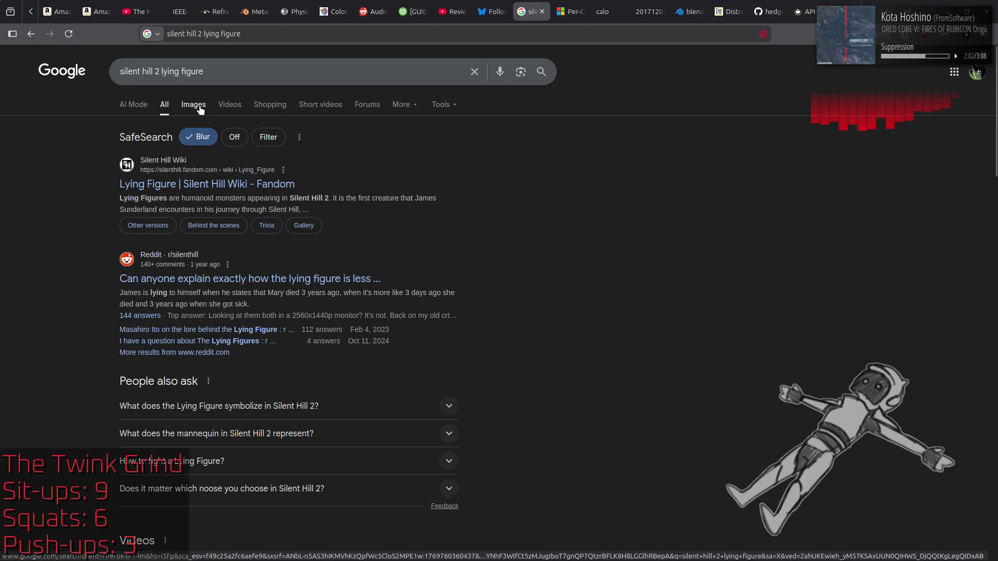
click(205, 111)
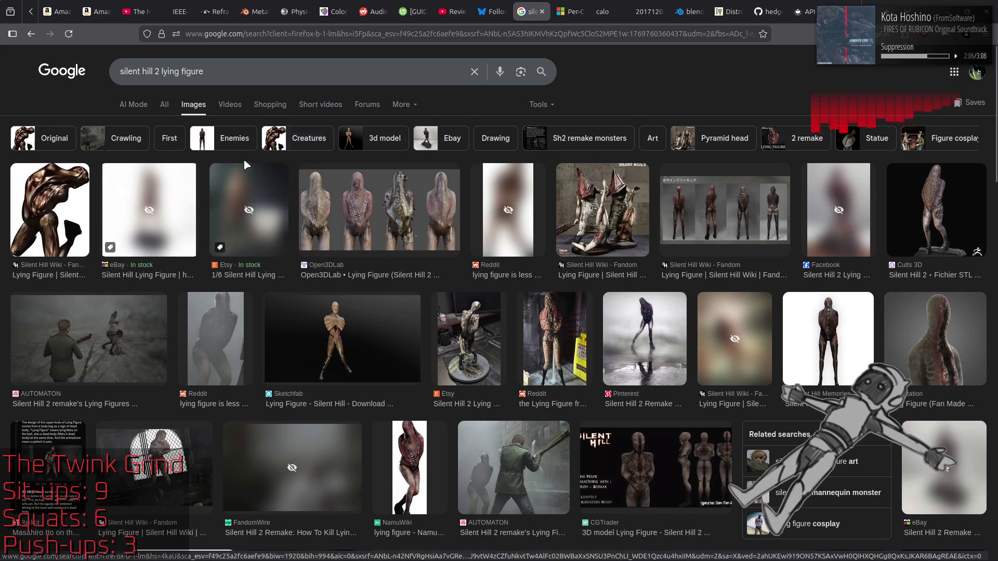
Preview the Lying Figure, Silent Hill 2 Remake Monsters and NamuWiki lying figure images
click(50, 203)
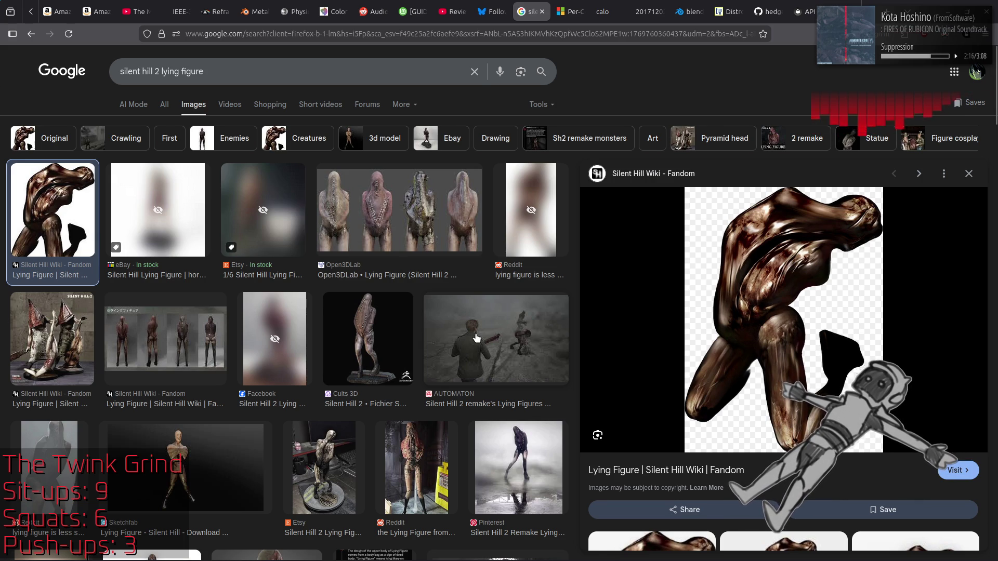
scroll(477, 338, down, 4)
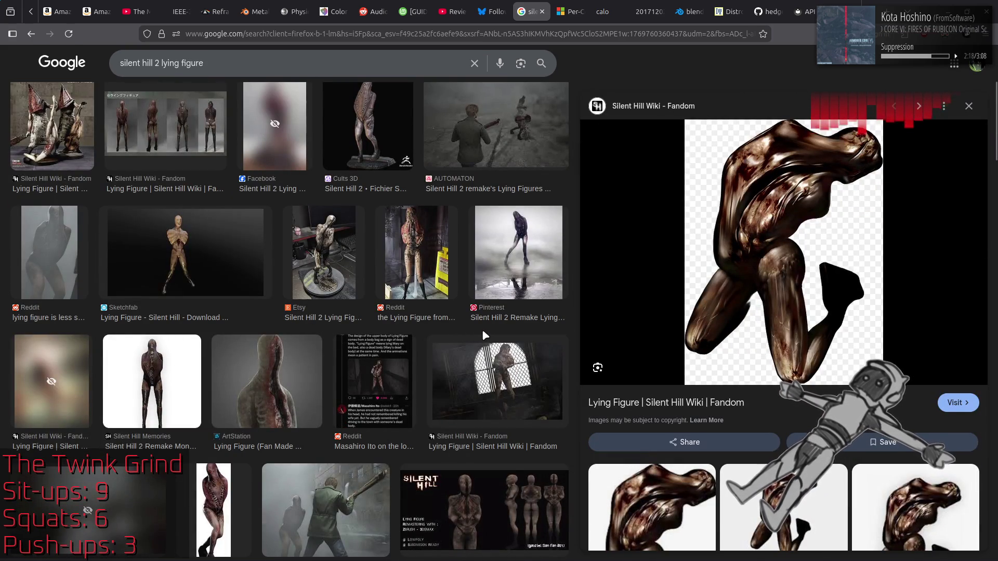
click(155, 380)
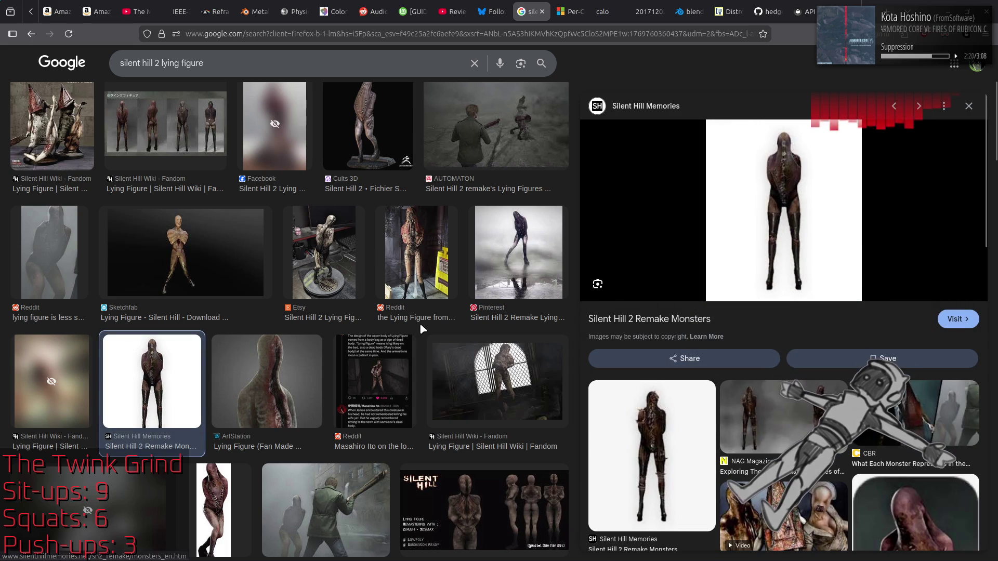
scroll(295, 410, down, 1)
scroll(295, 410, down, 2)
click(224, 385)
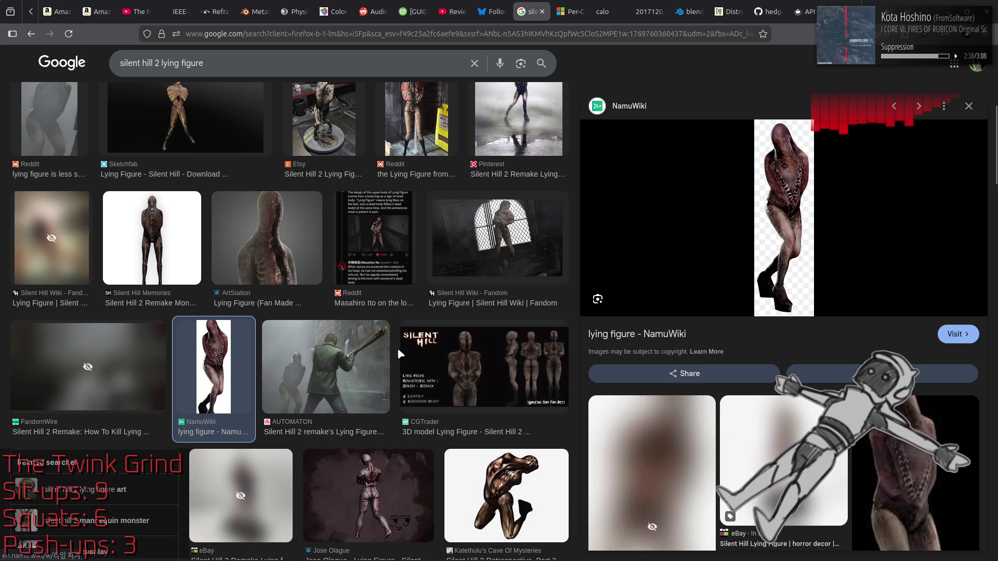
Revisit the Lying Figure and NamuWiki images, then preview the Open3DLab Lying Figure render
scroll(259, 286, up, 6)
click(44, 219)
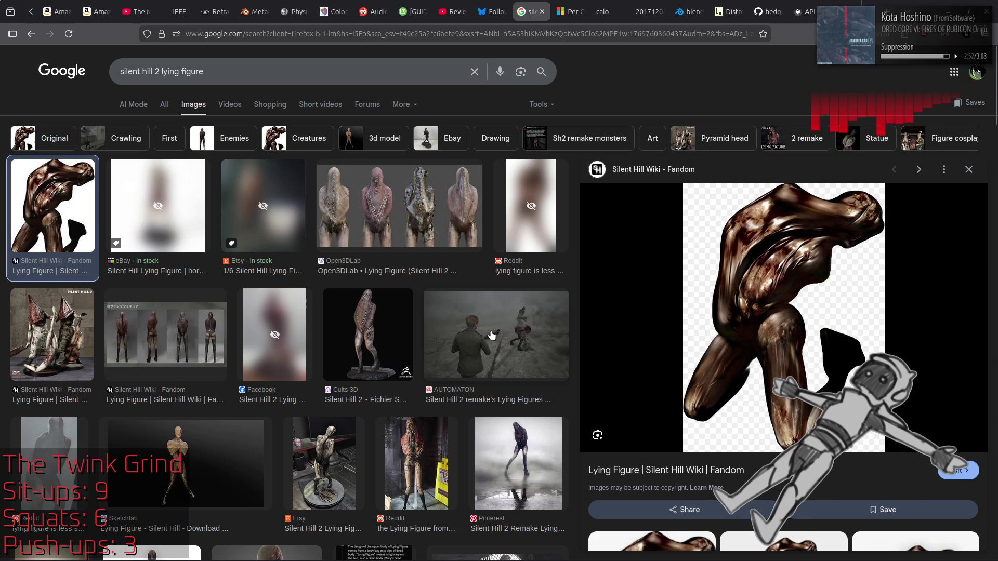
scroll(498, 334, down, 3)
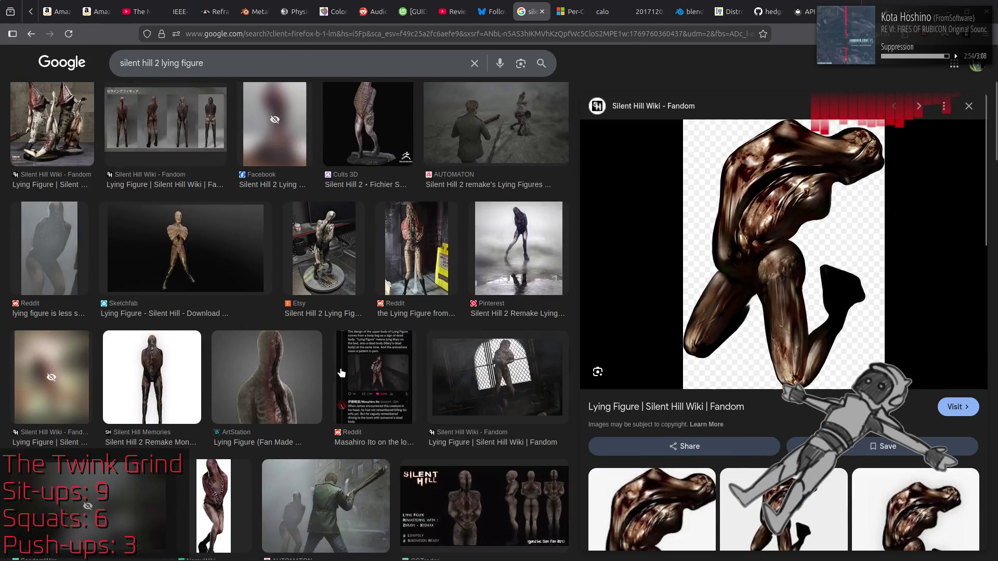
scroll(408, 357, down, 4)
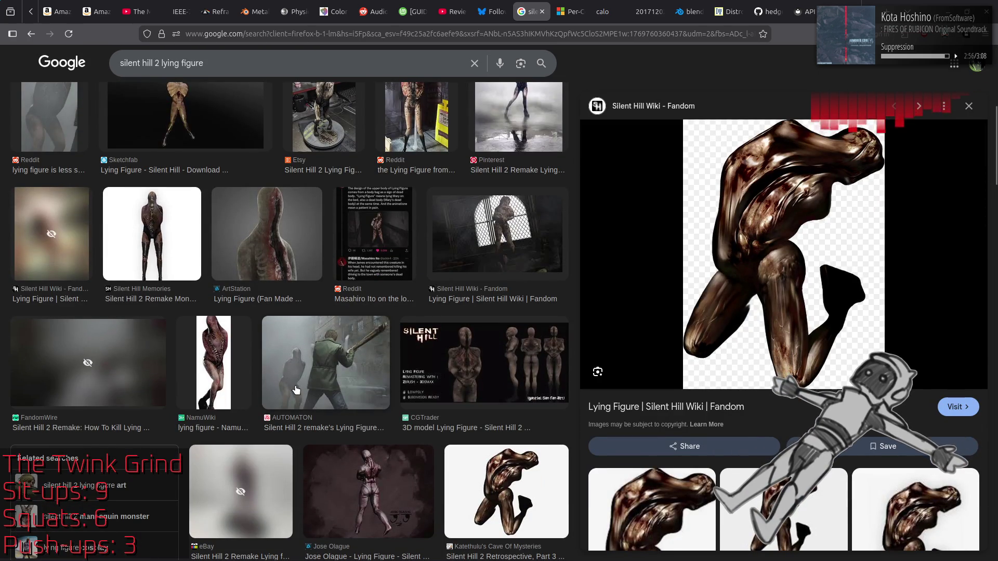
click(228, 372)
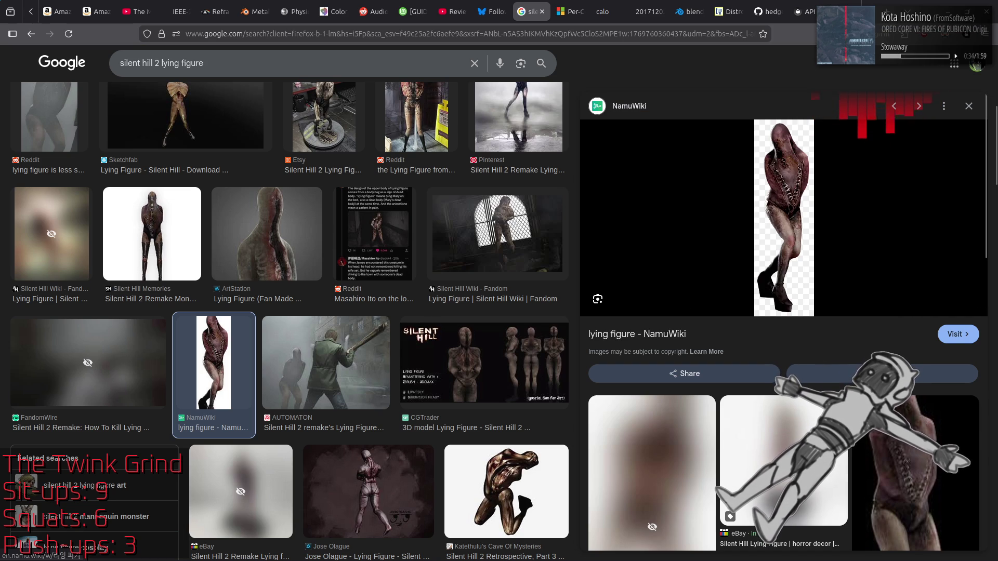
click(926, 515)
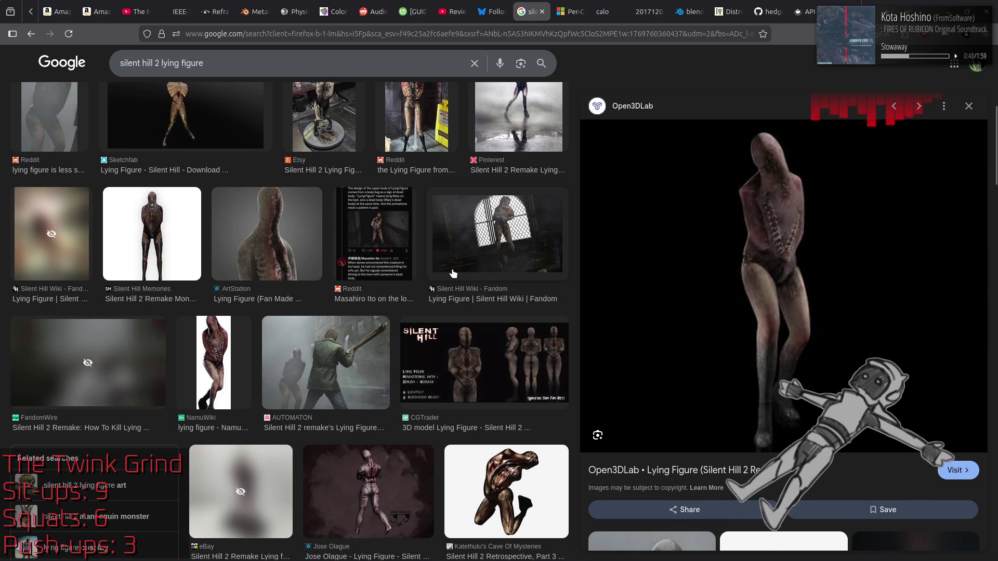
click(389, 247)
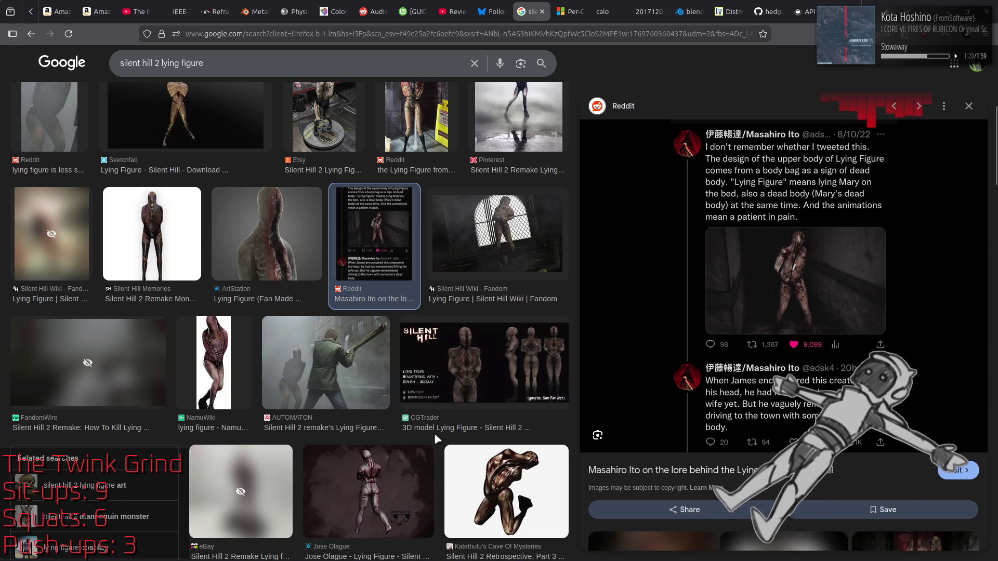
click(220, 364)
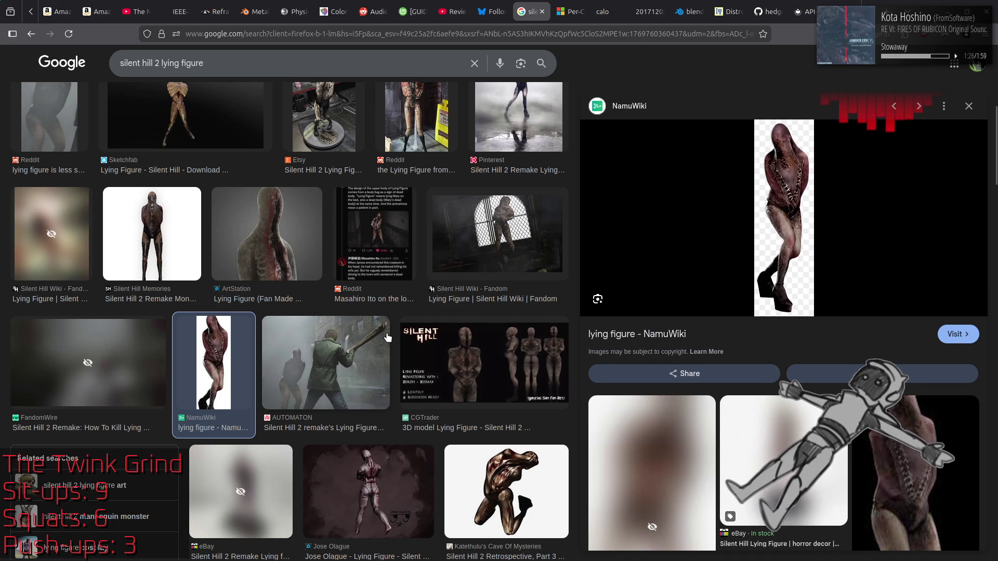
scroll(390, 333, up, 5)
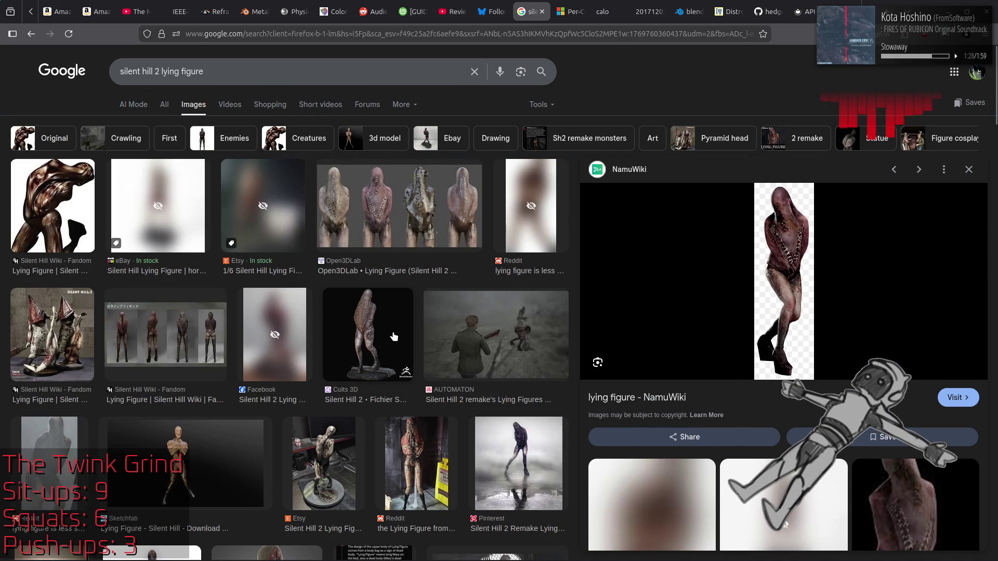
click(393, 337)
Preview the AUTOMATON, Open3DLab and Silent Hill Wiki Lying Figure image results
click(478, 319)
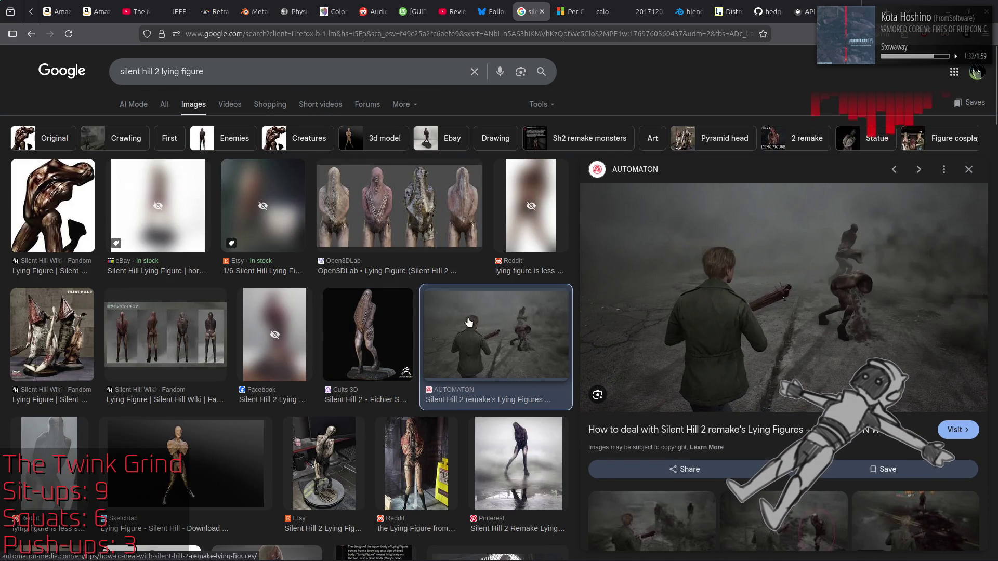
click(399, 225)
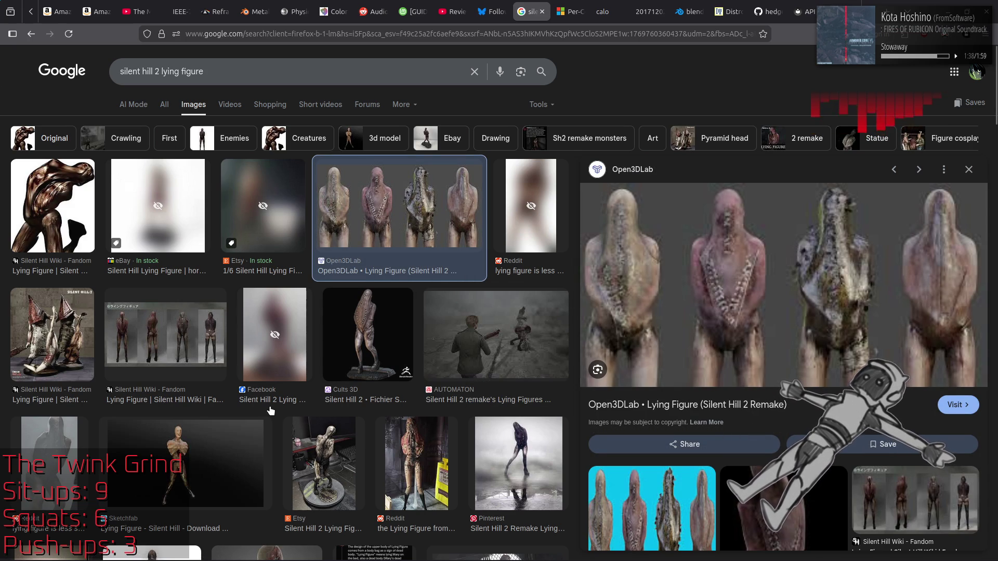
click(169, 327)
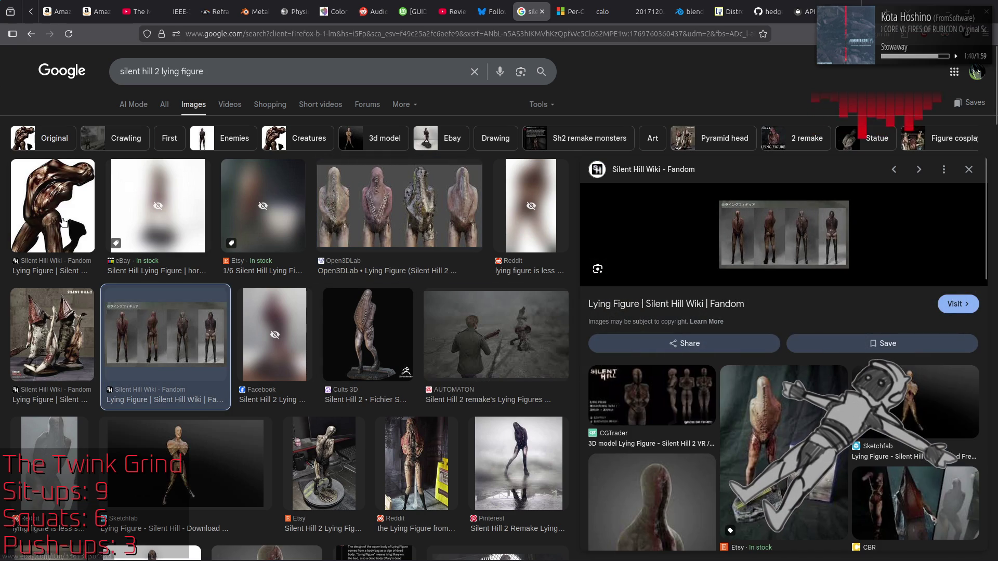
click(60, 216)
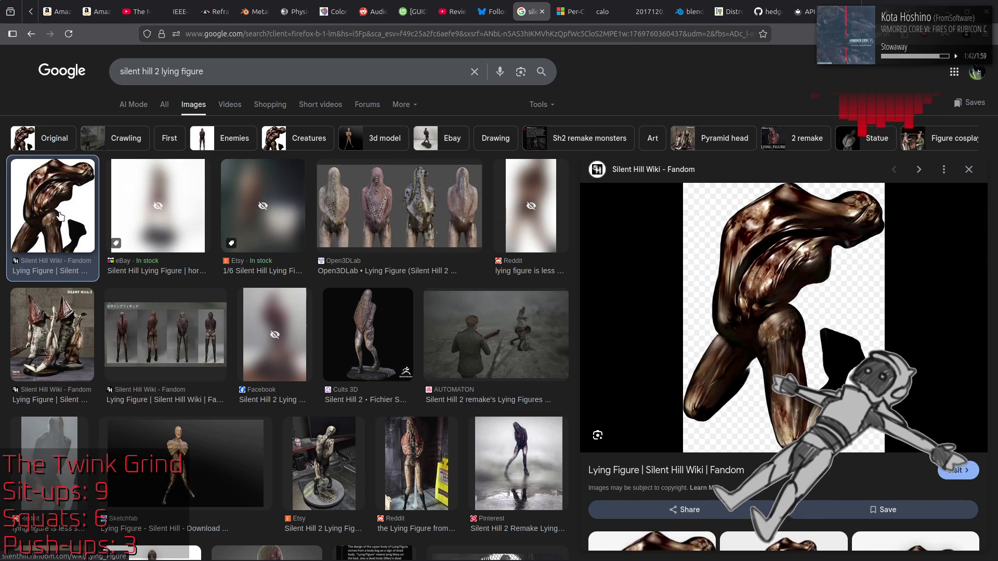
scroll(684, 397, down, 6)
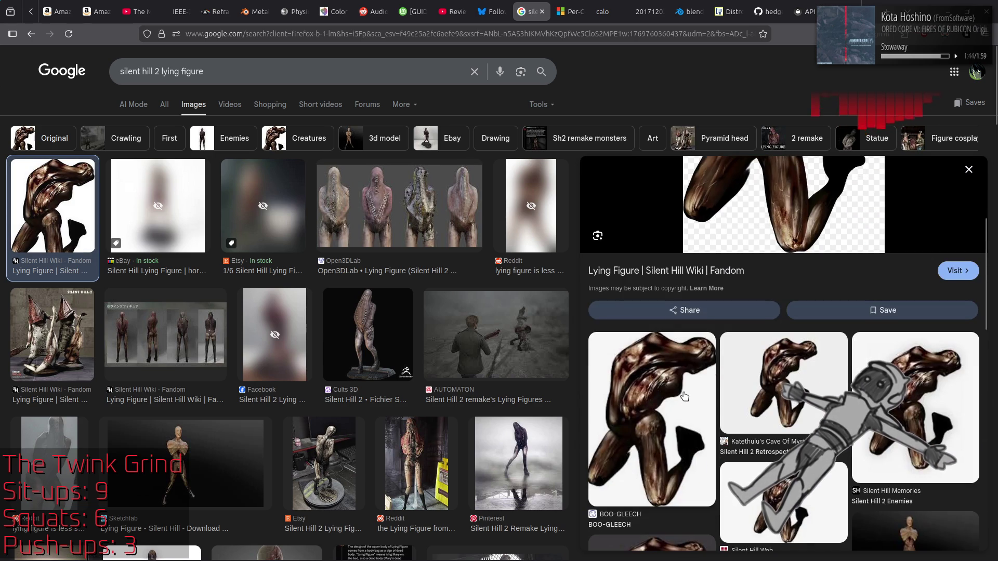
scroll(684, 397, down, 5)
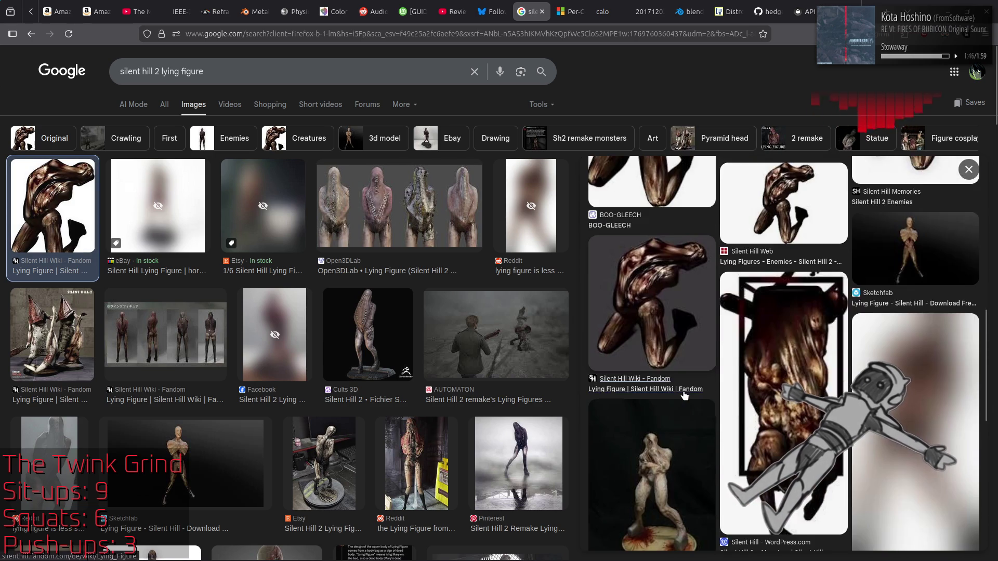
scroll(684, 396, down, 4)
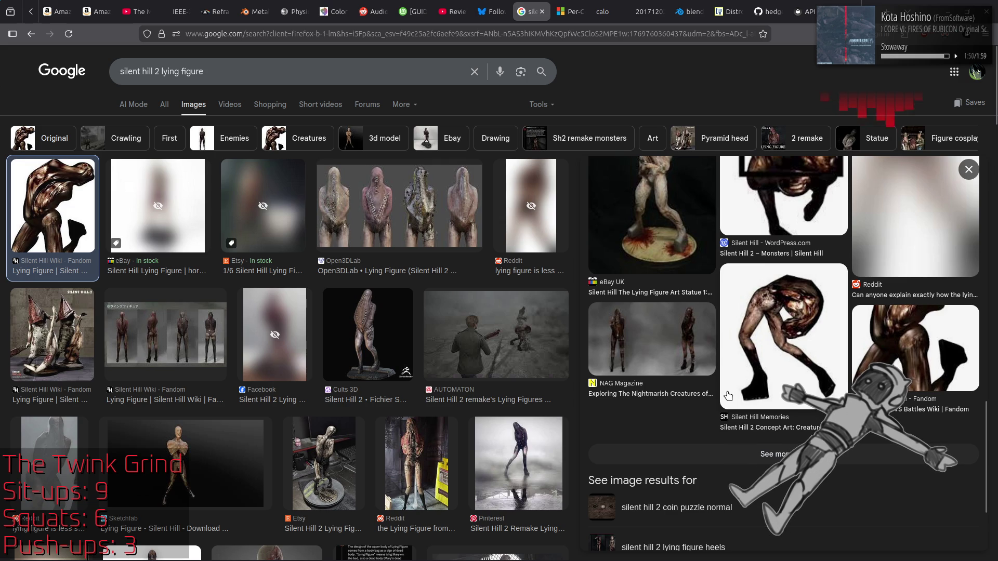
scroll(729, 397, up, 10)
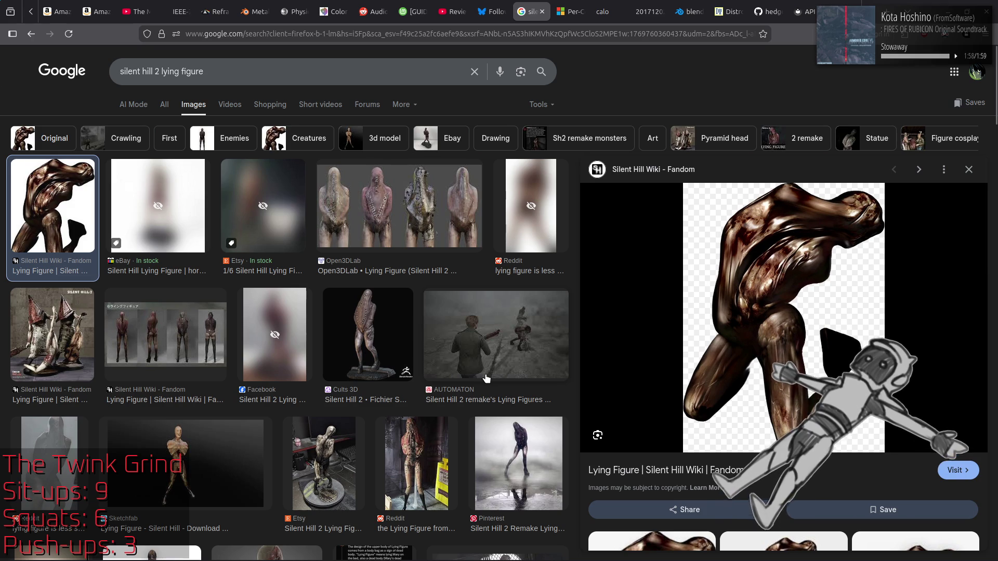
scroll(423, 364, down, 4)
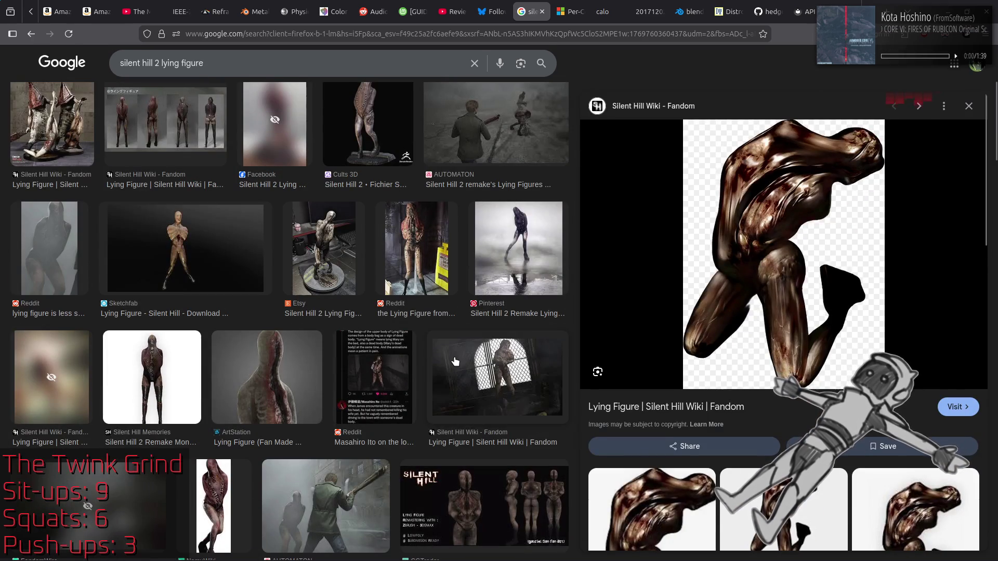
scroll(361, 403, down, 2)
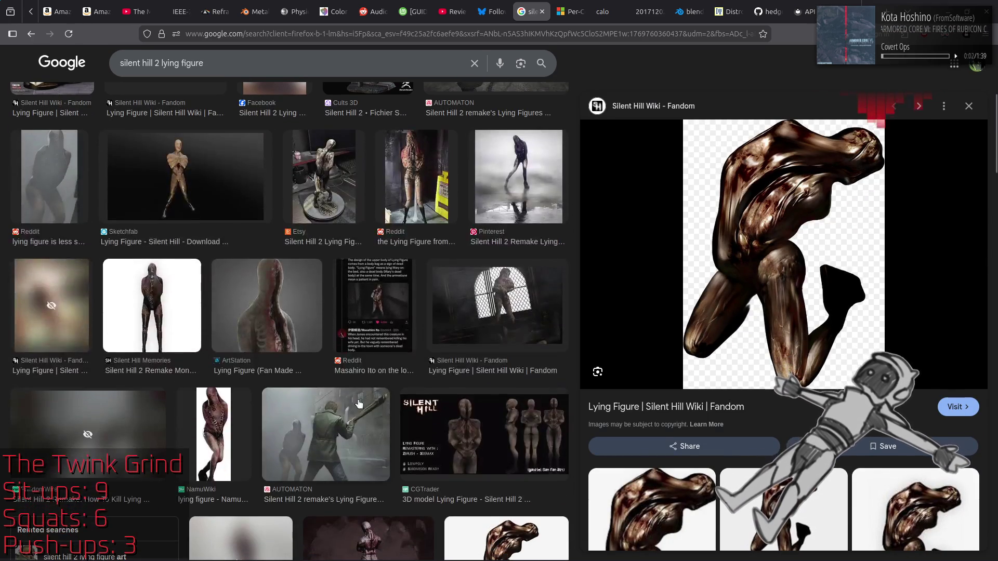
Compare the NamuWiki and Katethulu's Cave Lying Figure images
click(217, 436)
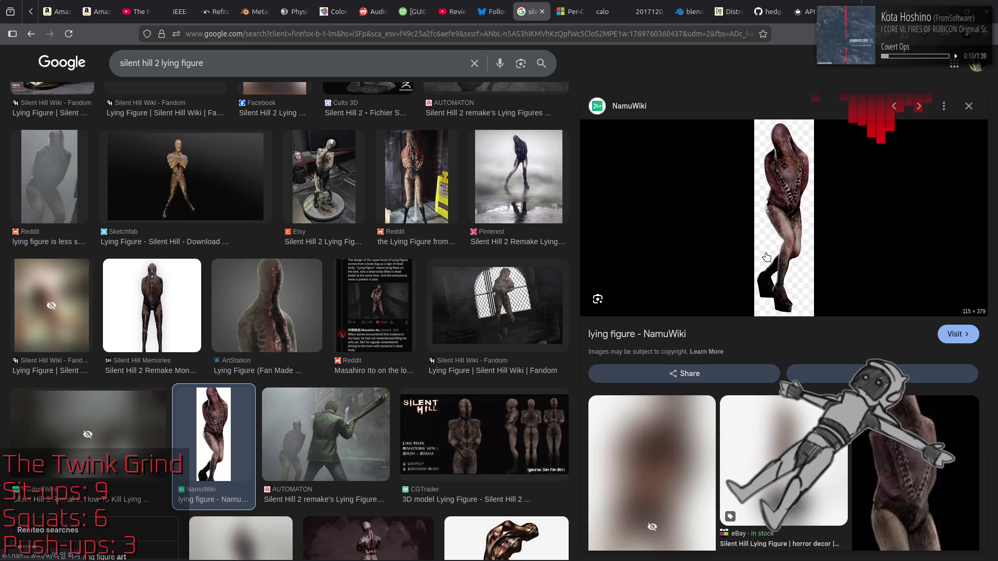
scroll(513, 448, down, 2)
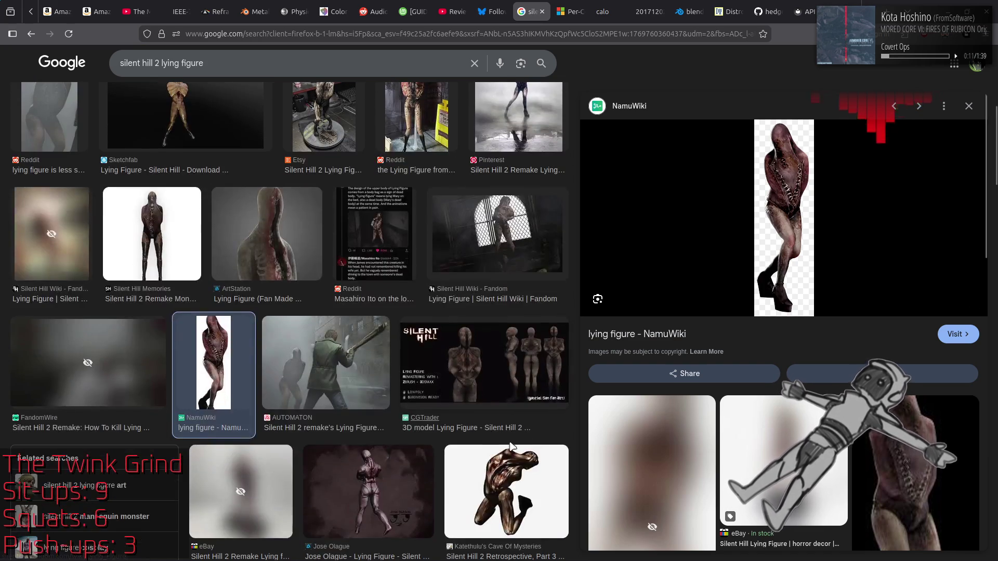
click(517, 488)
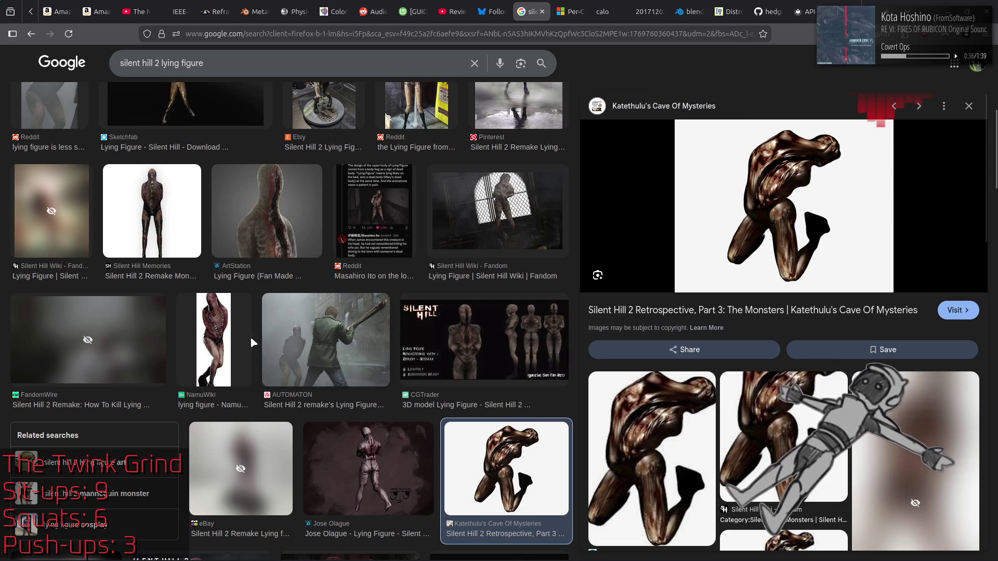
click(218, 340)
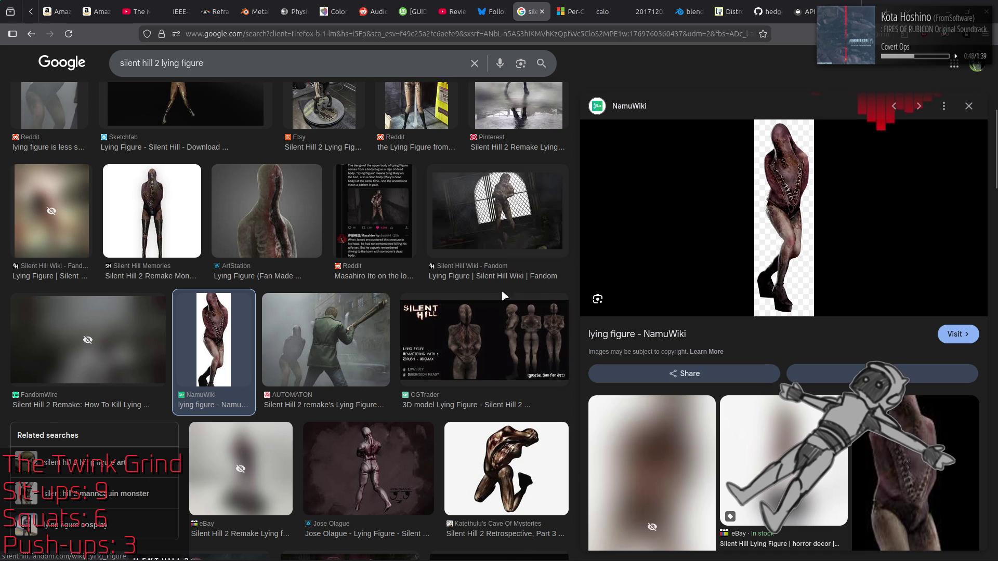
Preview the Silent Hill Wiki Lying Figure result and open its page in a new tab
scroll(488, 303, up, 5)
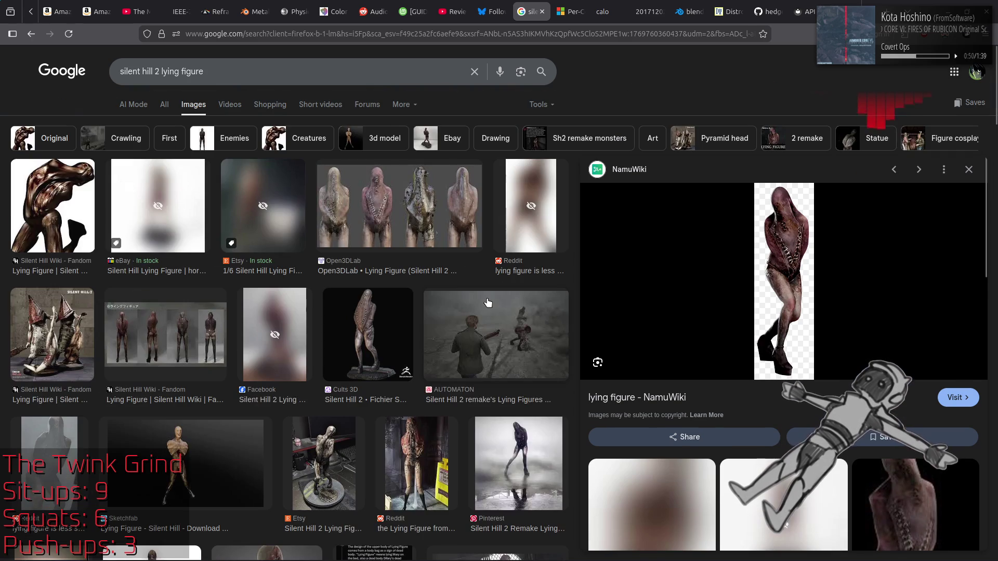
click(61, 170)
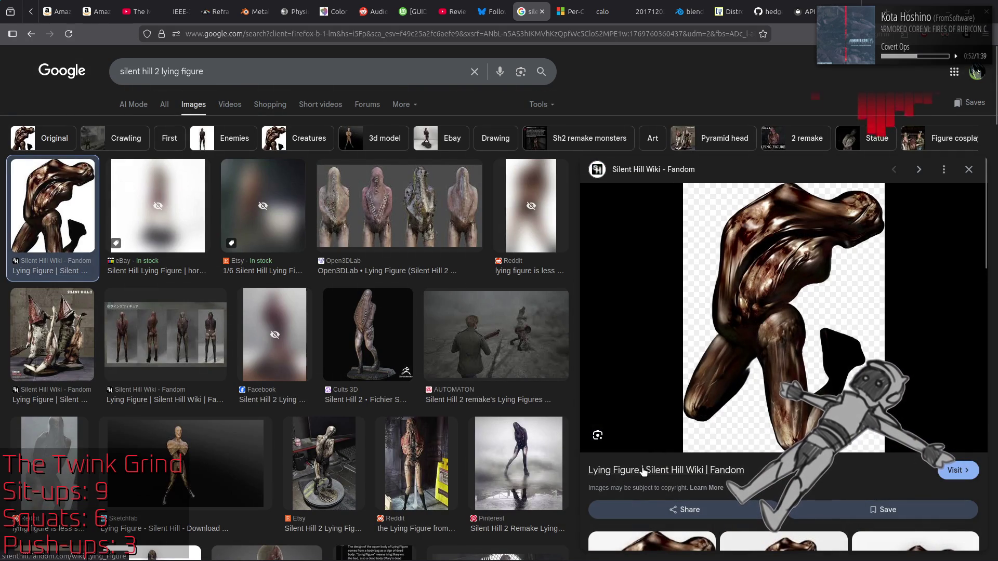
click(642, 471)
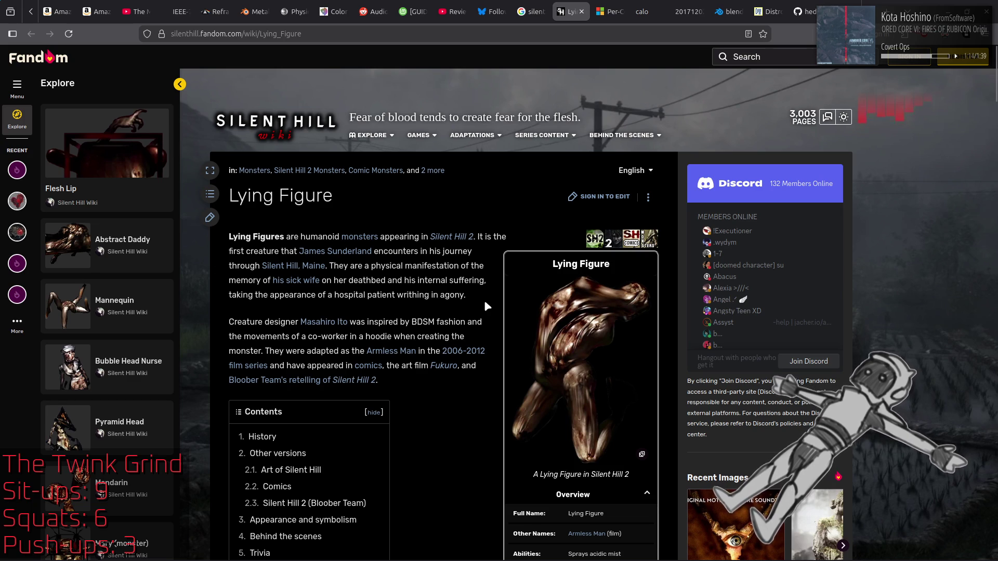
Read the Lying Figure page's Appearance and symbolism section
scroll(479, 301, down, 8)
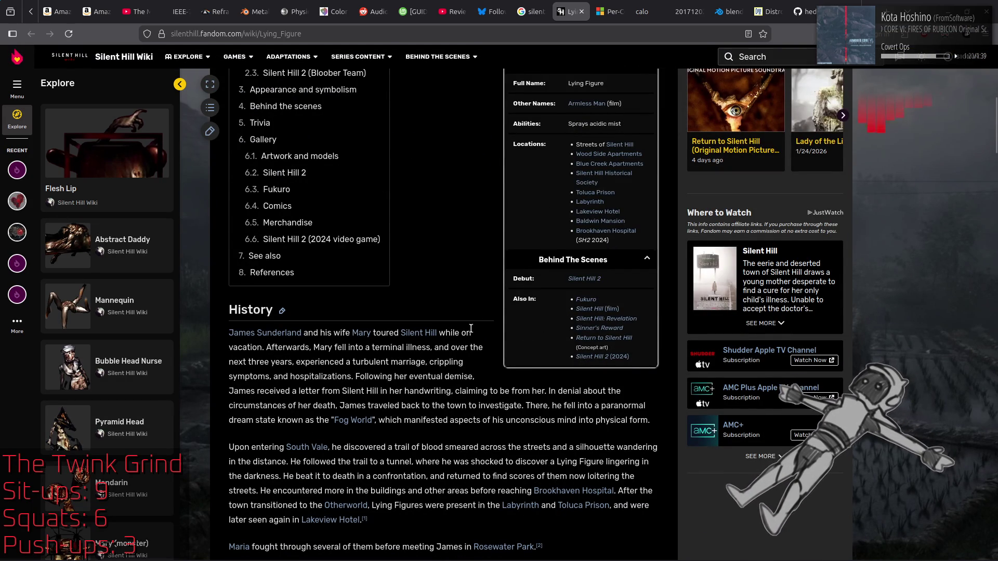
scroll(476, 356, up, 4)
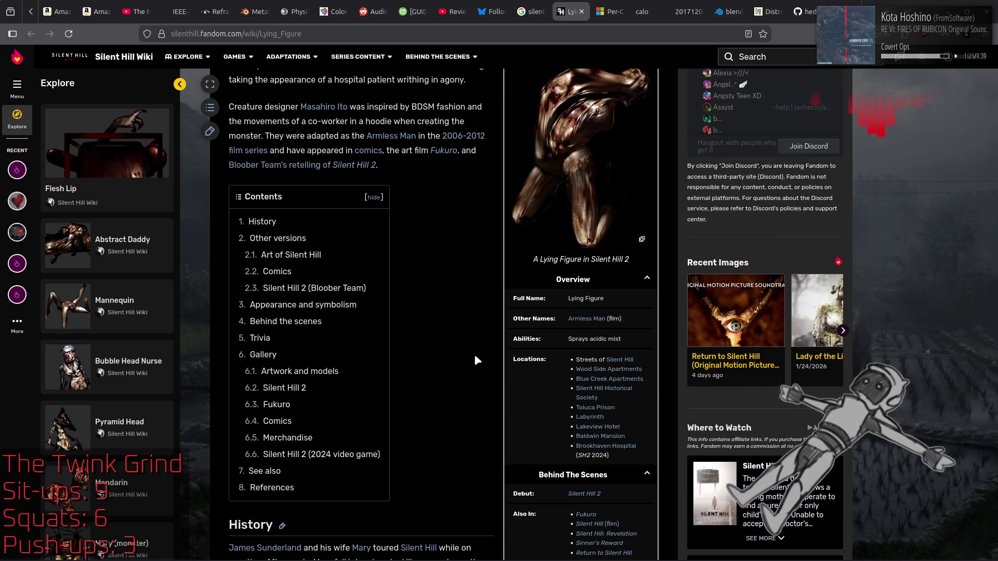
click(341, 304)
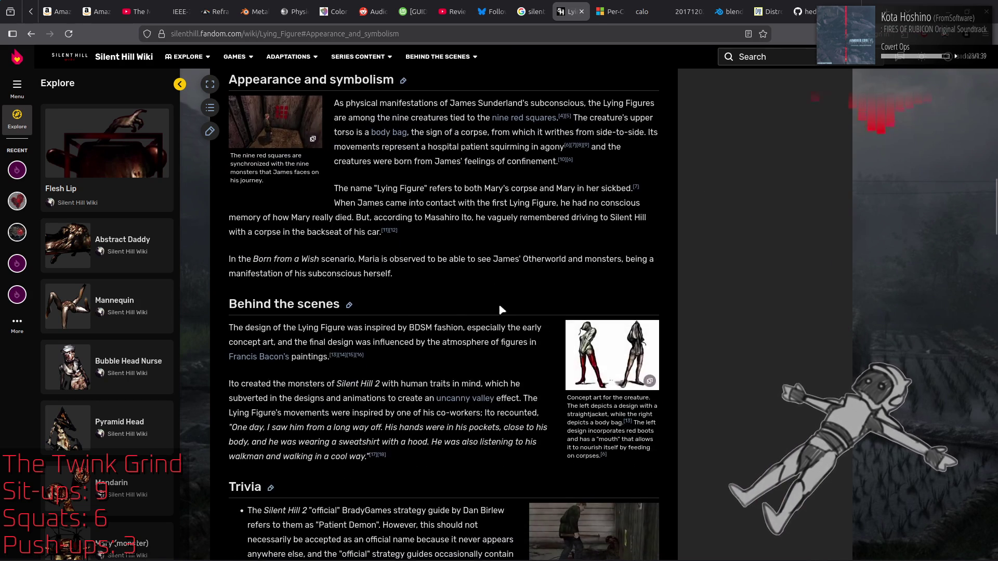
scroll(476, 308, up, 4)
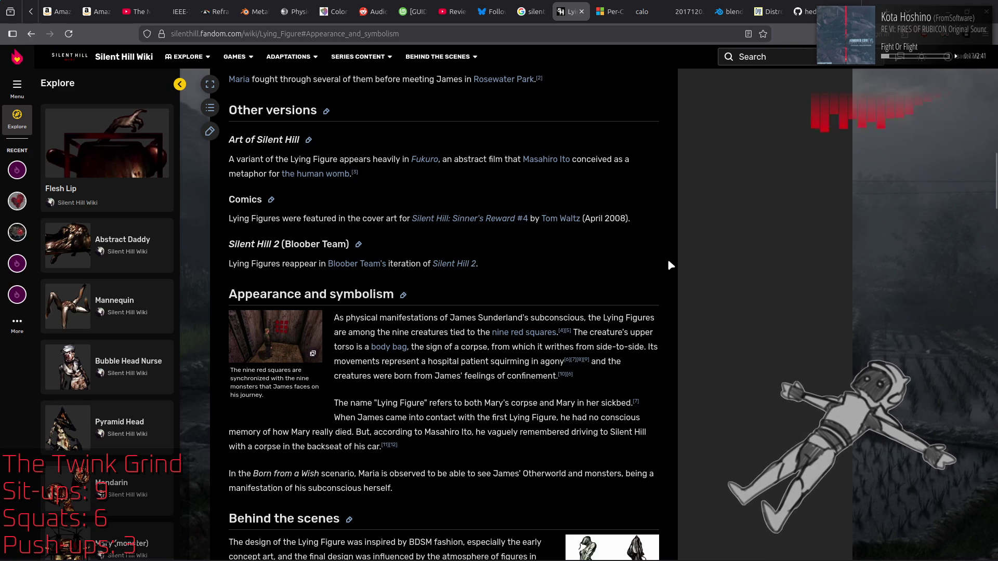
scroll(668, 262, down, 4)
scroll(667, 259, down, 1)
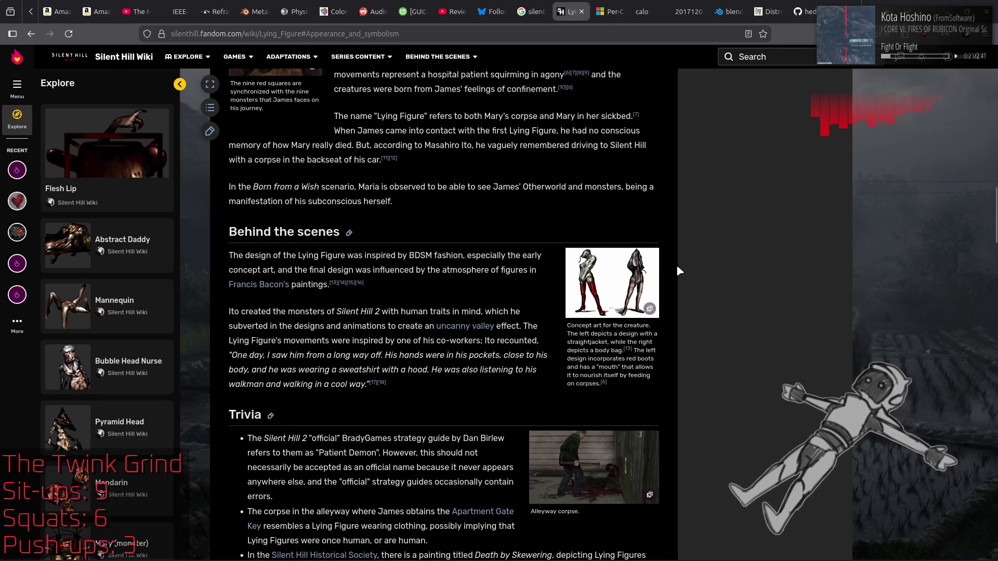
View the Lying Figure concept art enlarged, then open Francis Bacon's Wikipedia article in a new tab
click(614, 283)
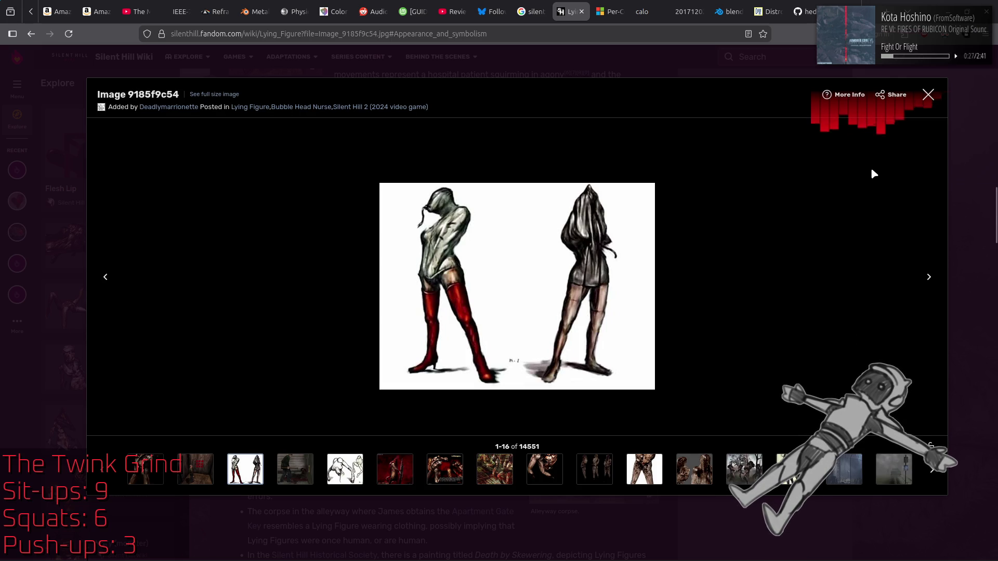
key(Escape)
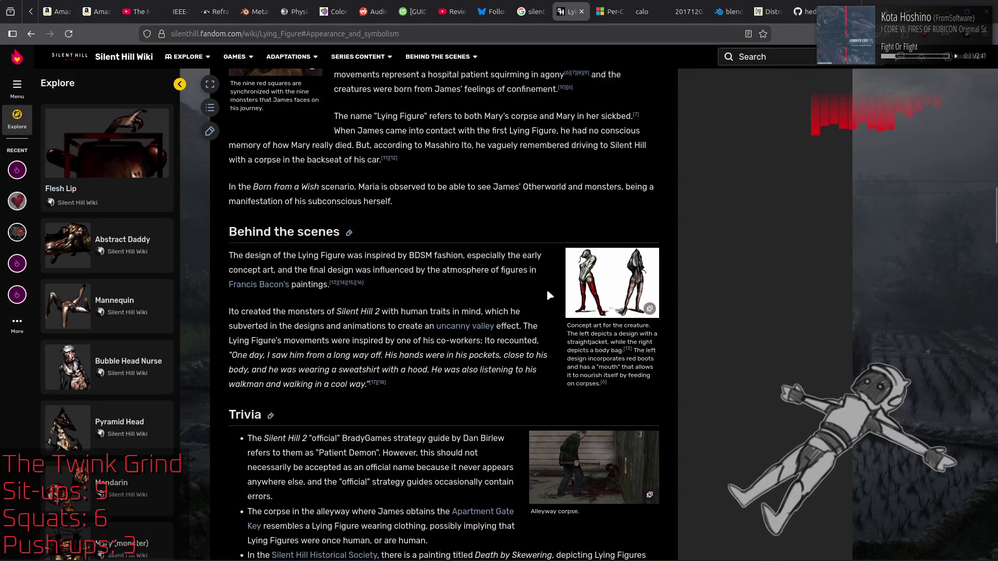
middle_click(263, 286)
click(611, 5)
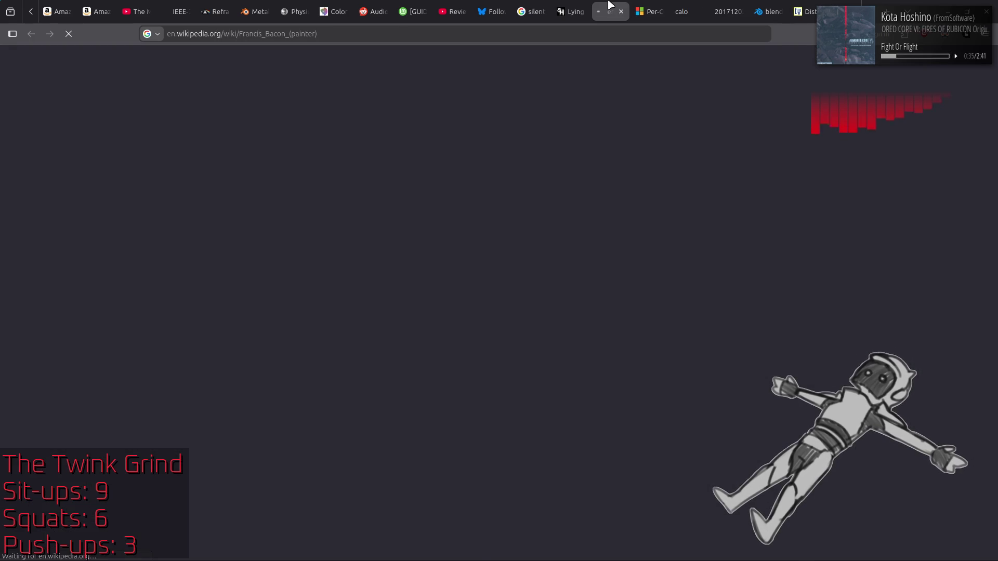
Skim through the Francis Bacon Wikipedia article
scroll(489, 184, down, 10)
scroll(489, 184, down, 15)
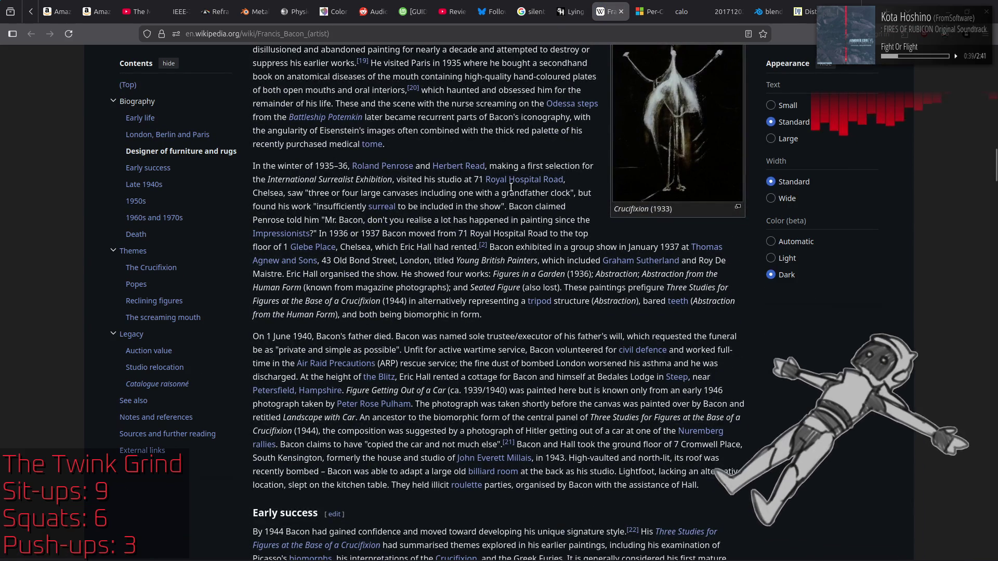
scroll(511, 188, down, 15)
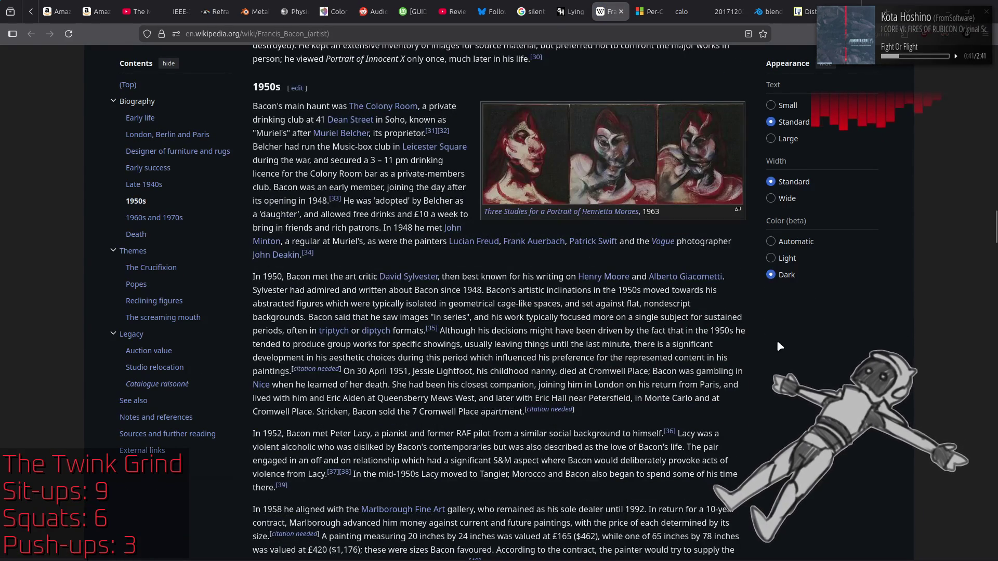
scroll(780, 353, down, 15)
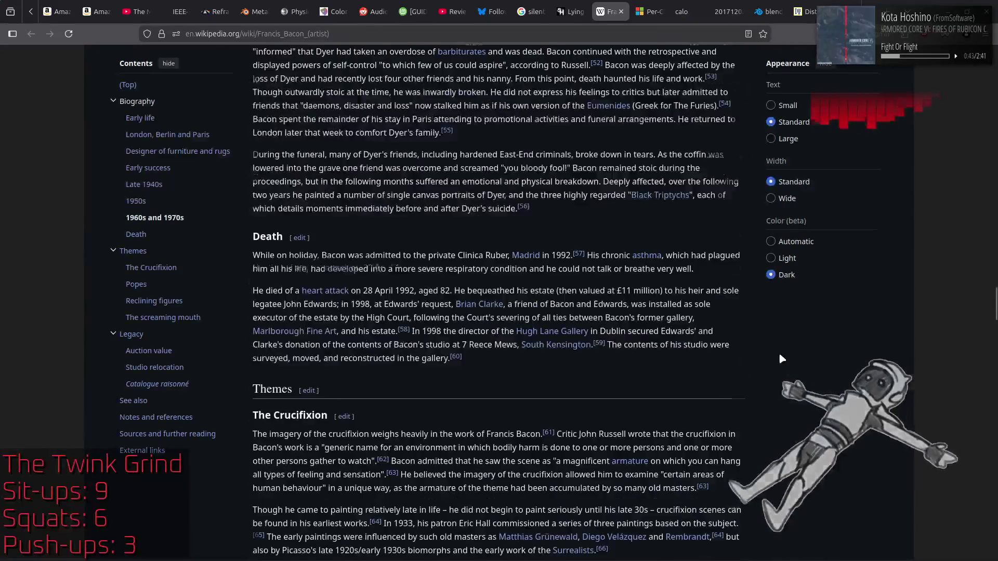
scroll(782, 358, down, 10)
scroll(502, 290, down, 10)
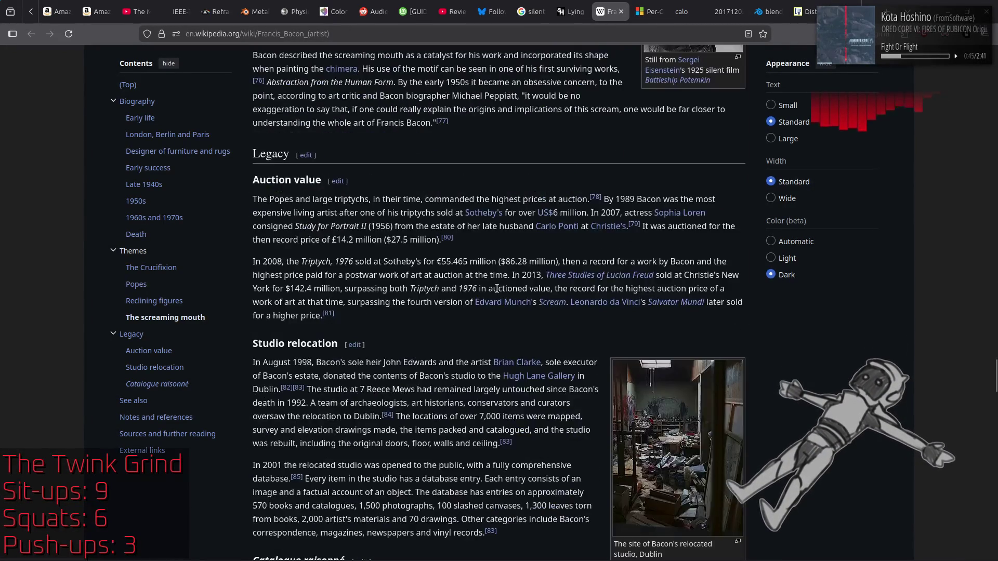
scroll(494, 289, down, 10)
scroll(488, 287, up, 20)
scroll(489, 287, up, 15)
scroll(564, 337, down, 5)
scroll(530, 326, up, 5)
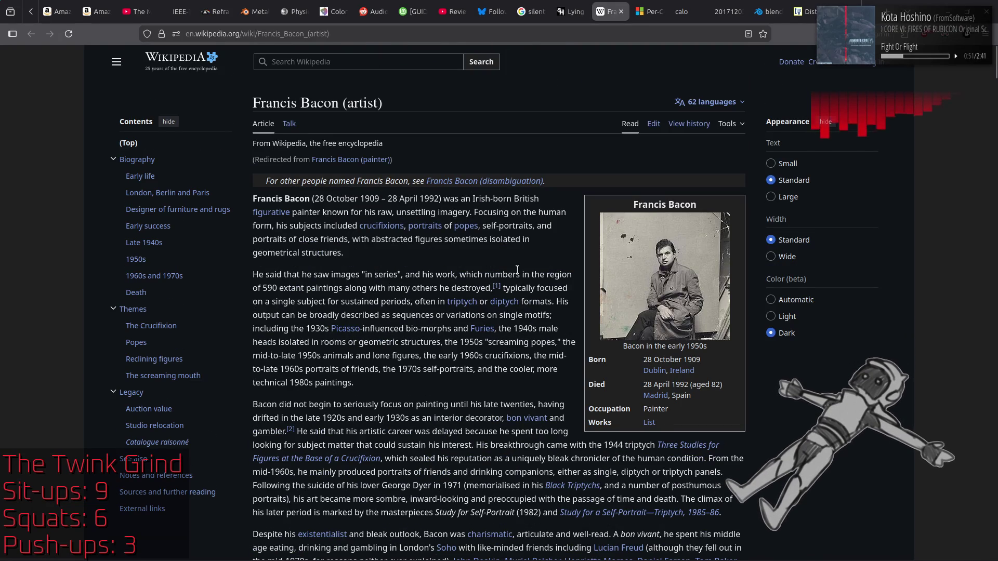
Search for 'francis bacon three figures at the base of a crucifixion' from the address bar
click(594, 29)
key(ctrl+a)
text(francis bacon three figures at the base of a crucifixion)
key(Return)
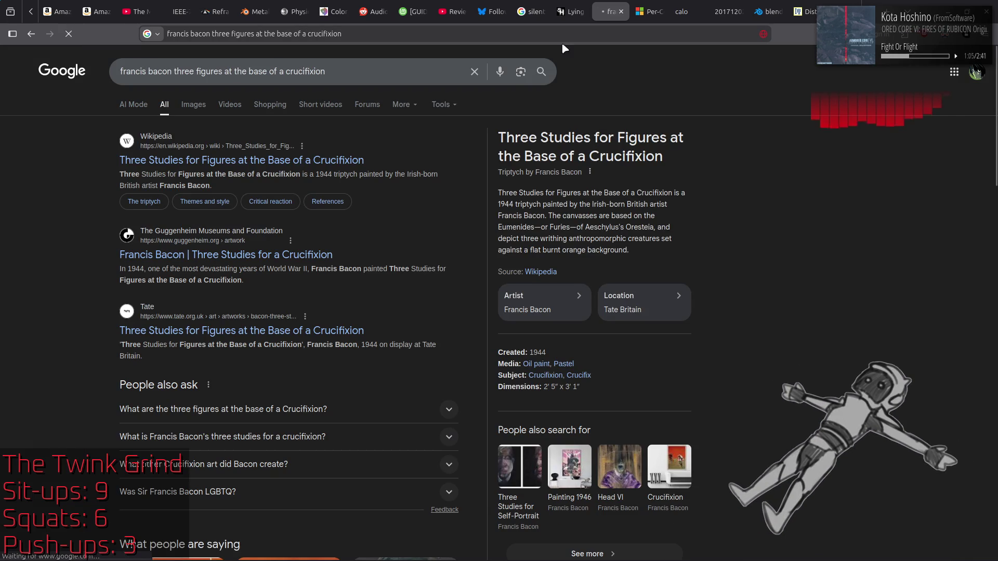
Switch to image results and preview the Tate and Wikipedia images of the triptych
click(197, 106)
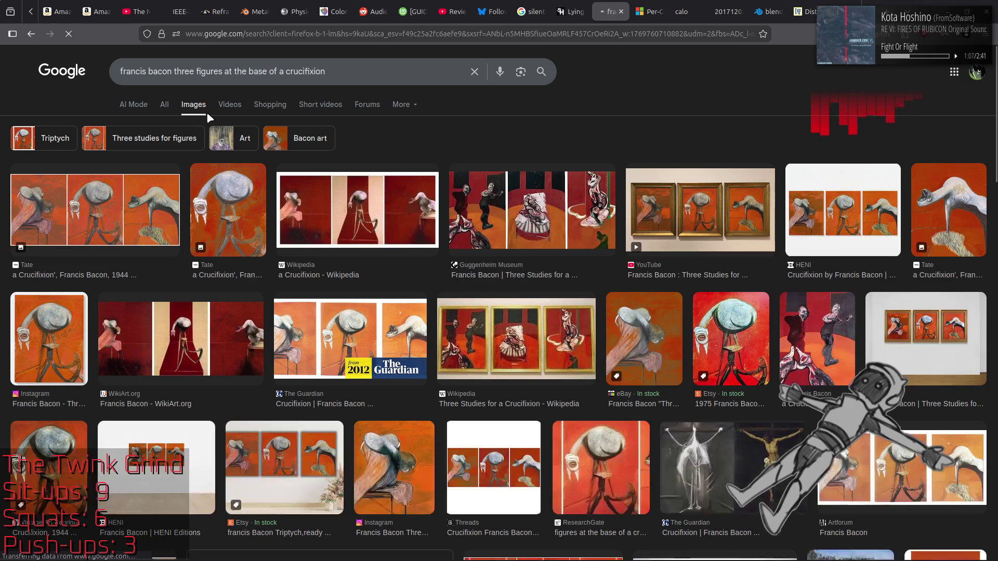
click(138, 218)
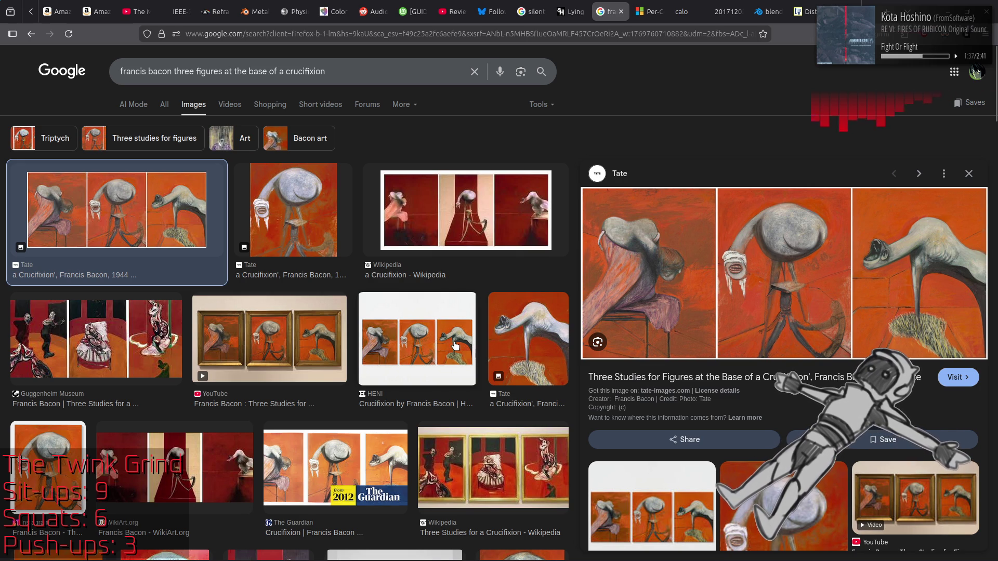
click(483, 227)
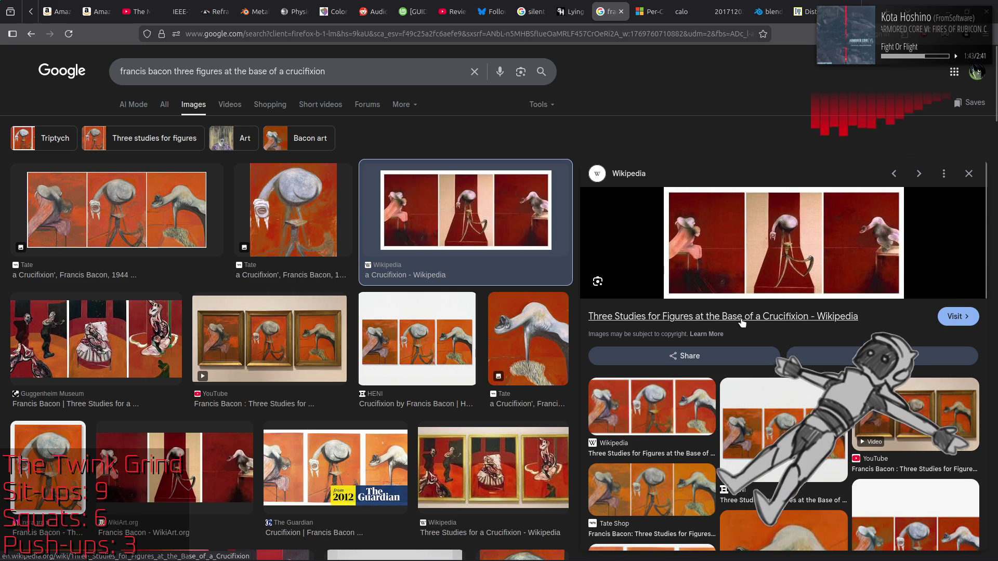
Open the Wikipedia source of the triptych image in a new tab
middle_click(770, 317)
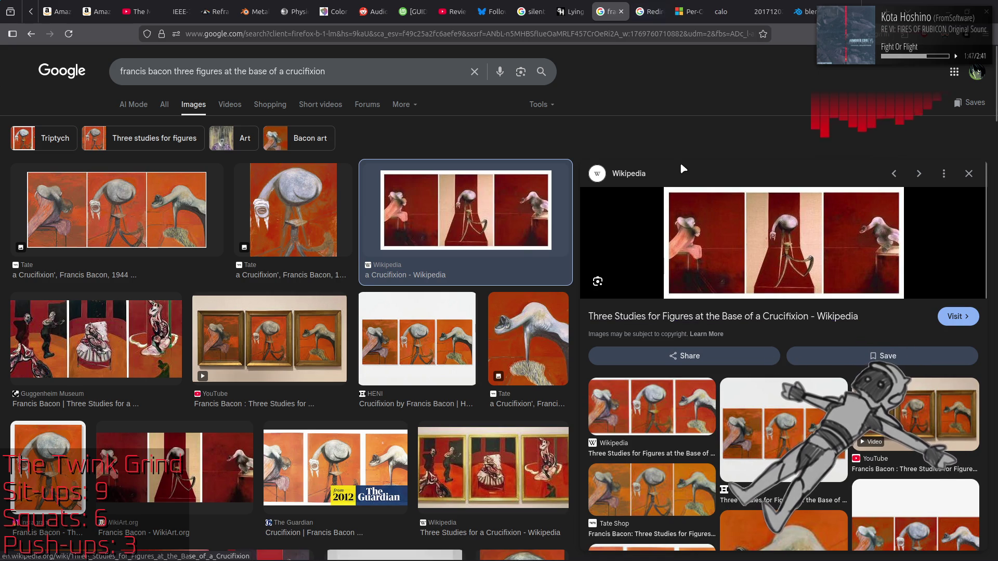
click(651, 6)
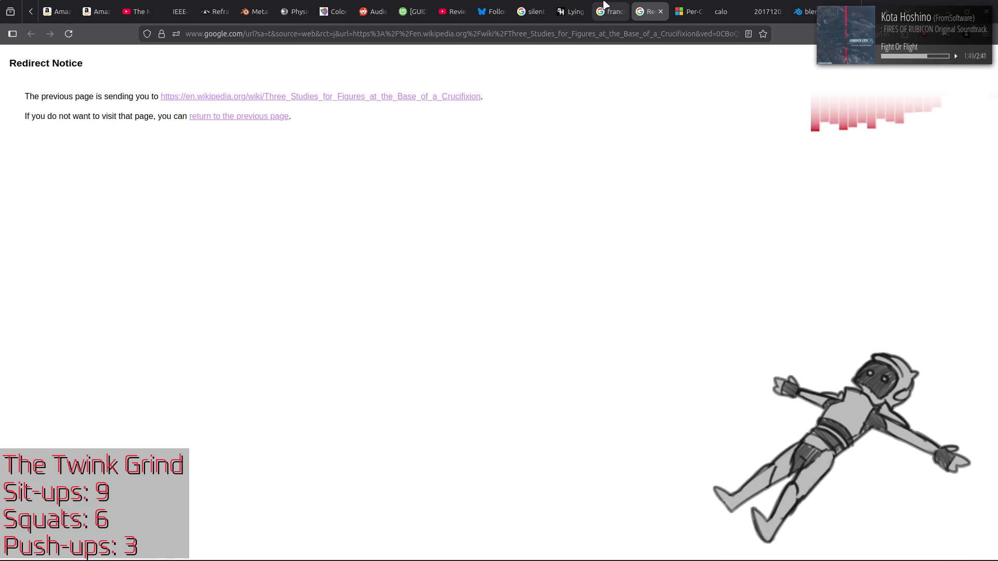
click(660, 12)
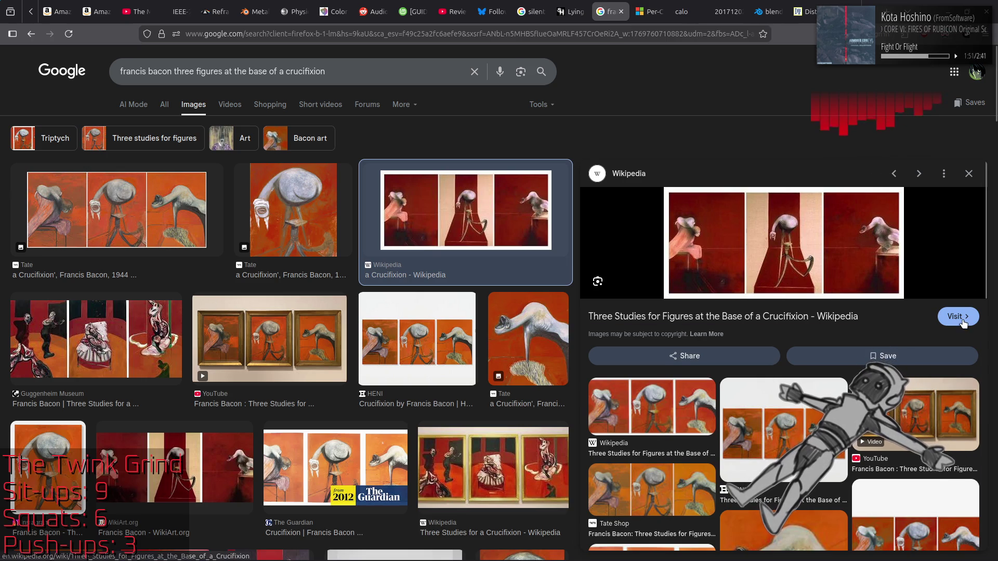
middle_click(963, 322)
click(645, 12)
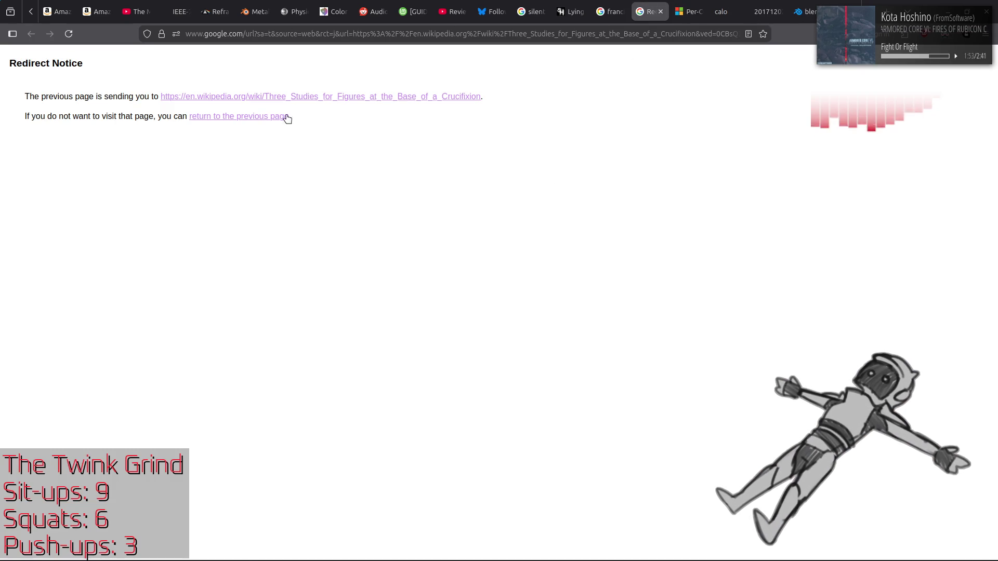
Follow the redirect to the Three Studies Wikipedia article and view its triptych image enlarged
click(297, 97)
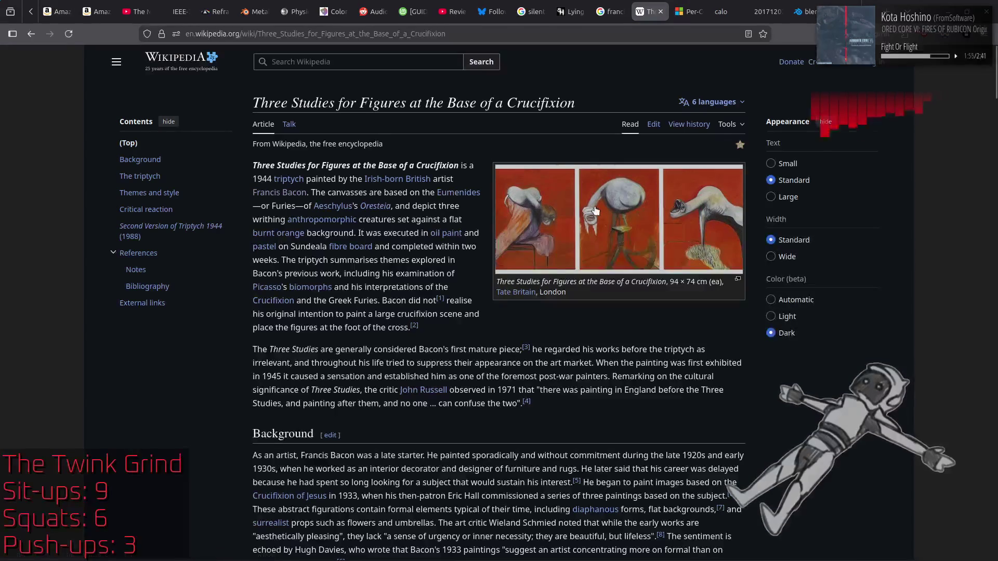
click(595, 210)
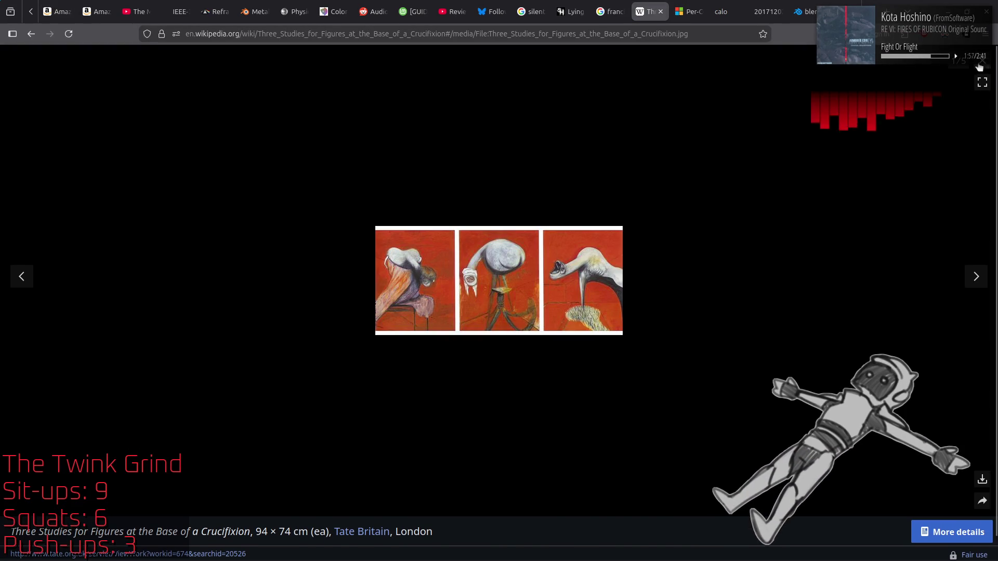
click(981, 63)
scroll(543, 250, down, 15)
scroll(546, 255, down, 5)
scroll(543, 250, down, 20)
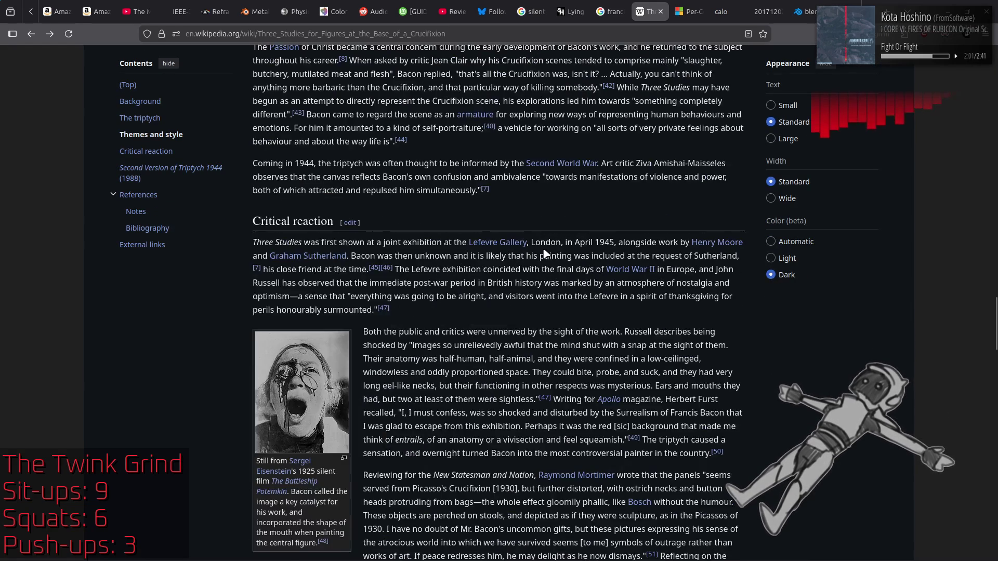
scroll(543, 253, up, 20)
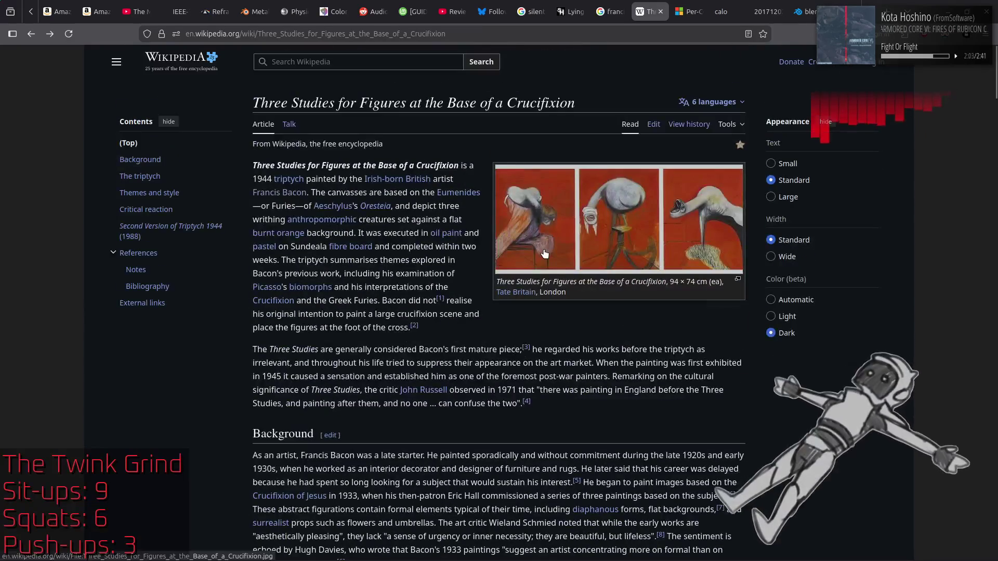
Step through the article's images in the viewer, up to the Bacon nurse study
click(574, 239)
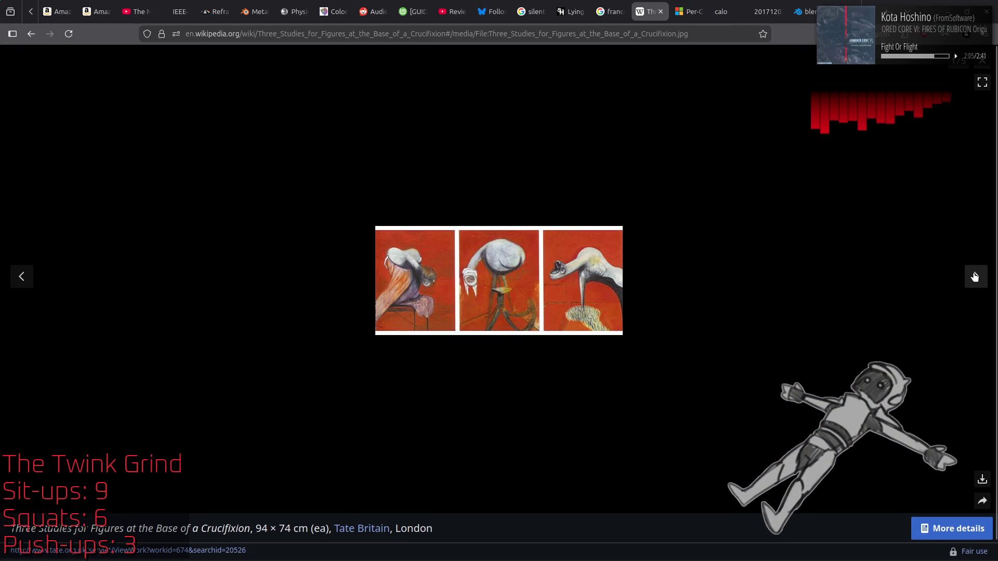
click(975, 281)
click(975, 281)
click(975, 281)
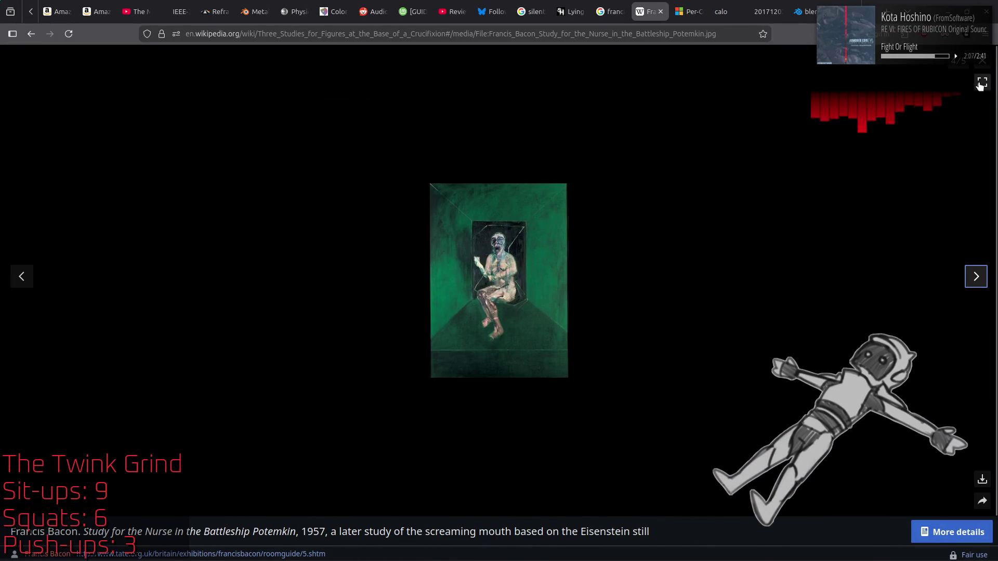
click(982, 61)
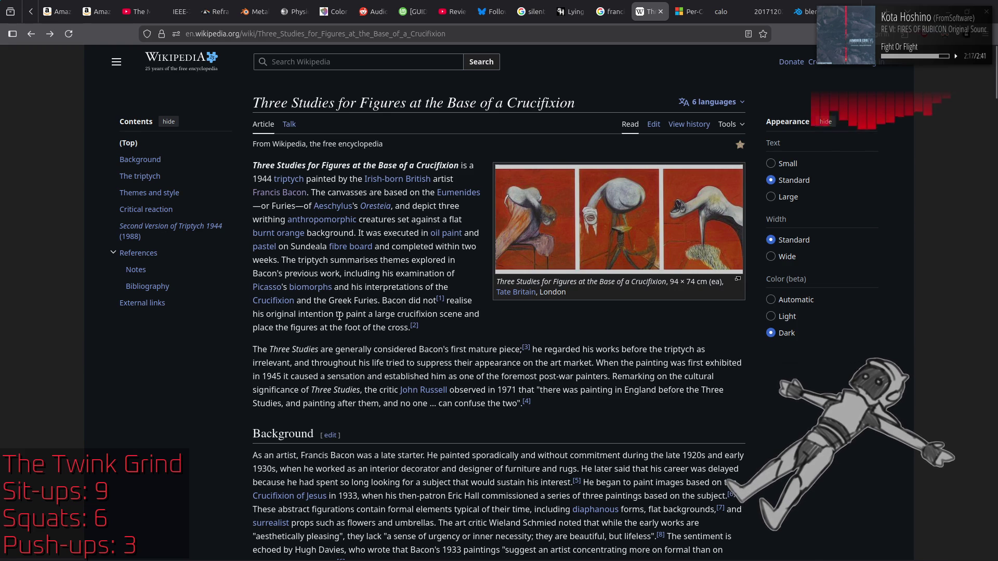
Open the Second Version of Triptych 1944 article and view its full-size 1988 triptych image
click(220, 230)
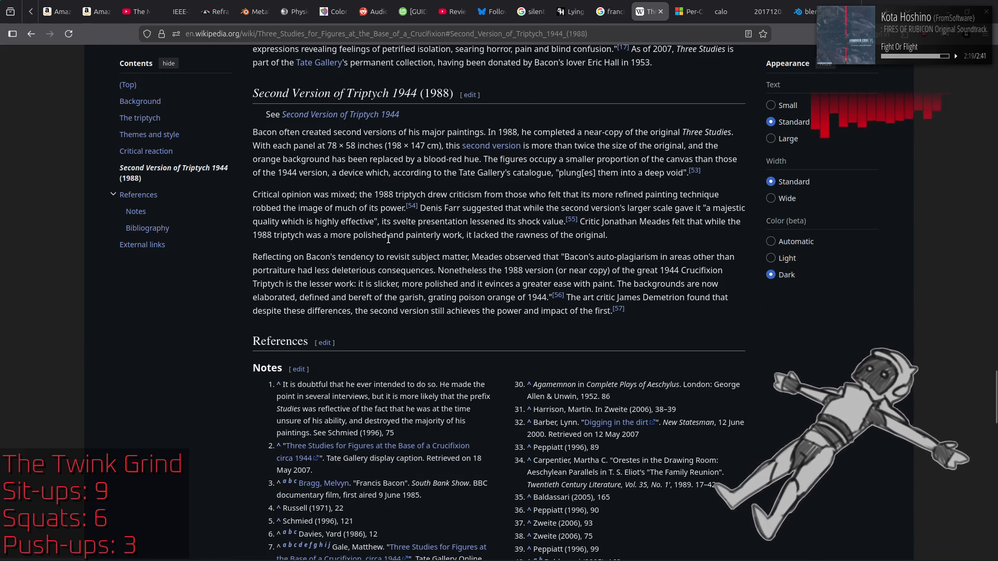
click(502, 148)
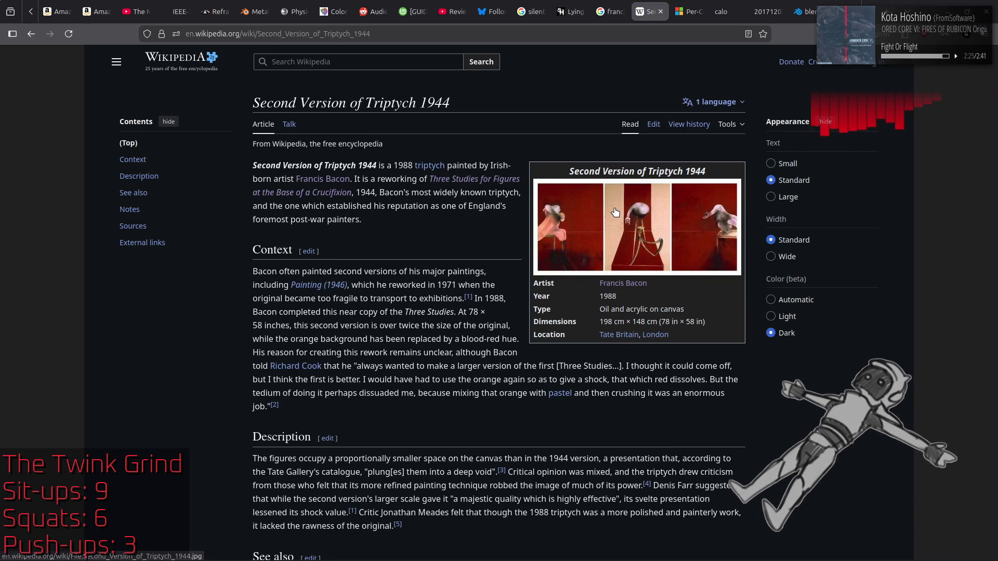
click(615, 212)
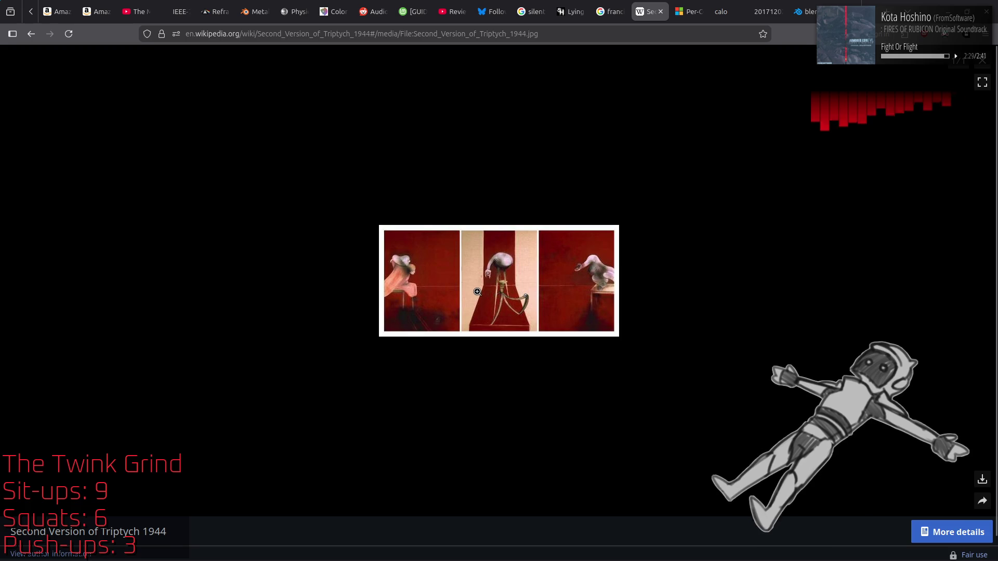
click(577, 260)
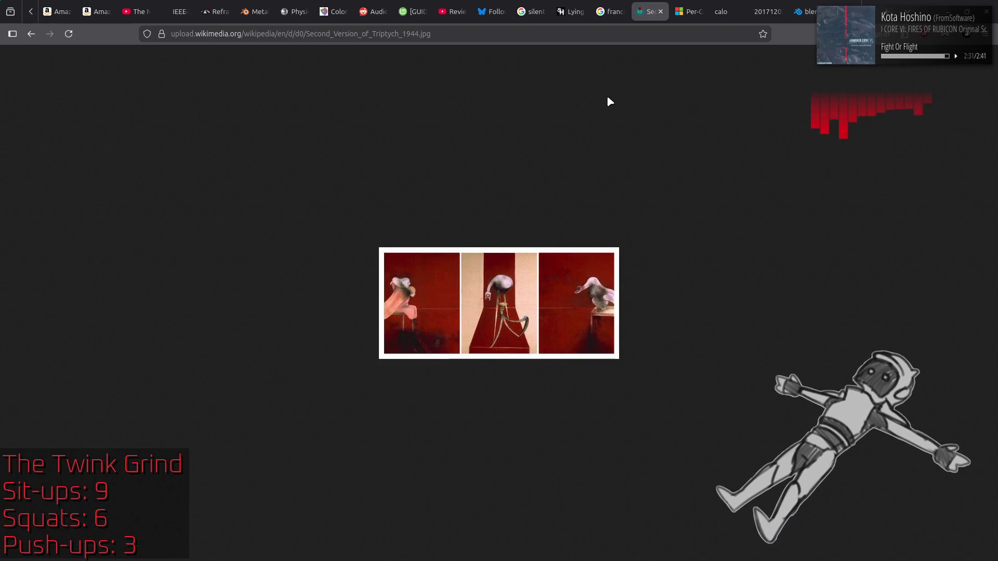
key(alt+Left)
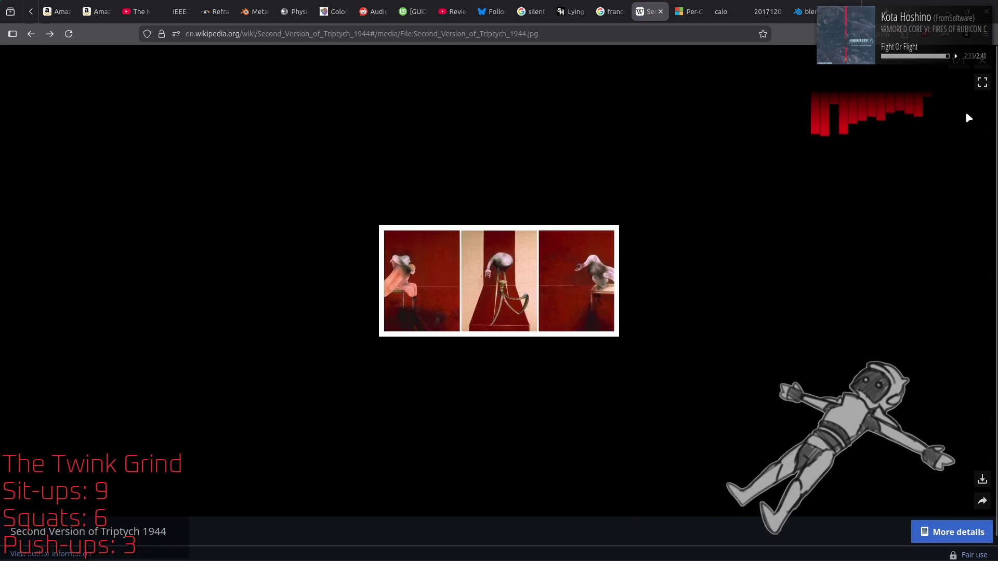
key(alt+Left)
Close the Second Version of Triptych article tab and return to Google Images
scroll(530, 228, down, 5)
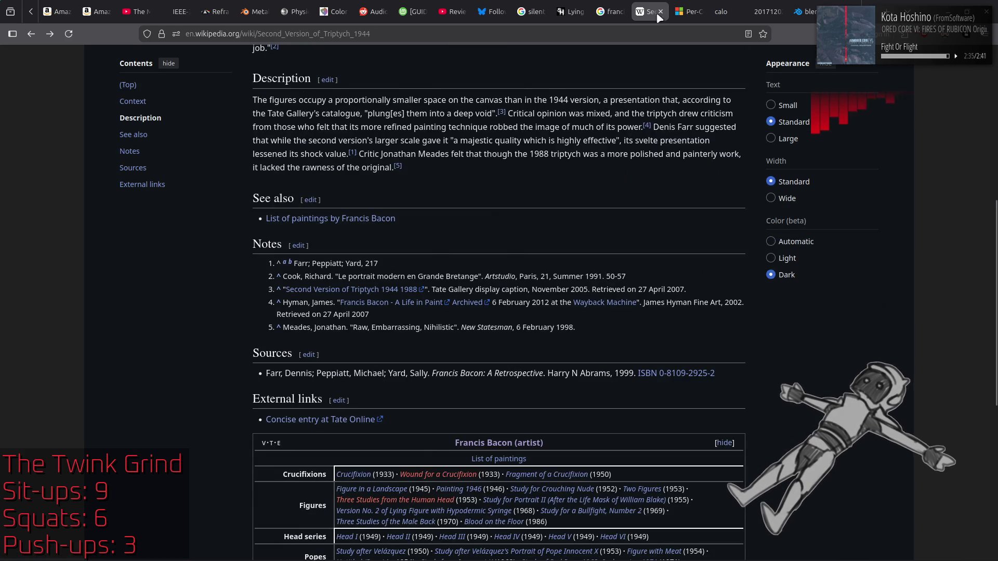
click(571, 11)
click(611, 12)
middle_click(641, 5)
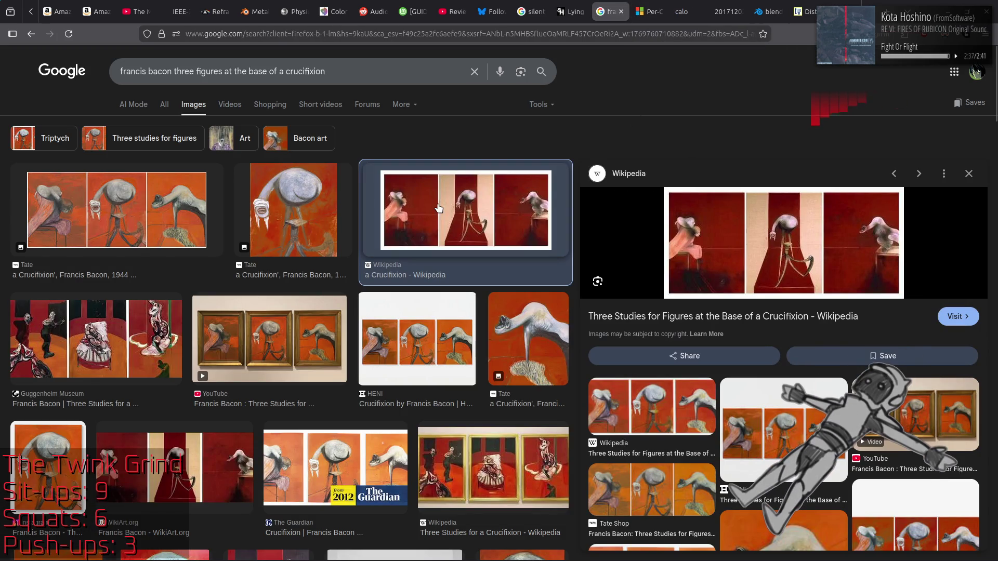
Open the Tate triptych artwork page in a new tab and accept its cookies
click(111, 218)
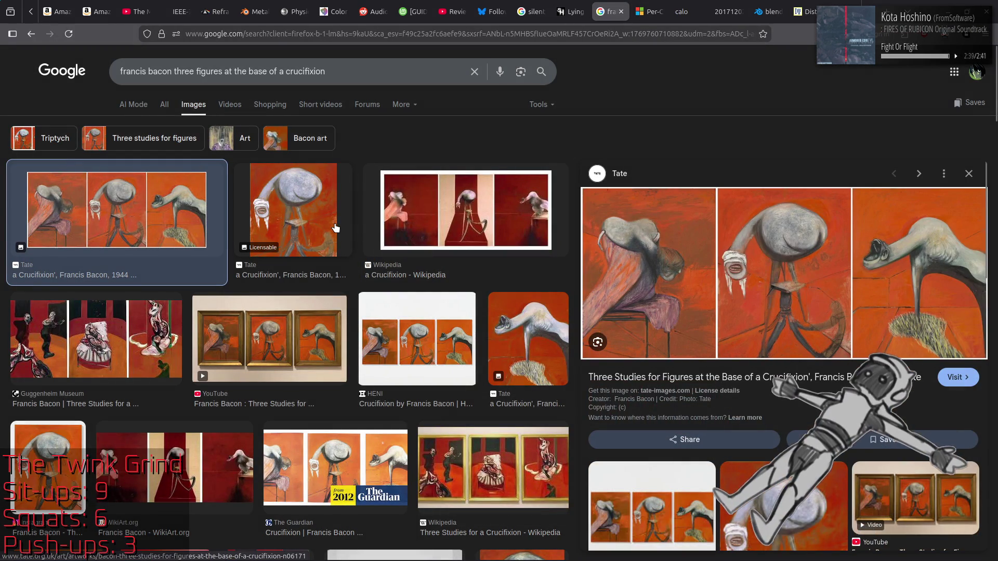
middle_click(848, 325)
click(642, 11)
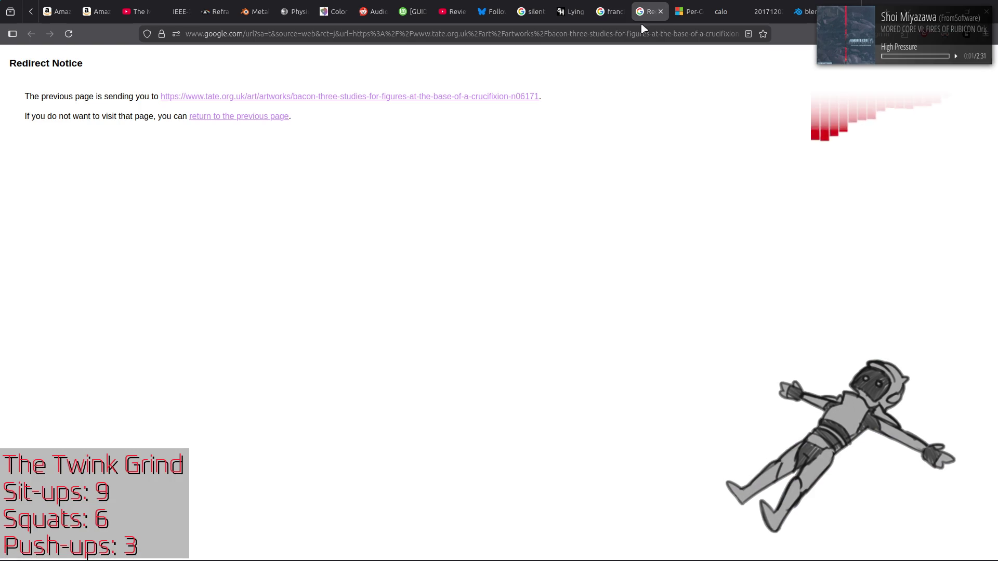
click(454, 97)
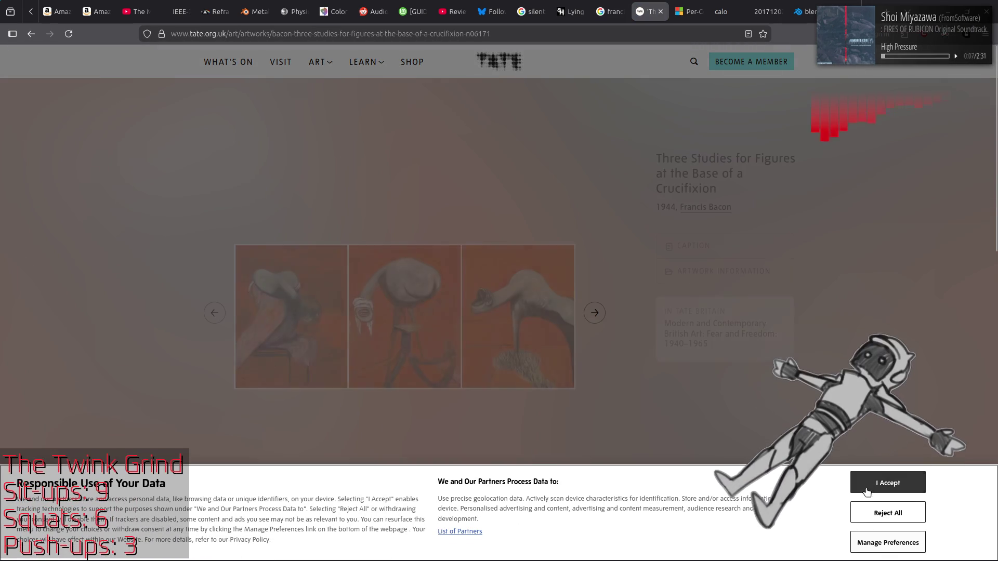
click(888, 484)
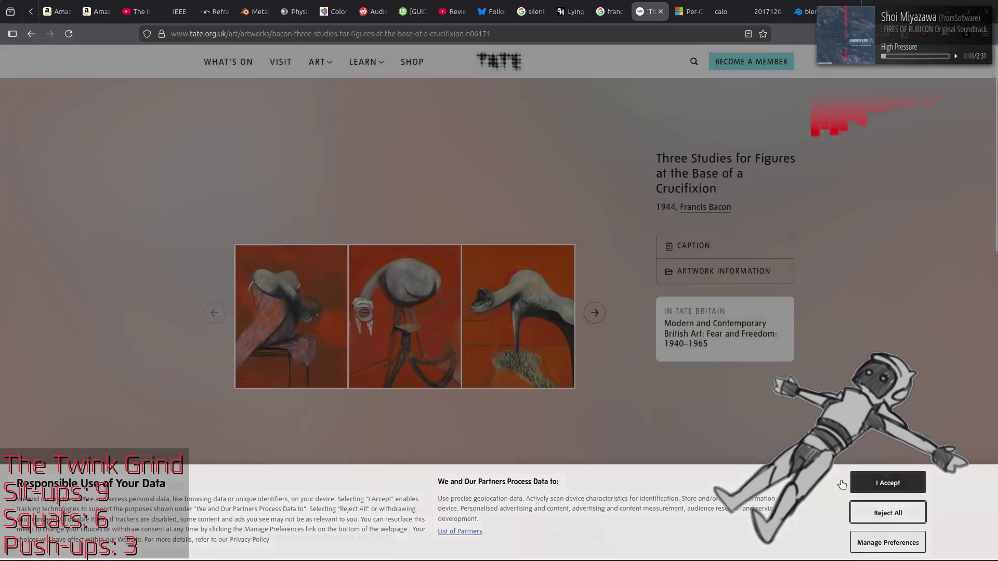
Browse the Tate carousel's panel close-ups, then enlarge the whole triptych full screen
click(594, 312)
click(595, 312)
click(595, 313)
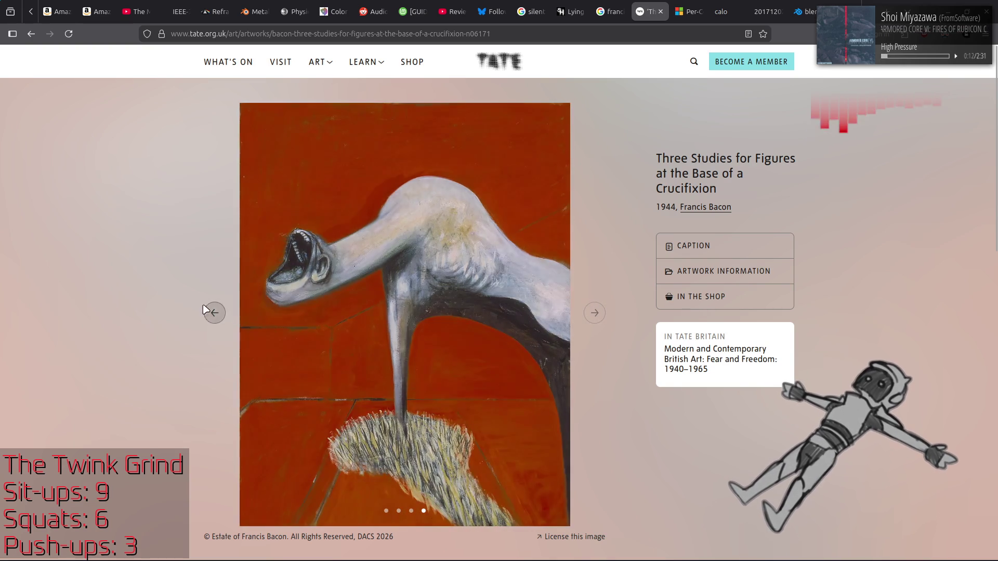
click(214, 313)
click(214, 313)
click(423, 330)
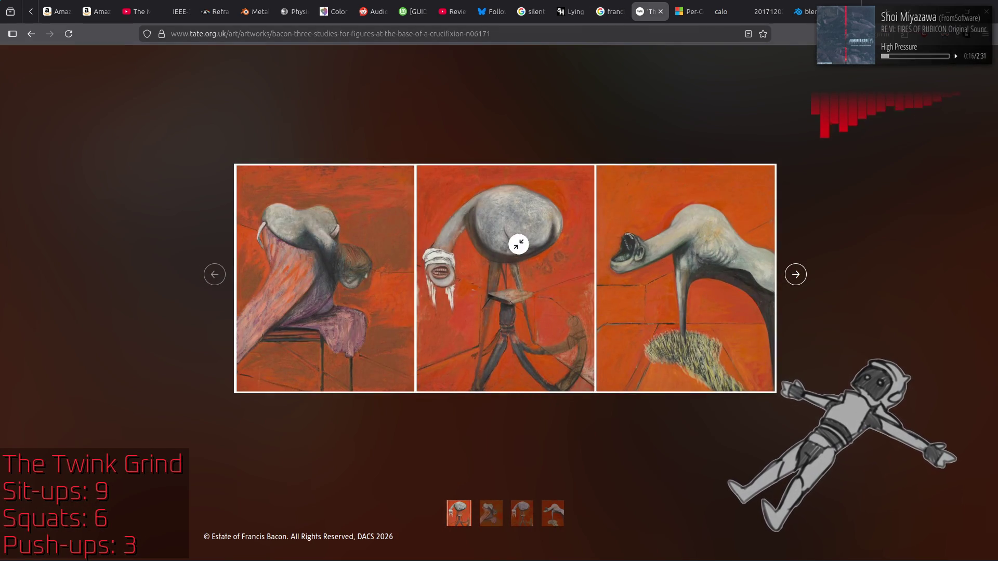
Open the full-size N06171_10.jpg triptych image in its own tab and close the Tate page
right_click(504, 240)
click(518, 245)
click(685, 11)
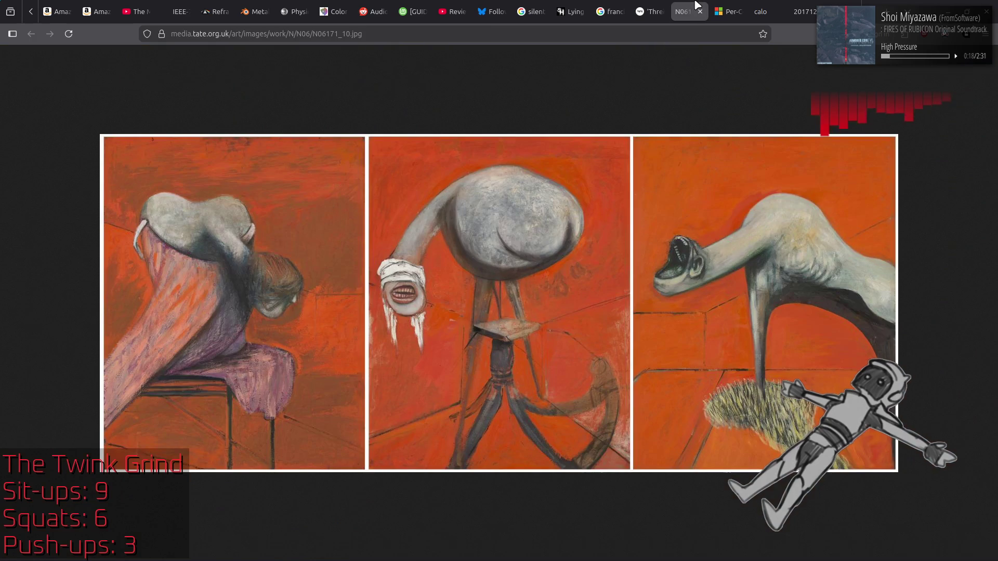
middle_click(647, 5)
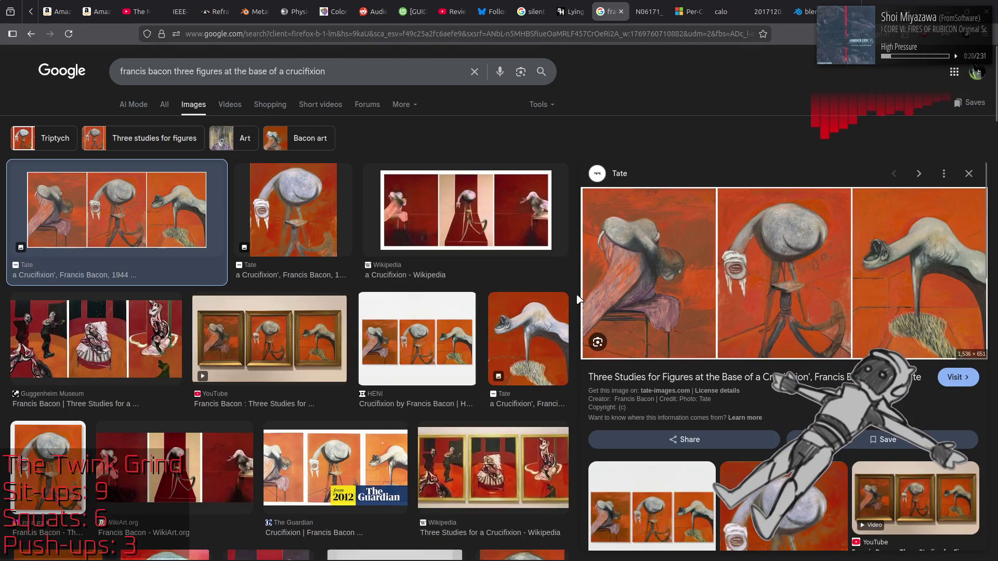
Preview the WikiArt 1988 triptych, then the MutualArt 'Deuxième version du triptyque 1944' related image
click(170, 471)
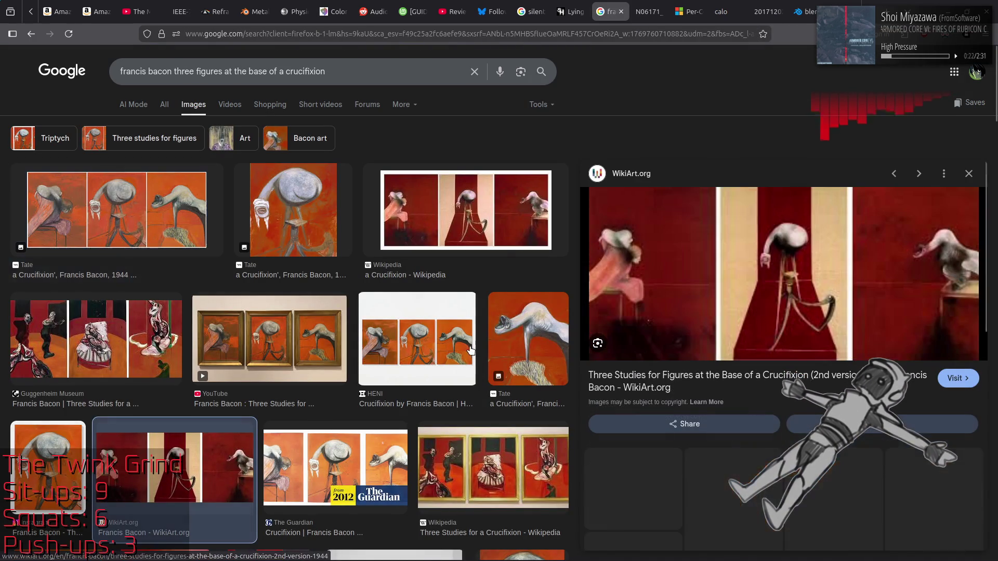
scroll(726, 351, down, 3)
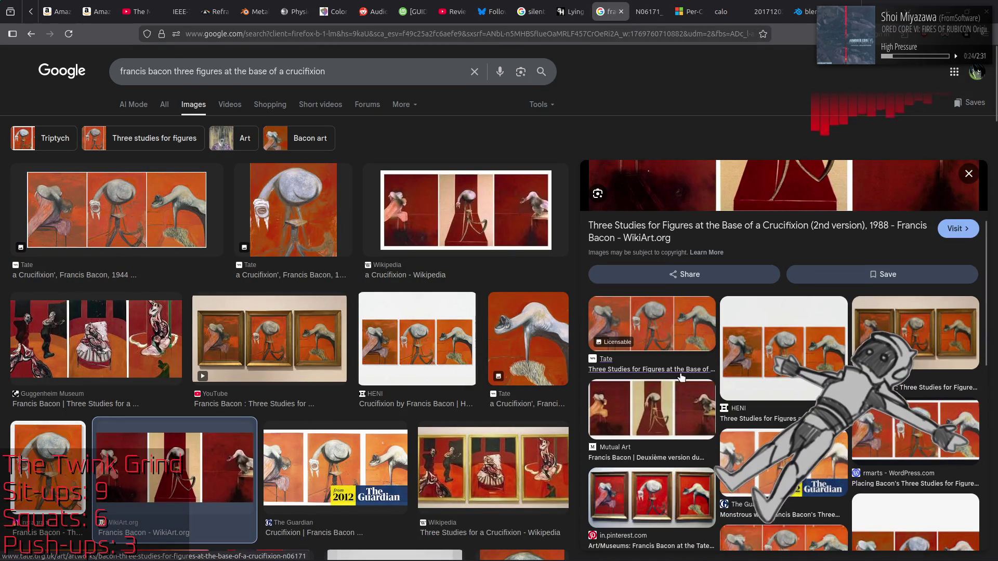
scroll(415, 356, down, 15)
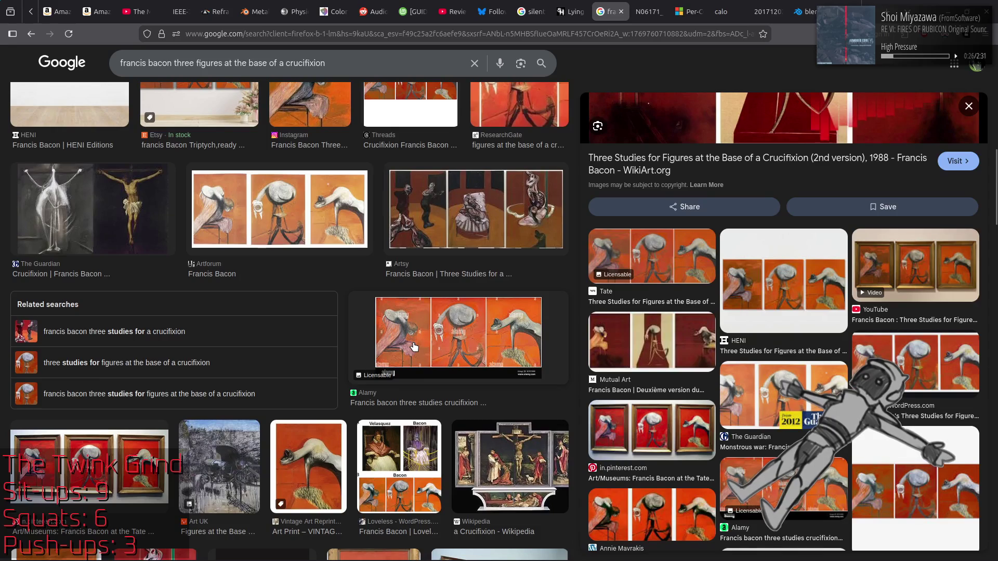
scroll(414, 347, down, 2)
scroll(415, 347, down, 6)
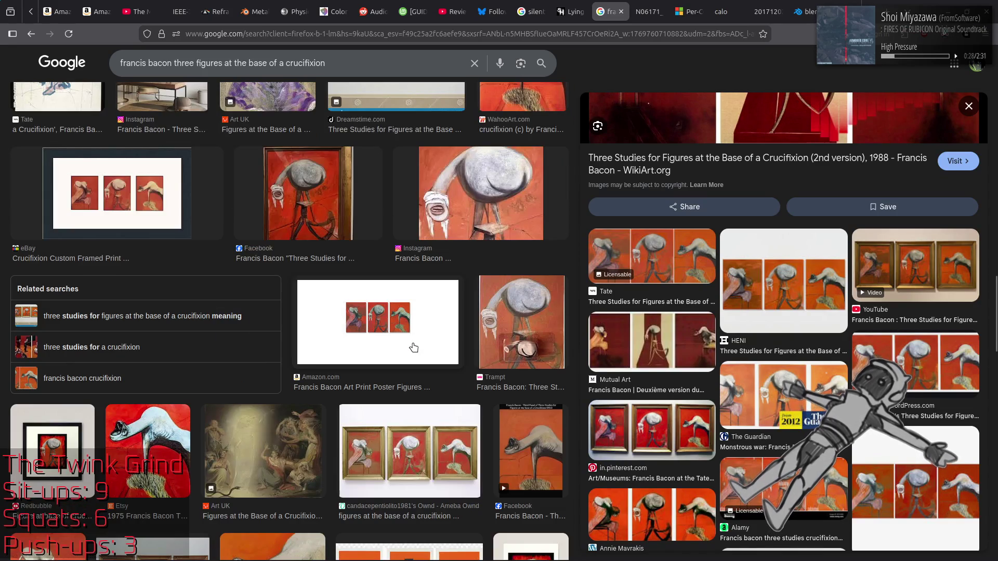
scroll(413, 348, up, 10)
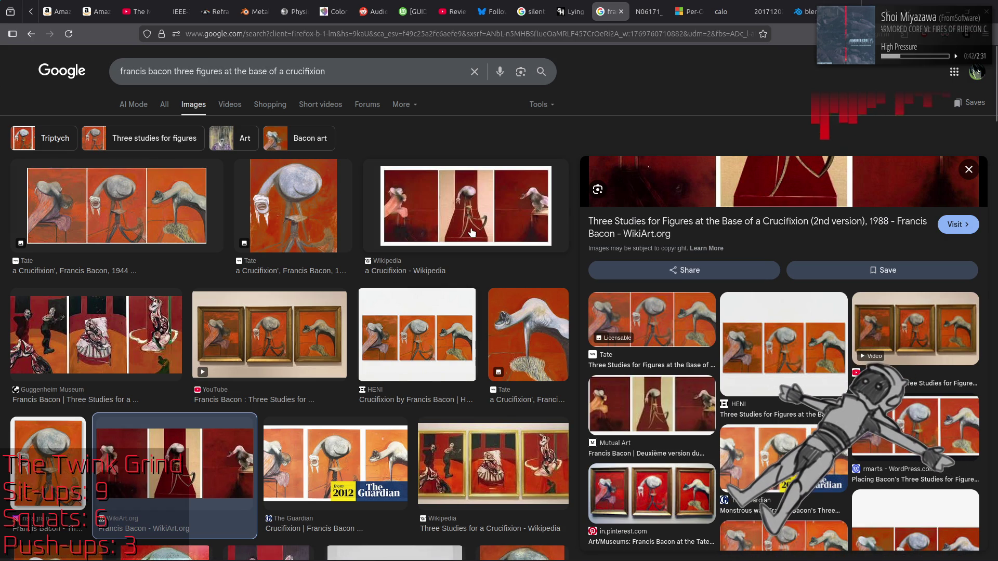
click(646, 414)
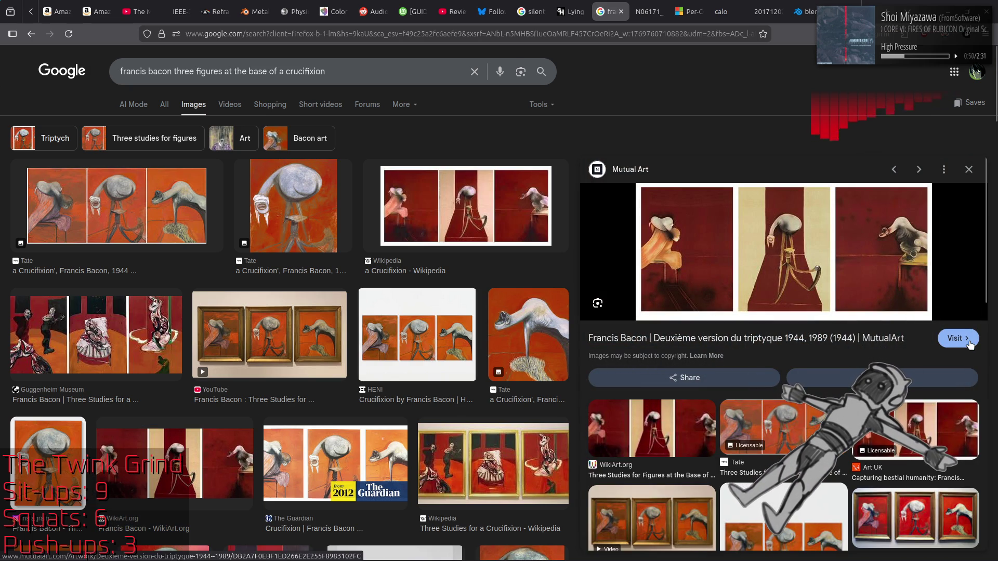
key(ctrl+t)
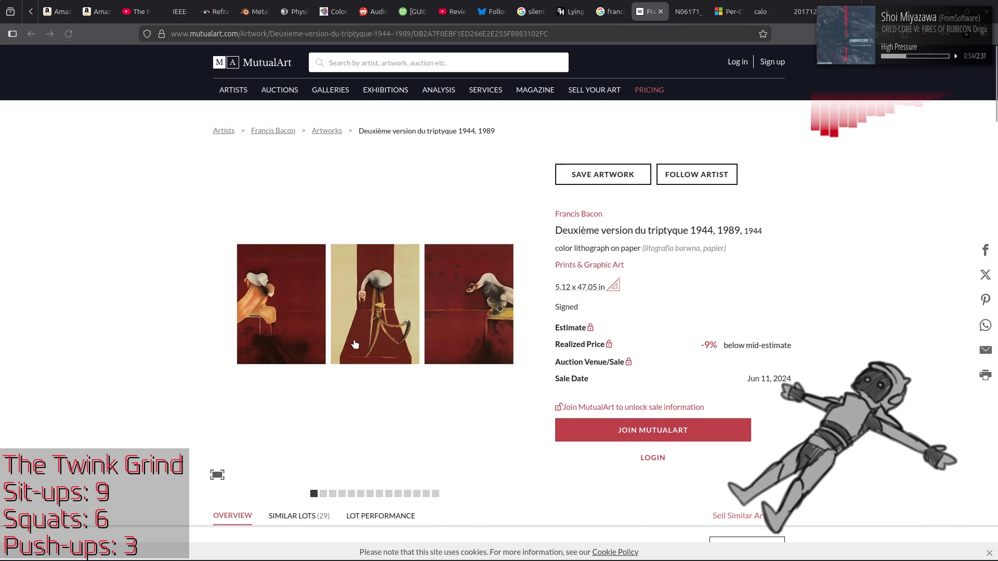
Enlarge the MutualArt triptych lithograph image, then return to the Google Images tab
click(355, 345)
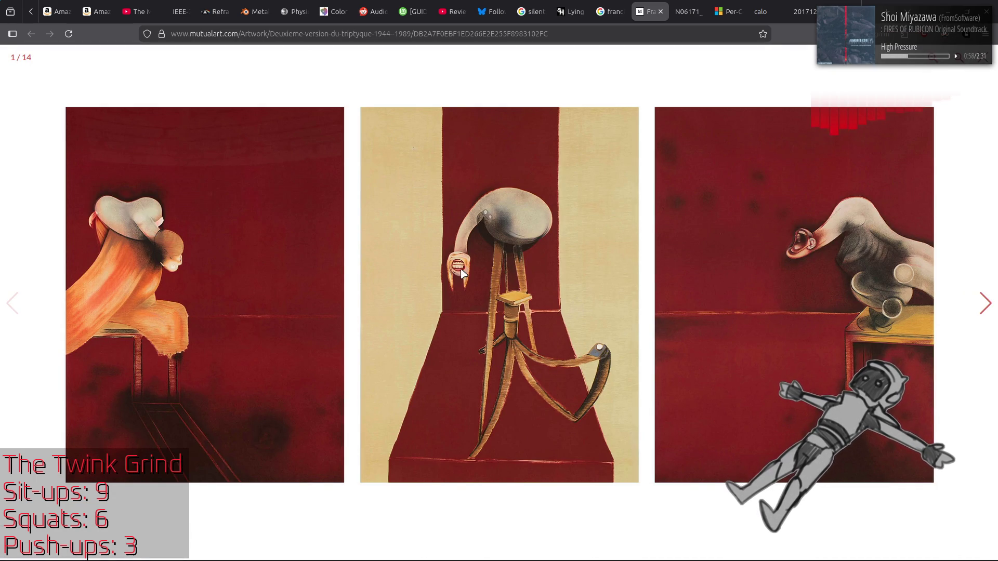
key(ctrl+Page_Up)
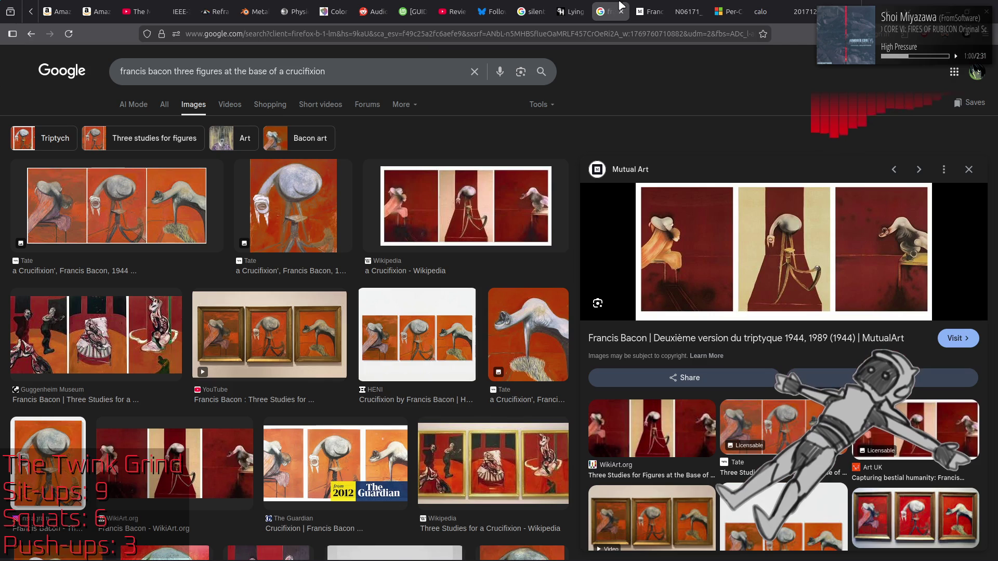
Close the MutualArt tab and preview the Wikipedia and WikiArt triptych results
middle_click(648, 7)
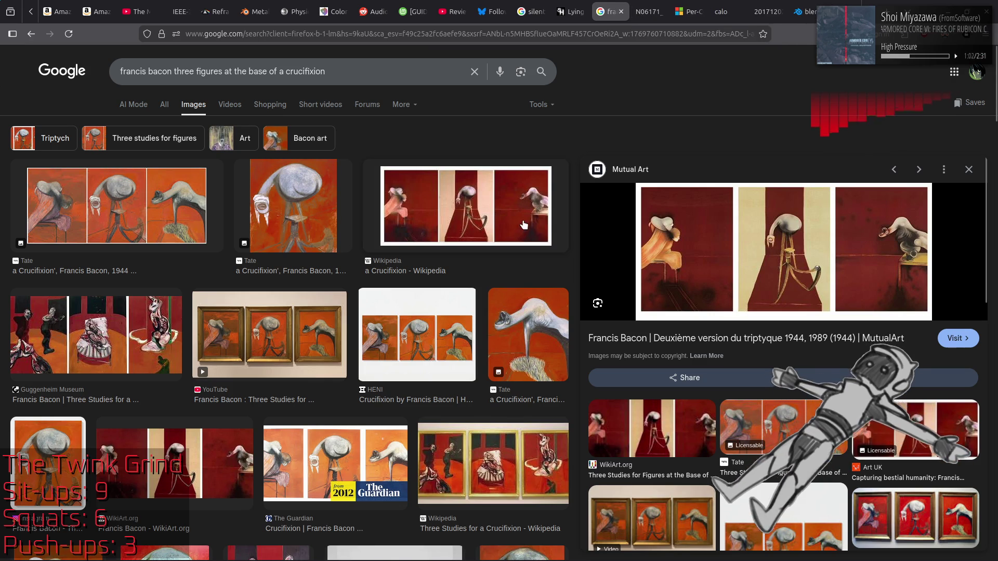
click(524, 224)
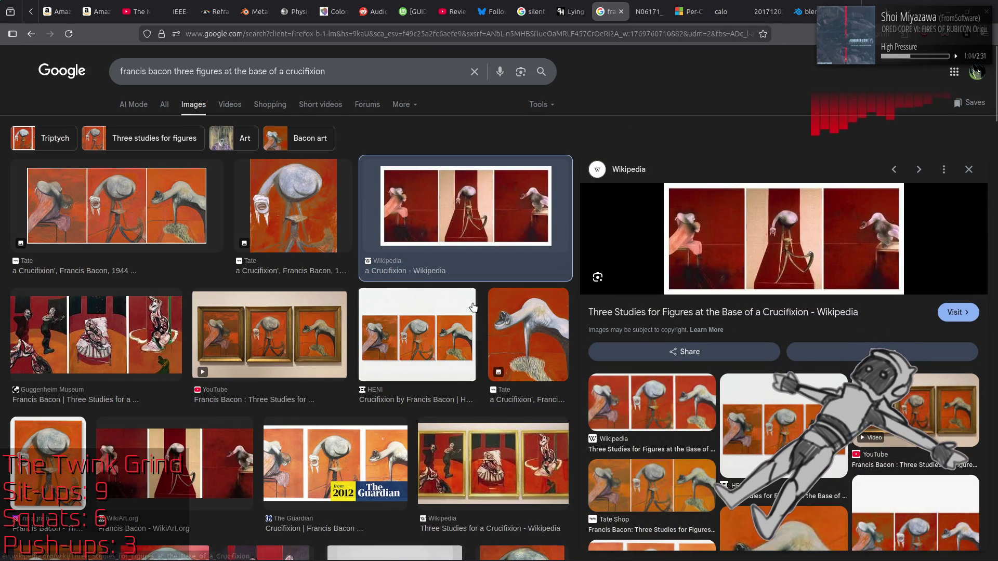
scroll(471, 307, down, 2)
scroll(471, 306, down, 2)
click(245, 291)
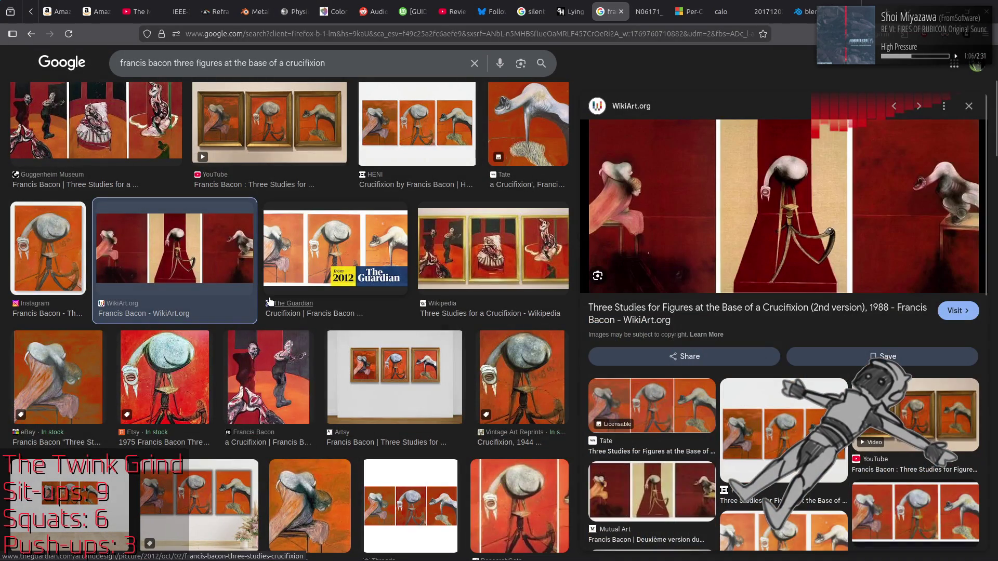
scroll(268, 305, down, 10)
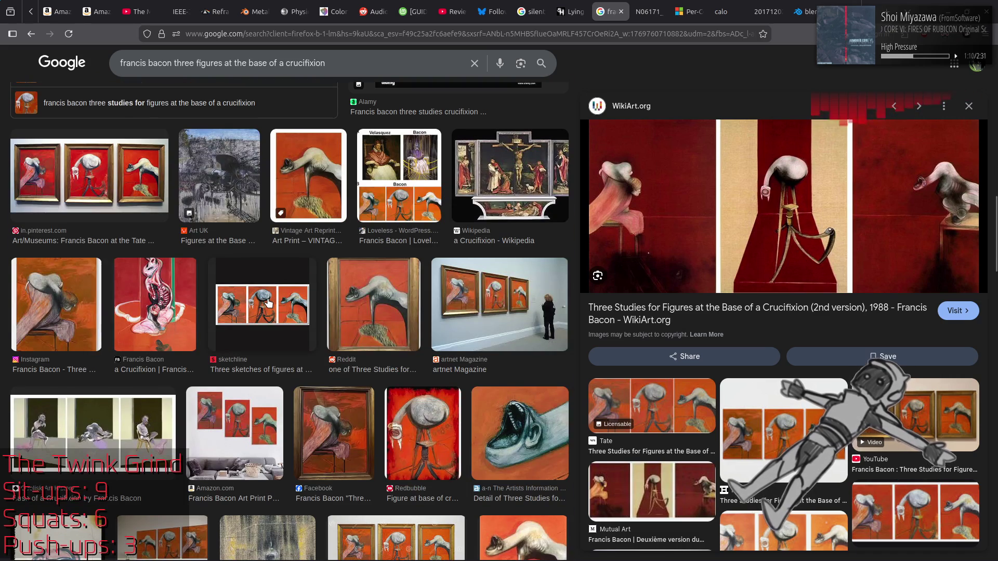
scroll(269, 304, down, 10)
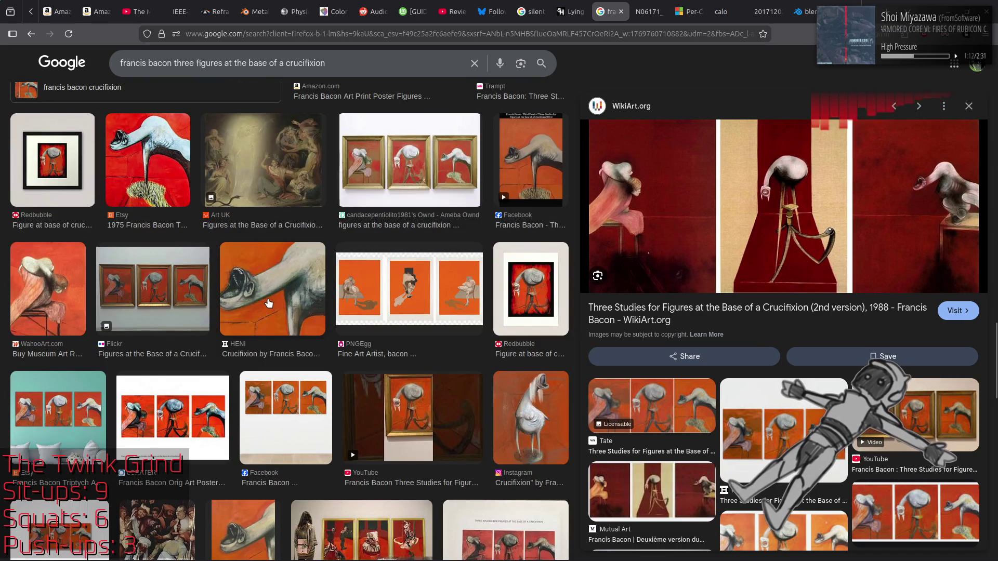
scroll(269, 304, down, 8)
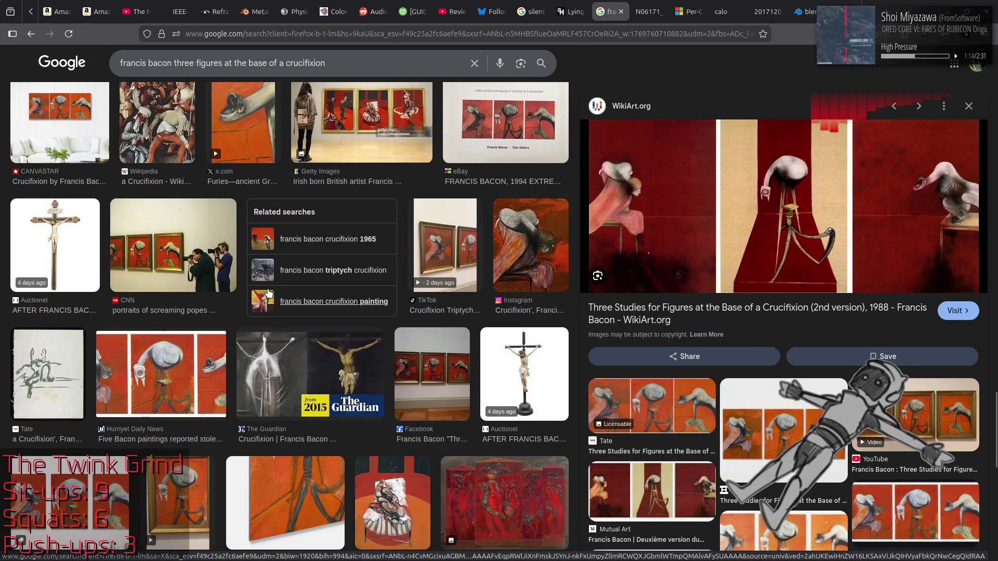
scroll(268, 294, up, 15)
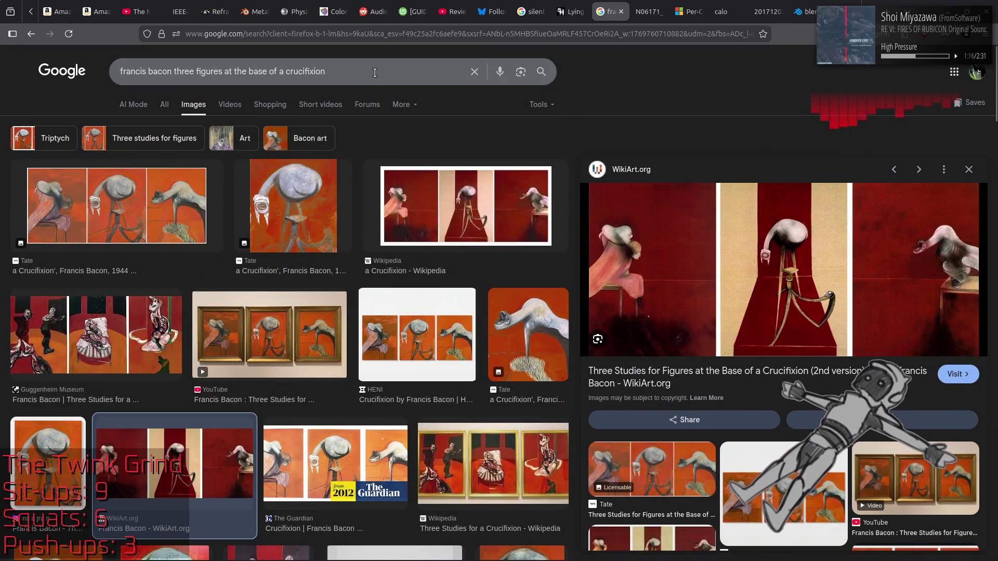
Add 'second version' to the triptych search and preview the WikiArt Francis Bacon result
click(375, 72)
text(second version)
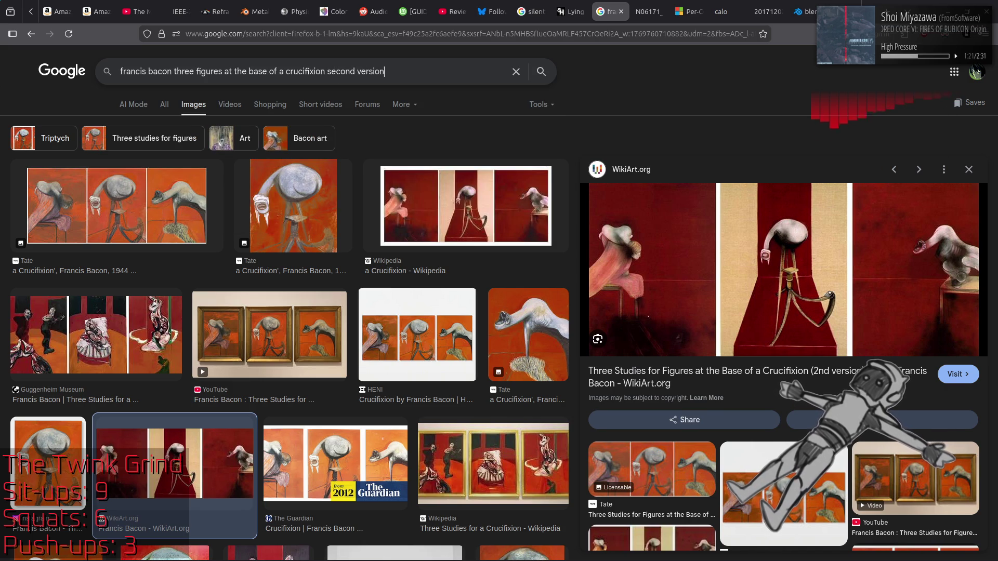
key(Return)
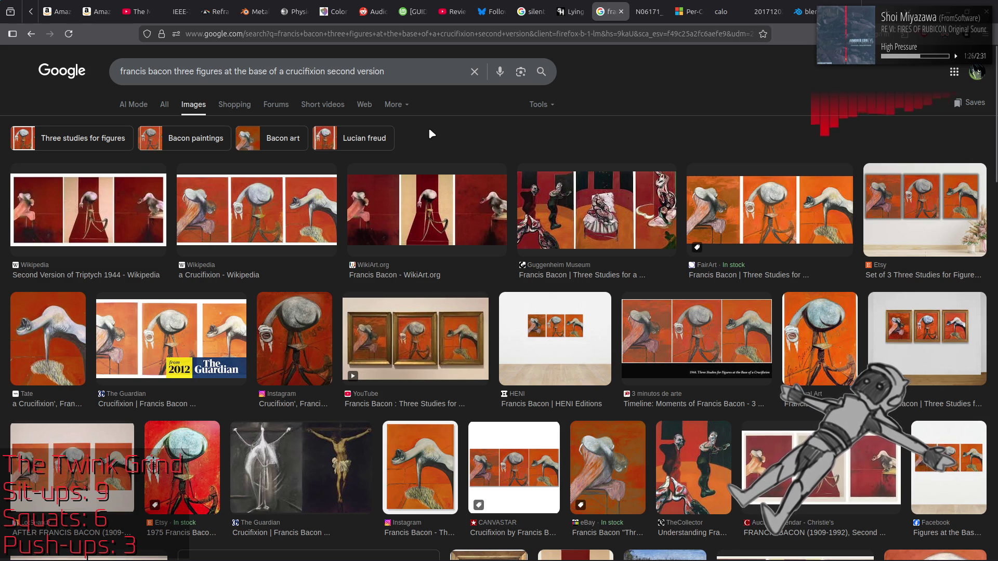
click(425, 210)
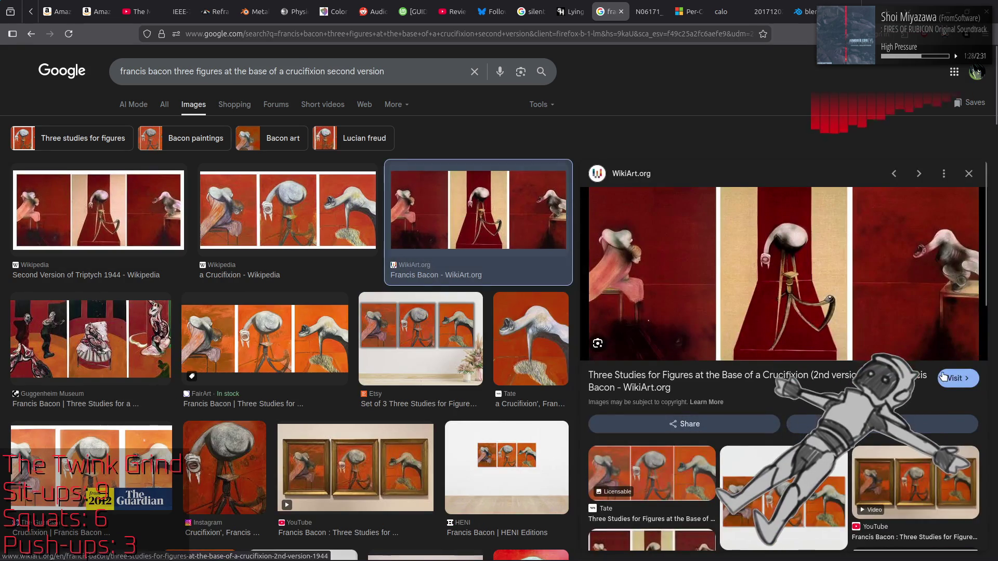
Open the WikiArt Second Version of Triptych 1944 page and view the painting full screen
click(961, 382)
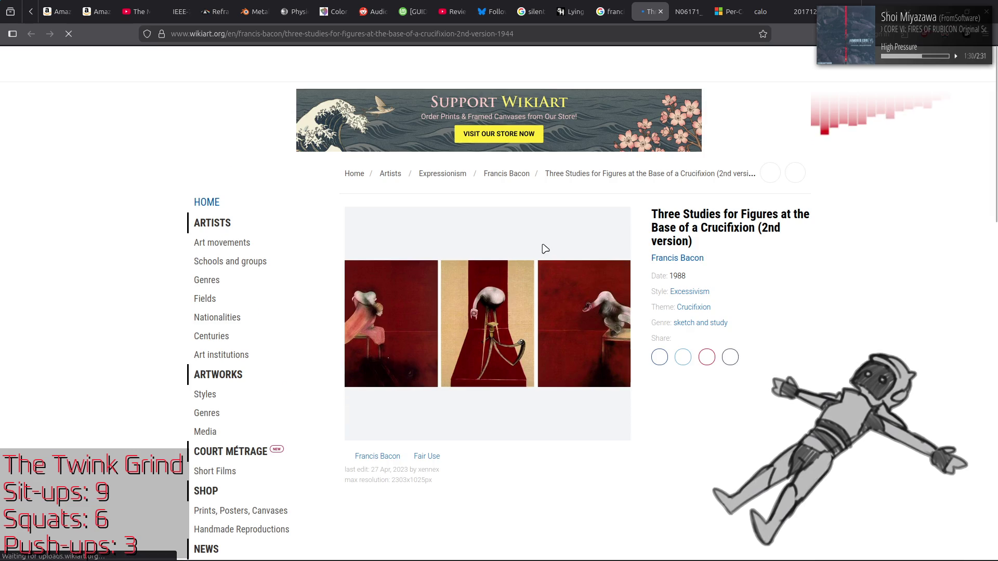
click(524, 312)
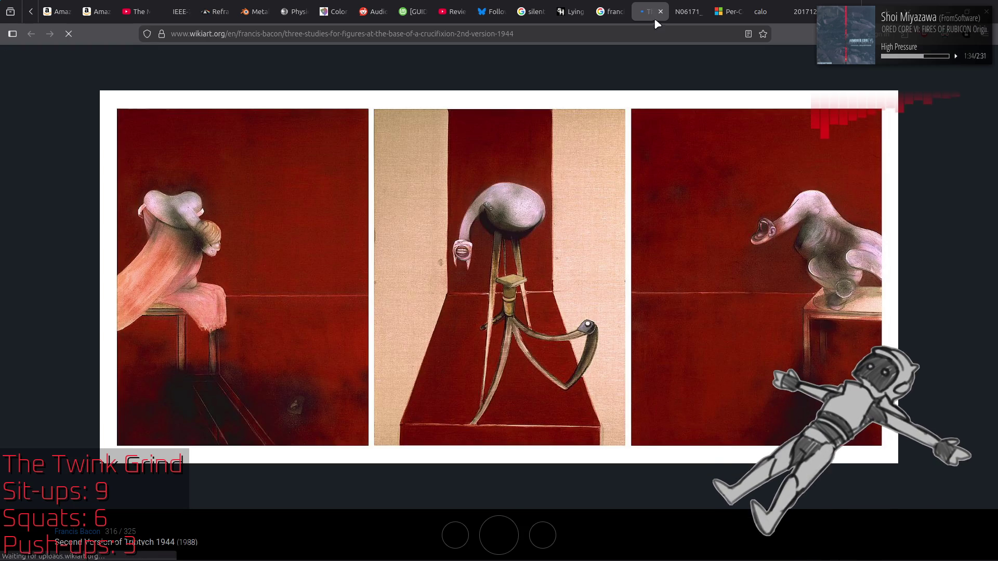
right_click(538, 239)
click(450, 319)
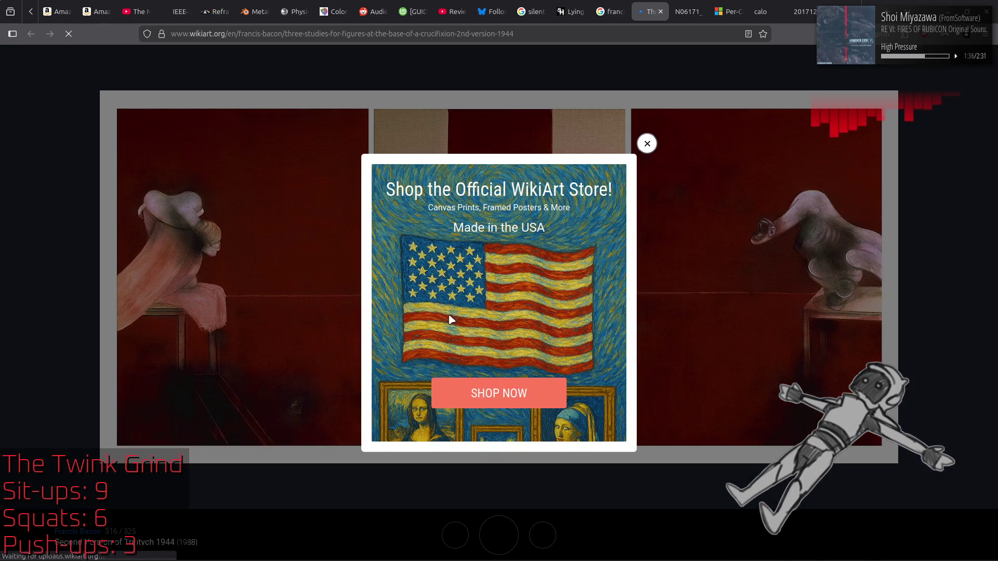
click(650, 146)
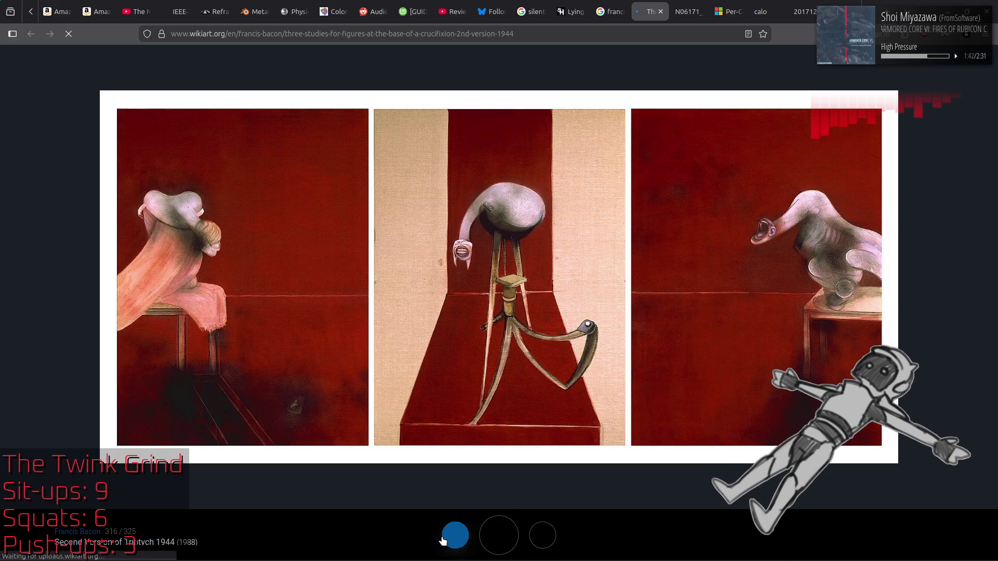
Switch to the Tate N06171_10.jpg triptych image for comparison
right_click(520, 304)
key(Escape)
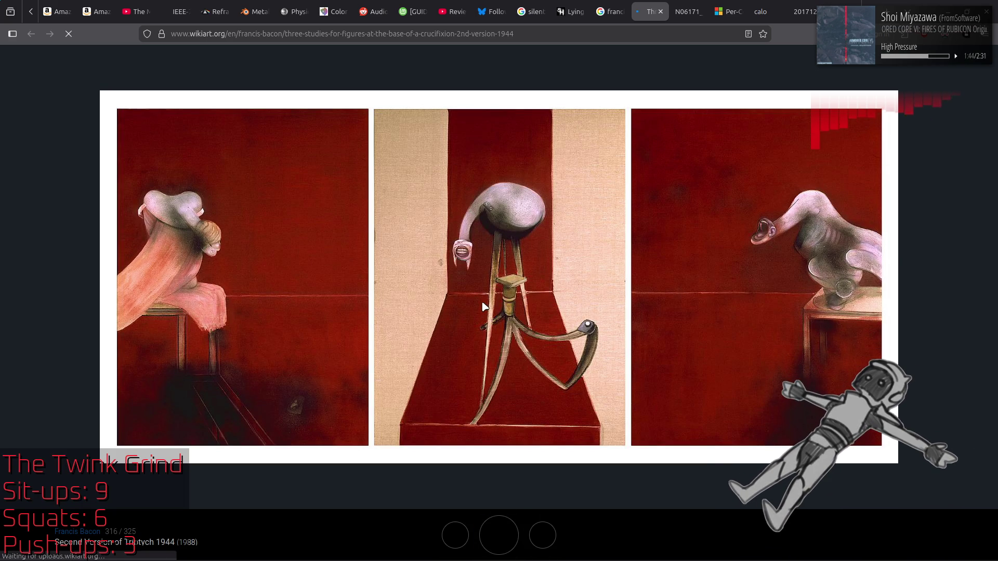
click(677, 6)
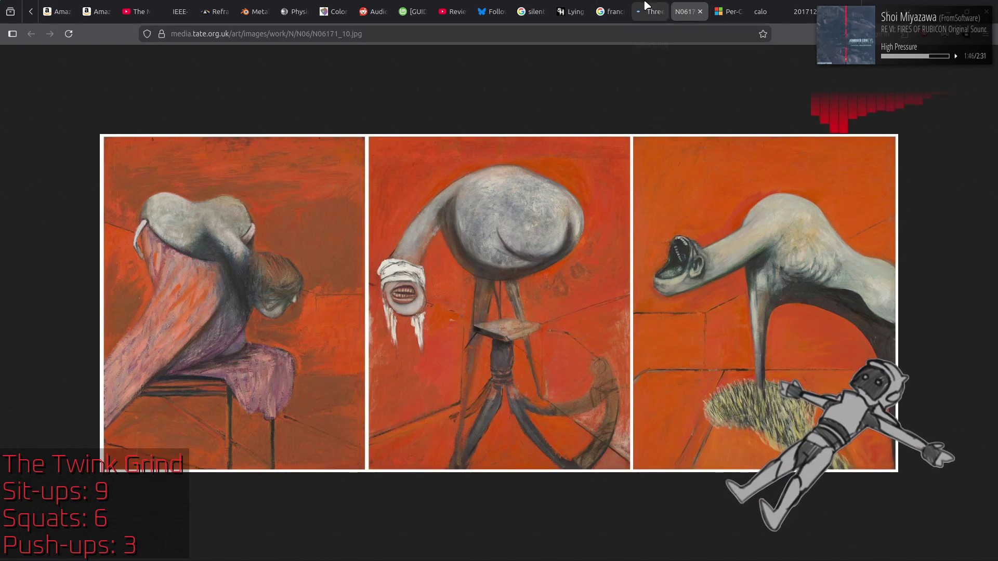
Close the Google search tab and place the Tate image tab beside the WikiArt tab
click(643, 5)
middle_click(619, 8)
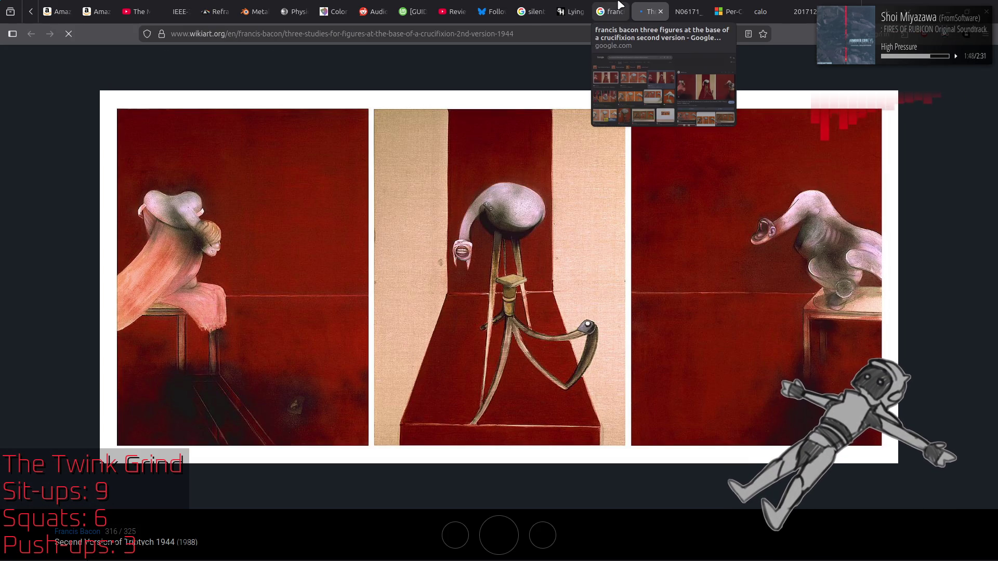
drag(650, 7, 614, 6)
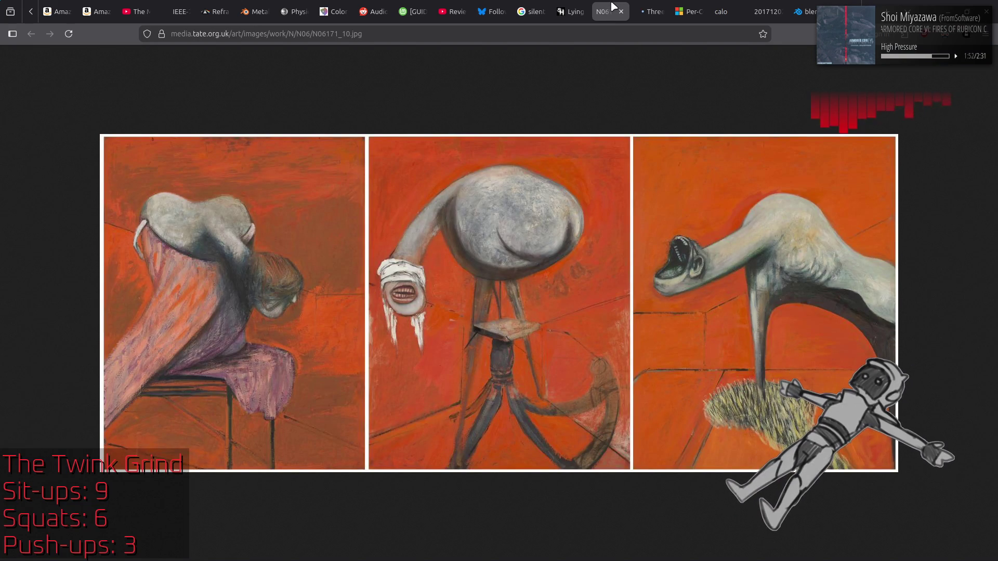
Alternate between the red WikiArt triptych and the orange Tate triptych to compare them
click(651, 6)
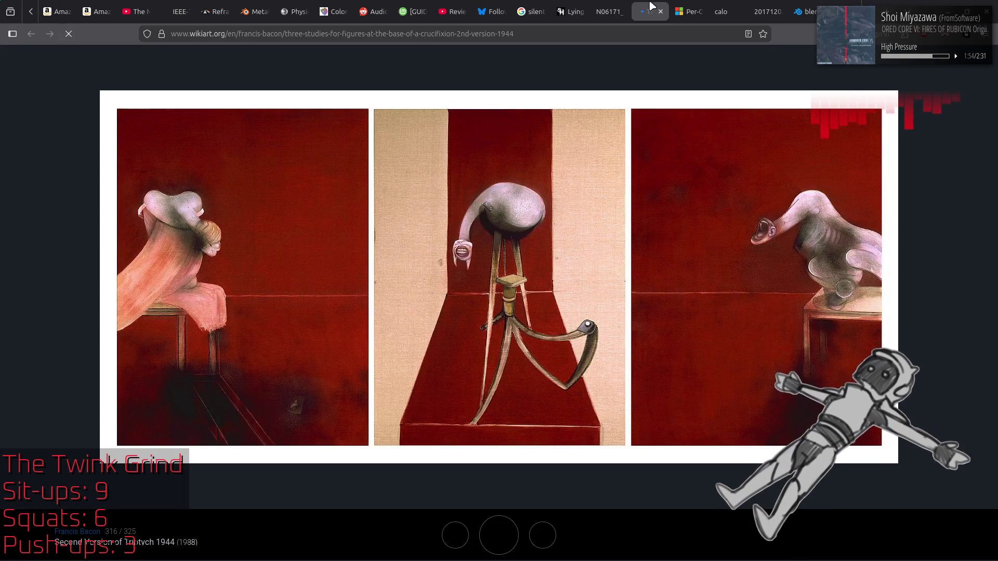
click(609, 11)
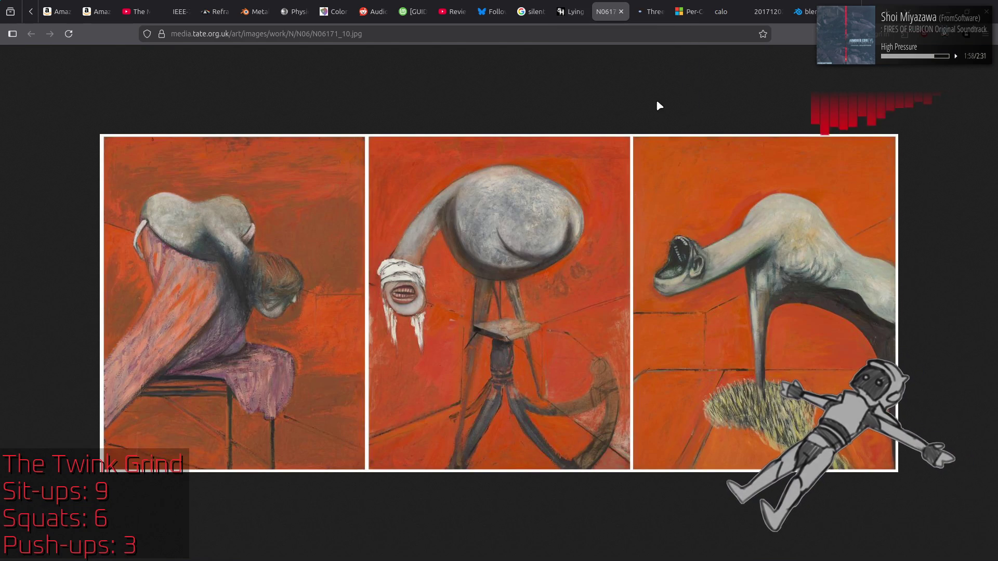
mouse_move(649, 11)
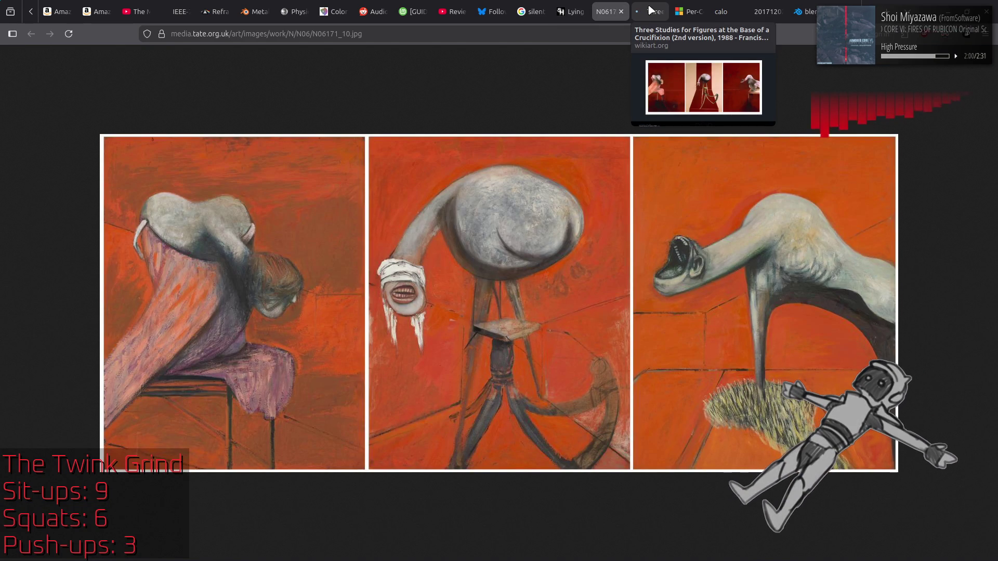
click(651, 10)
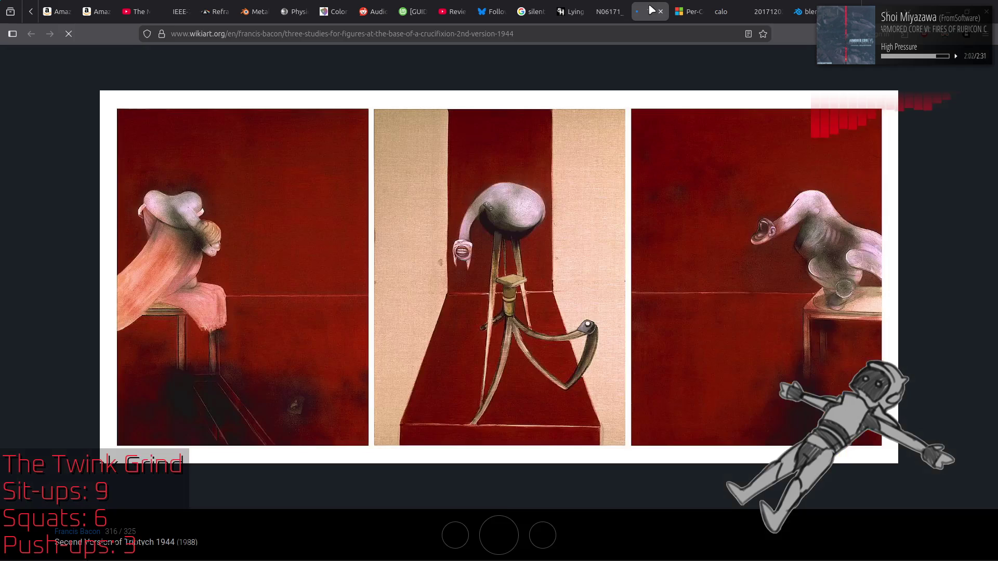
click(619, 5)
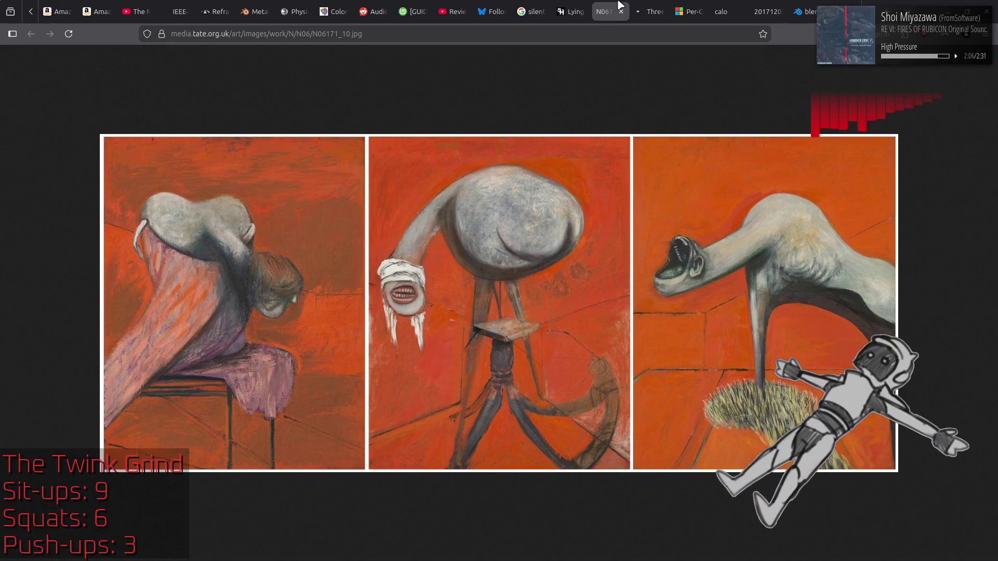
click(651, 7)
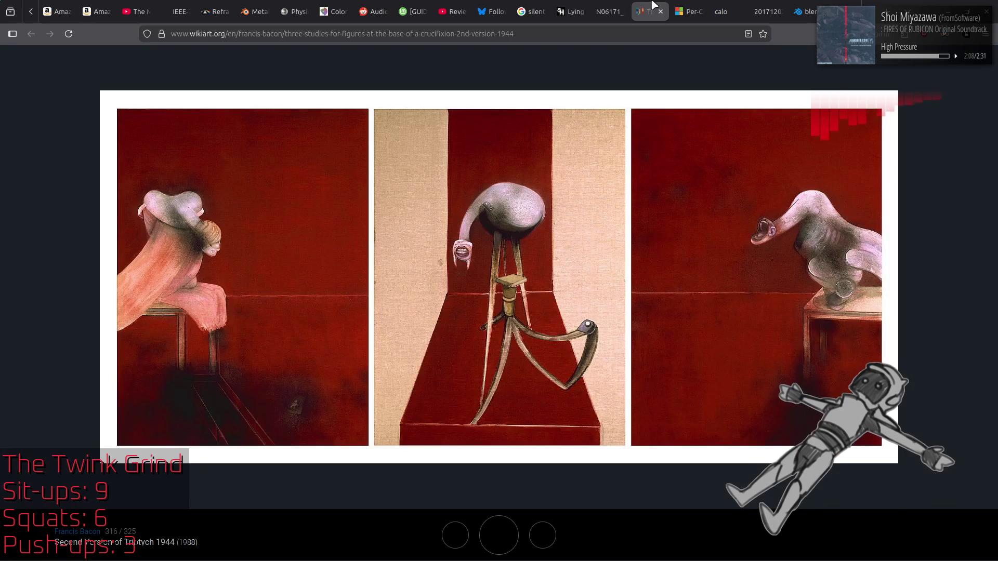
click(611, 5)
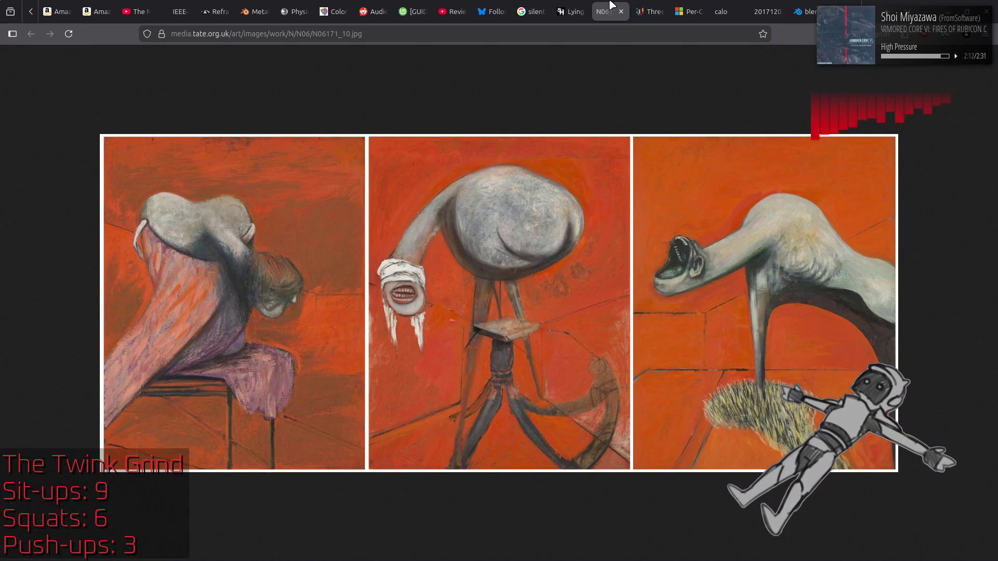
click(645, 5)
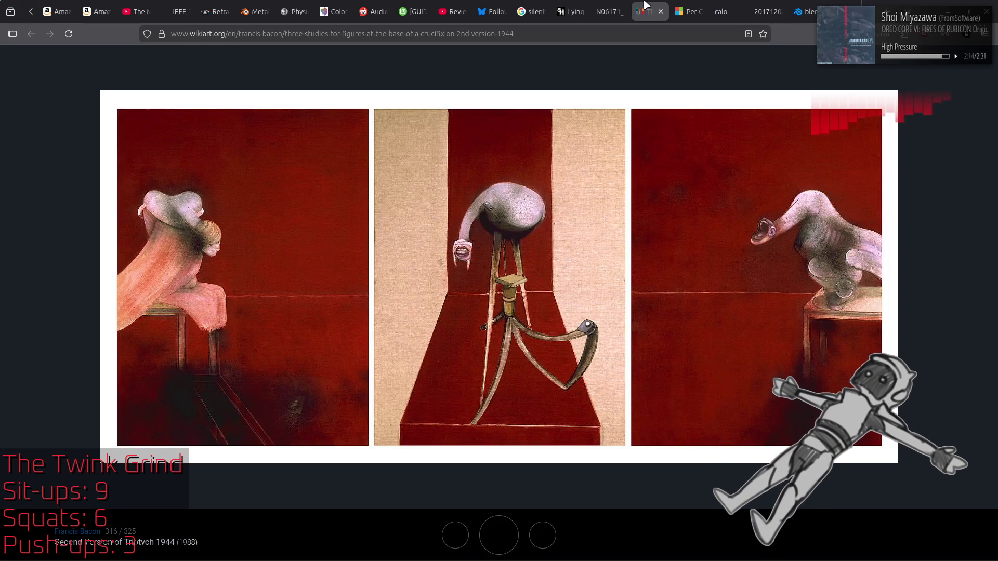
click(610, 5)
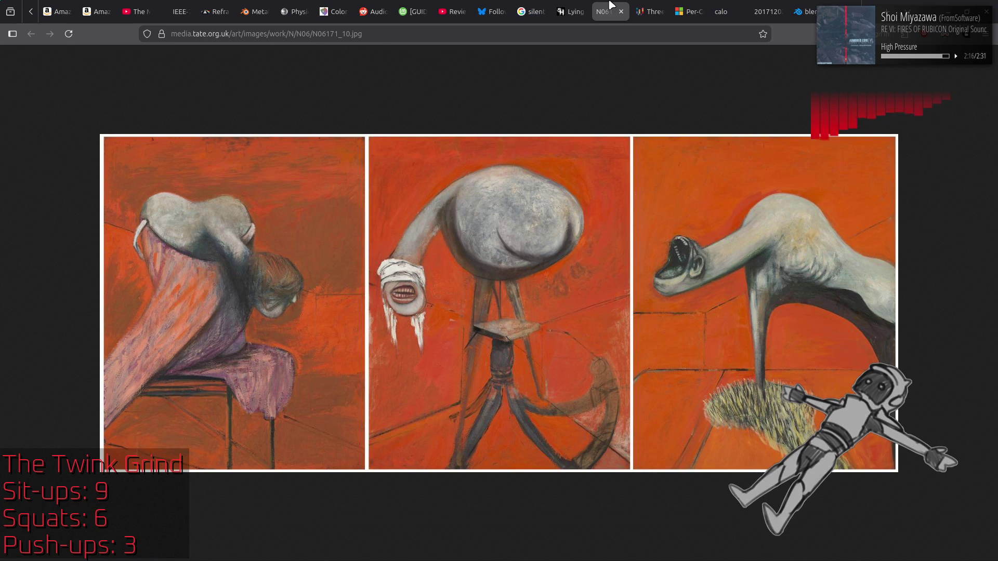
click(648, 7)
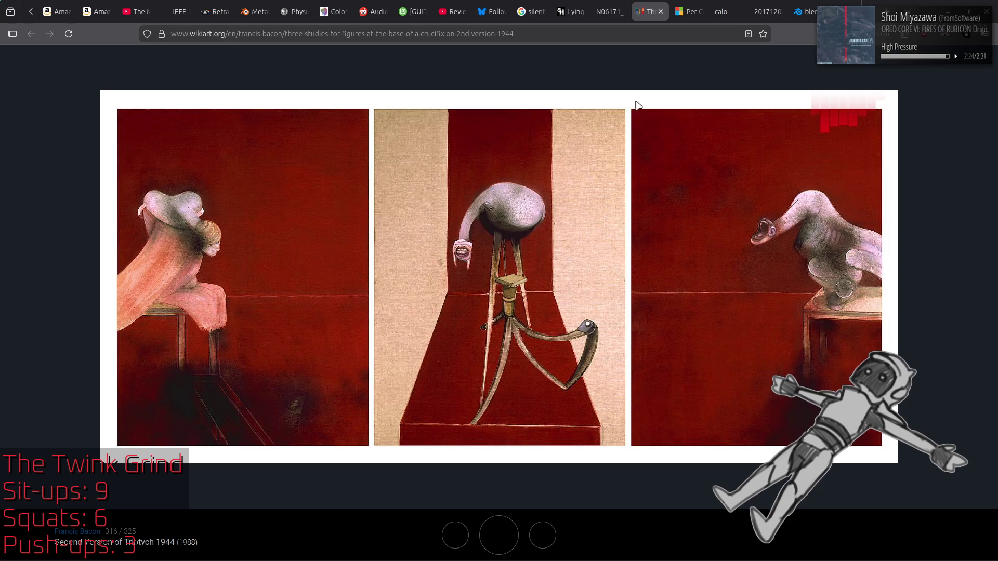
Open and dismiss the red triptych's image menu, then flip between versions ending on the Tate image
right_click(364, 238)
click(341, 115)
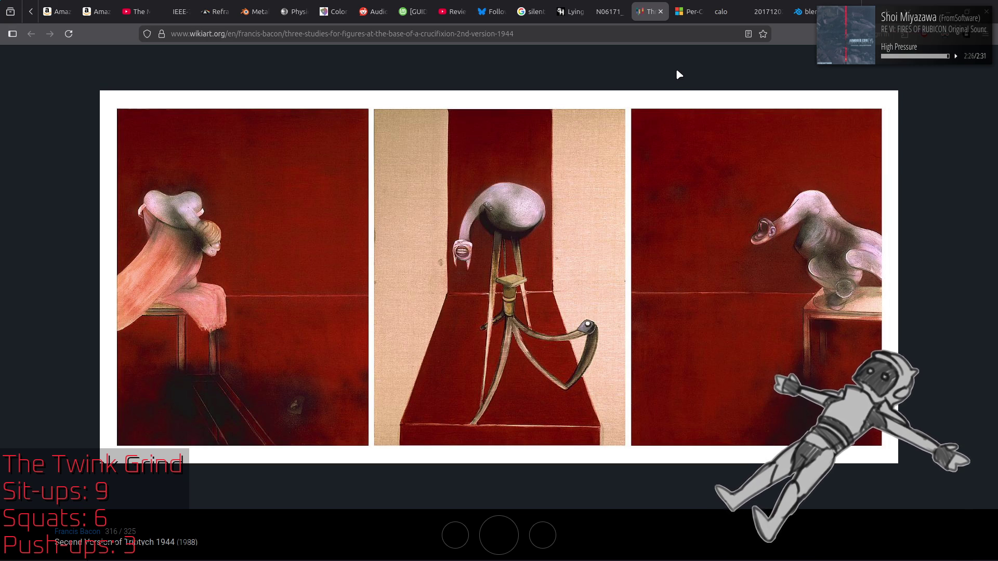
click(608, 12)
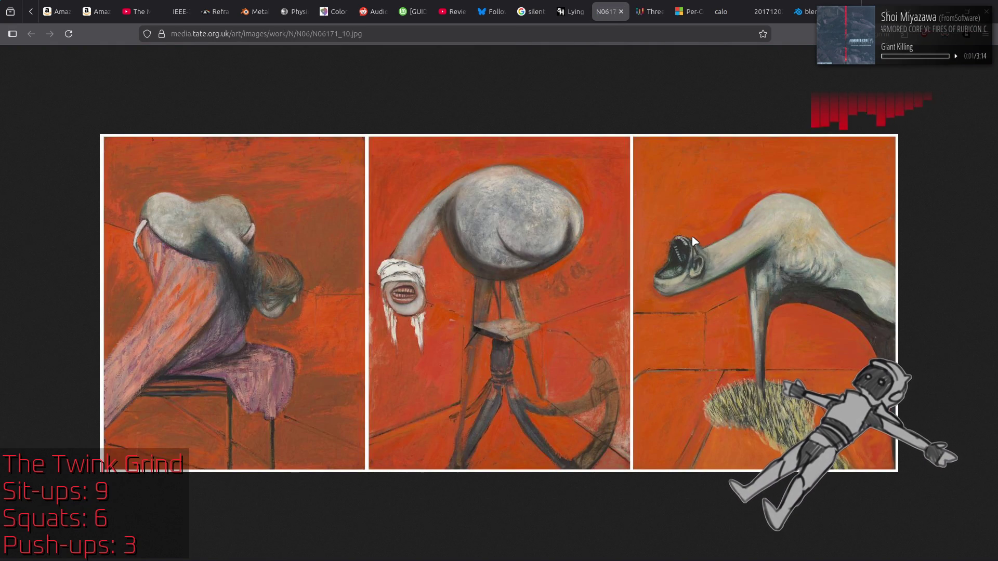
click(643, 12)
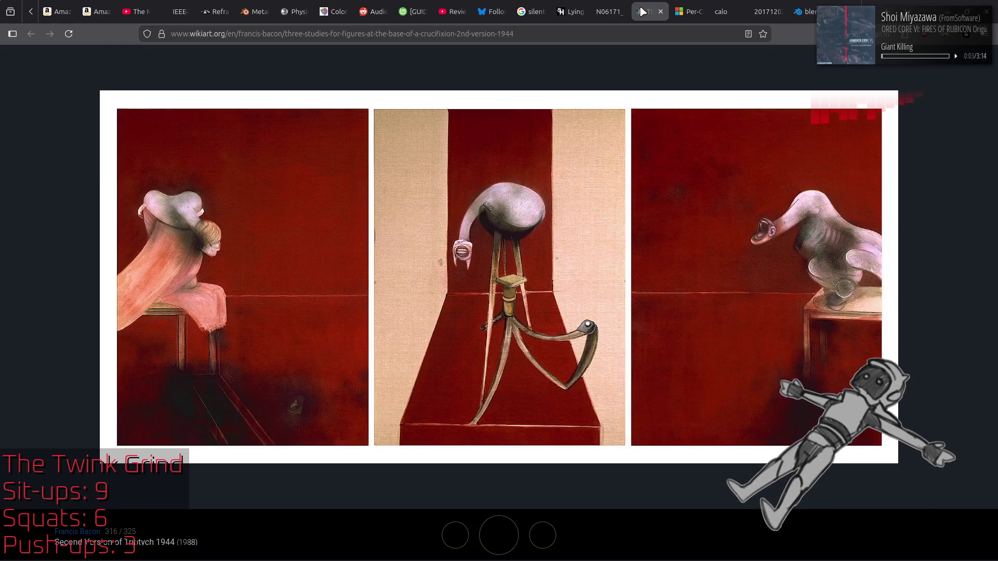
click(614, 9)
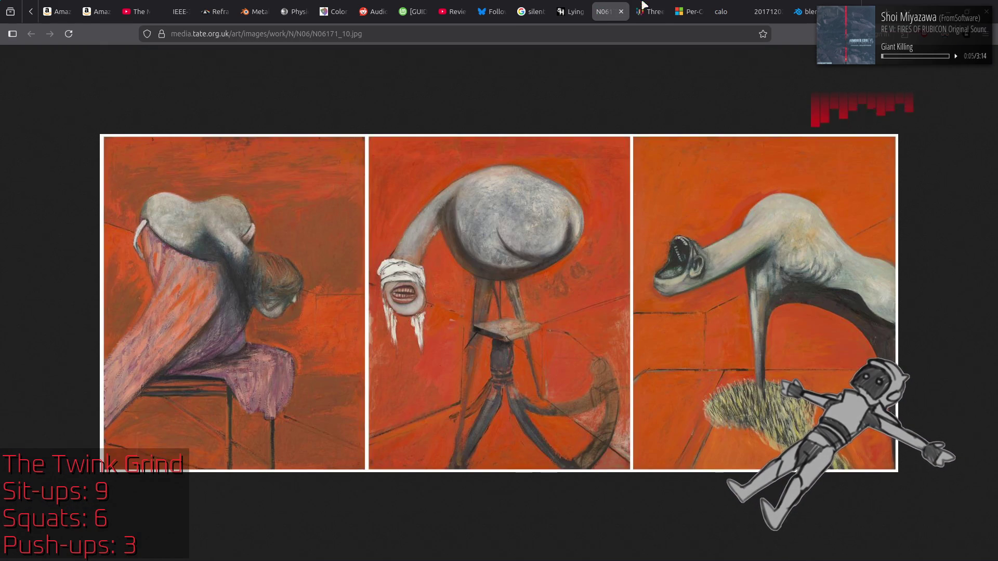
click(651, 6)
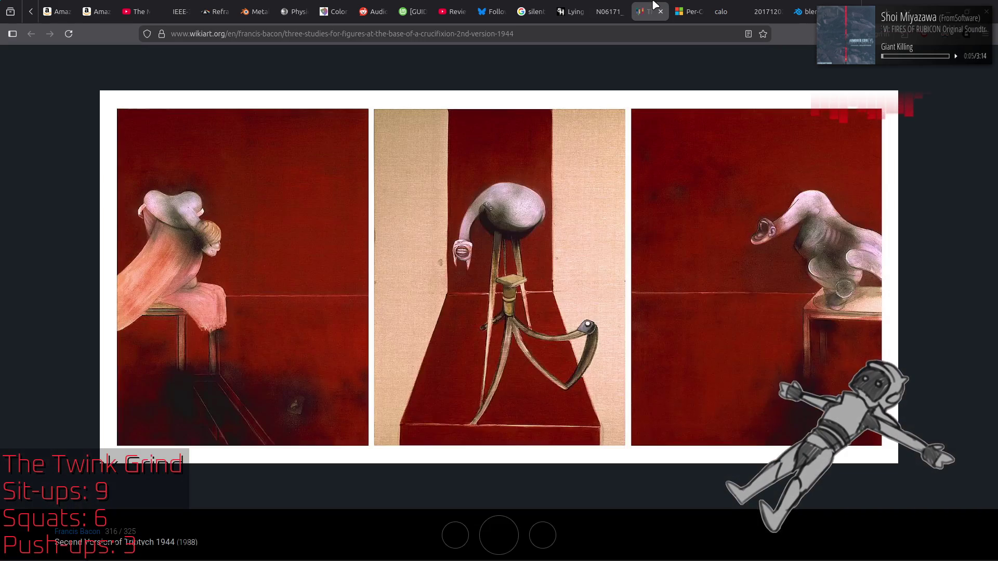
click(611, 4)
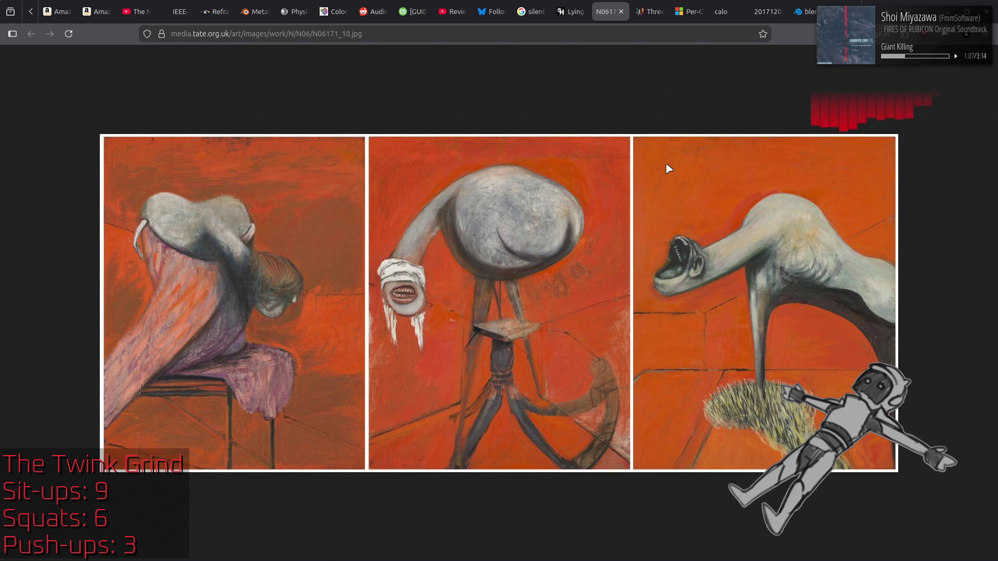
Go back to WikiArt's 'Second Version of Triptych 1944' page with the dark-red panels
click(645, 6)
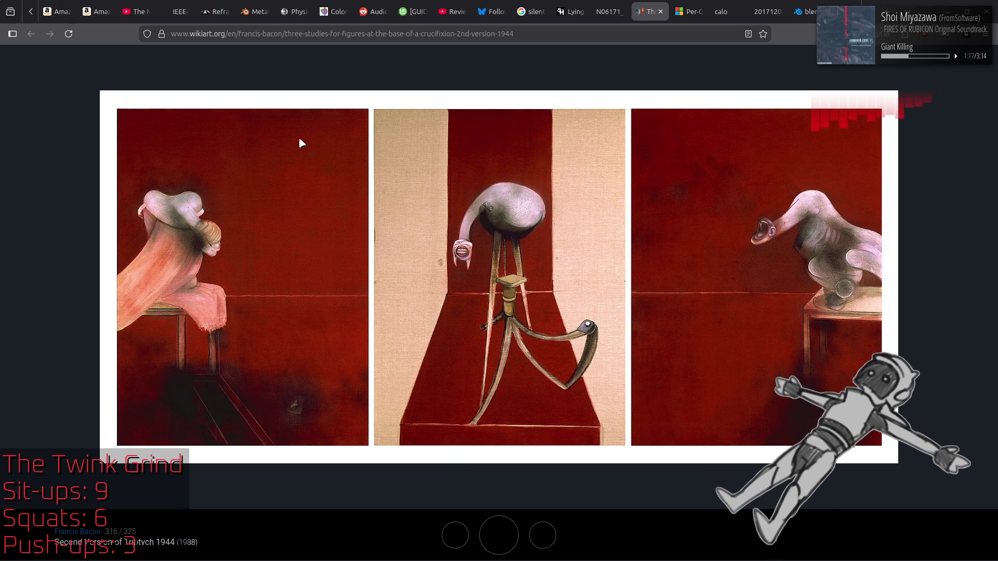
click(611, 11)
click(649, 5)
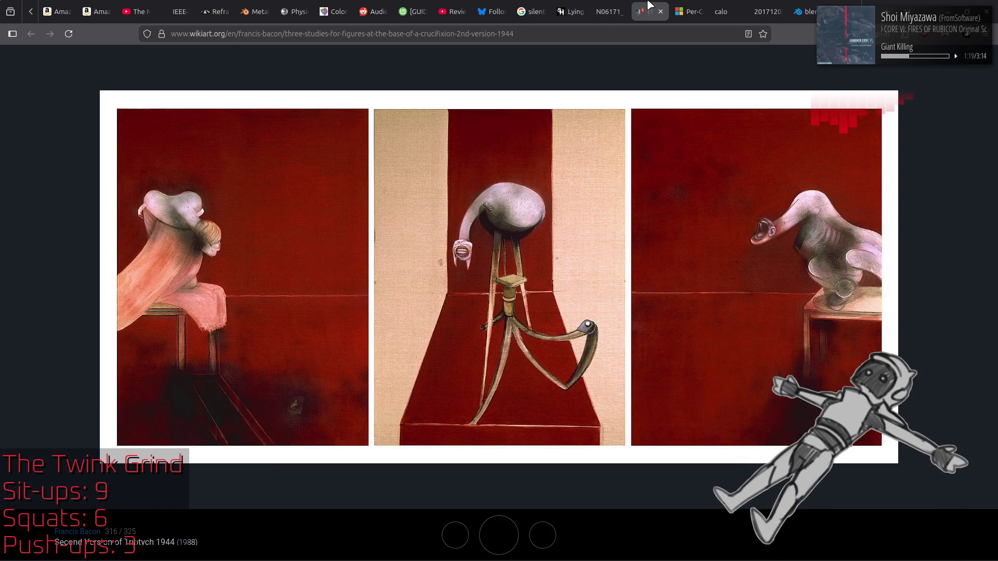
click(611, 11)
click(650, 10)
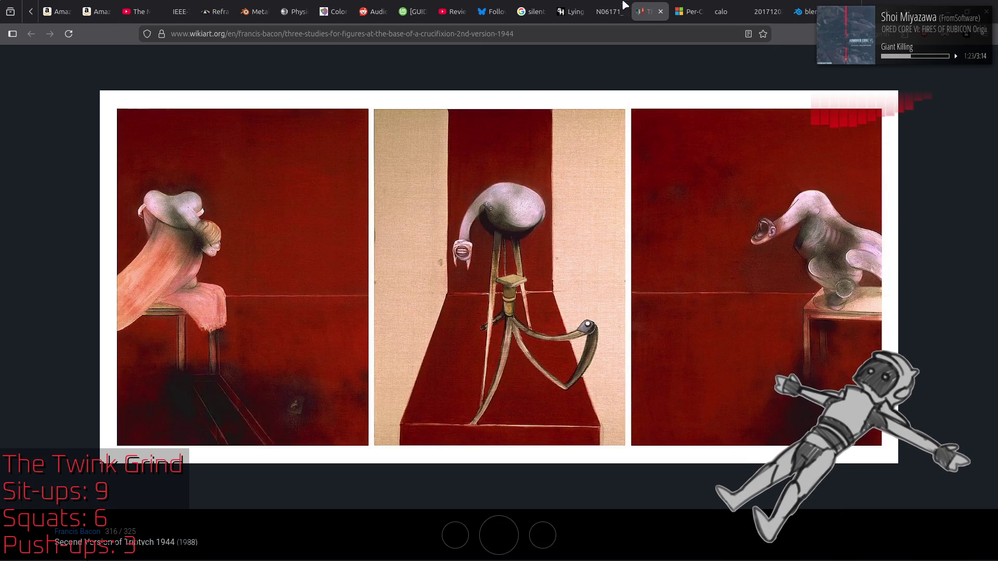
click(611, 10)
click(662, 6)
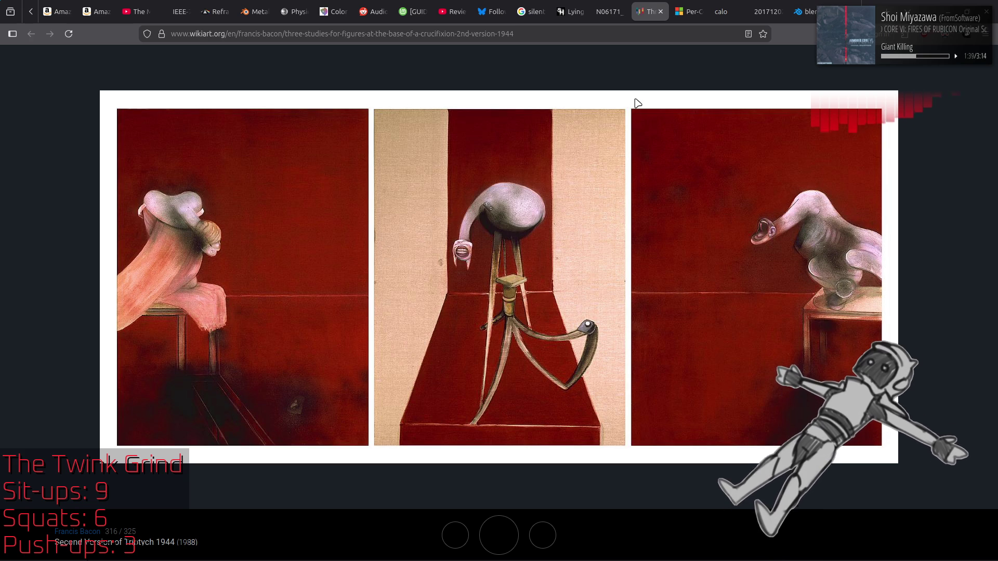
click(612, 7)
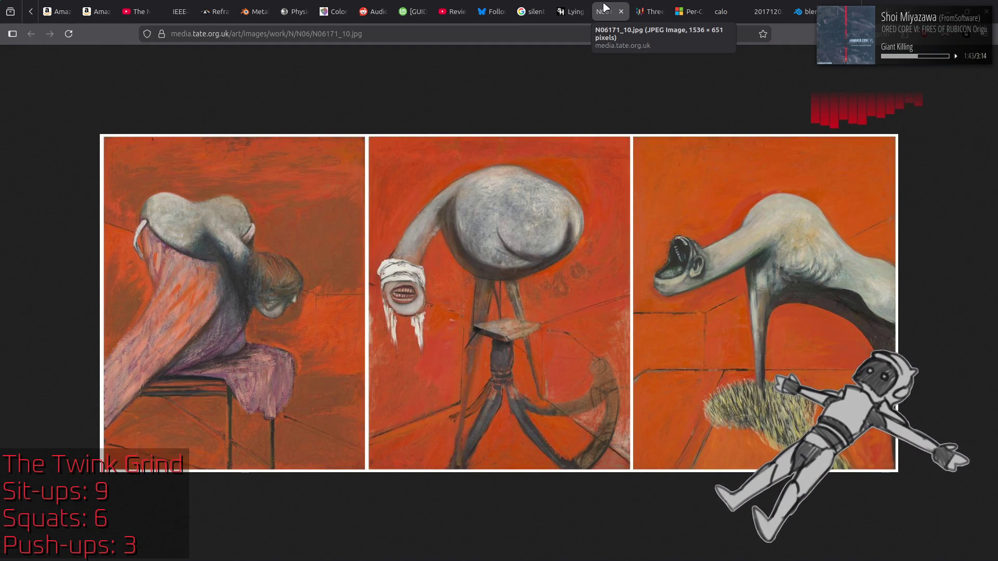
click(645, 6)
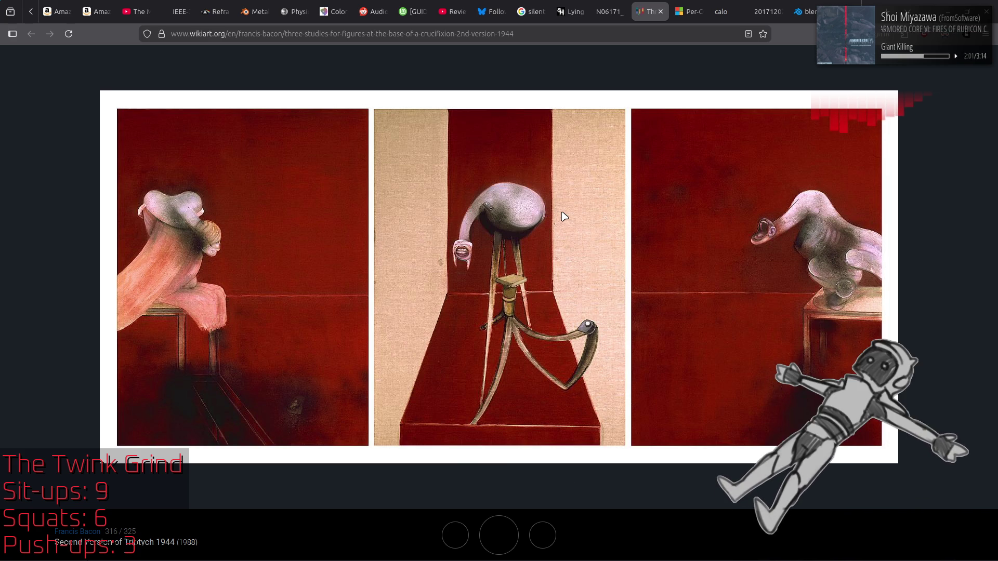
Reopen the closed Google Images search from History's recently closed tabs
click(986, 33)
click(863, 158)
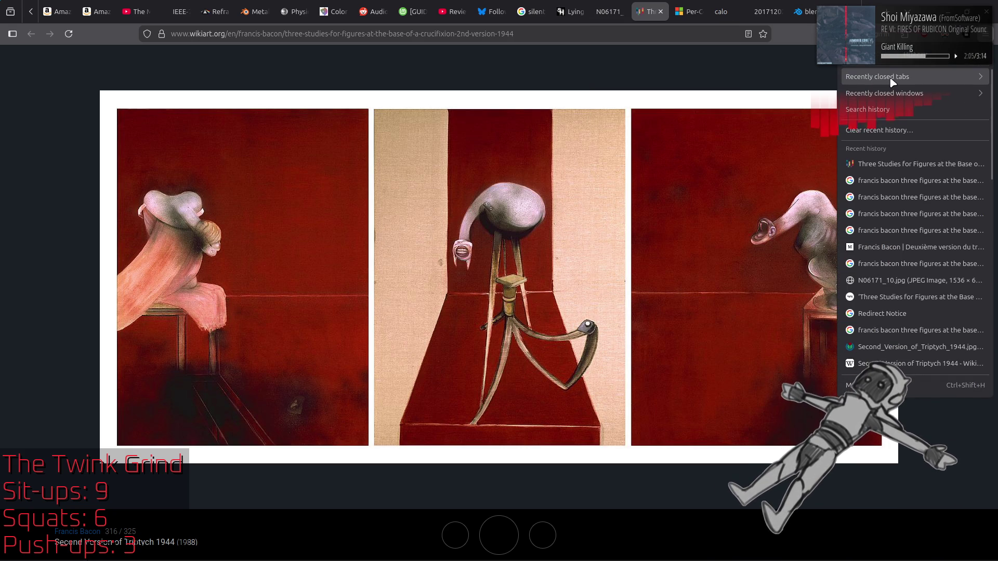
click(892, 82)
click(892, 78)
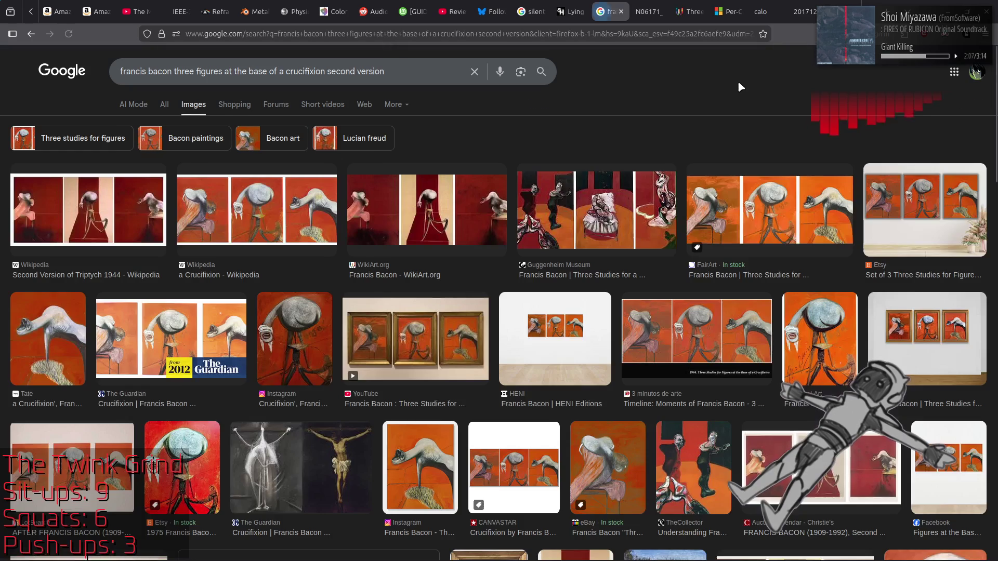
Preview the Etsy poster and Tate Britain YouTube results, then open the video on YouTube
click(419, 338)
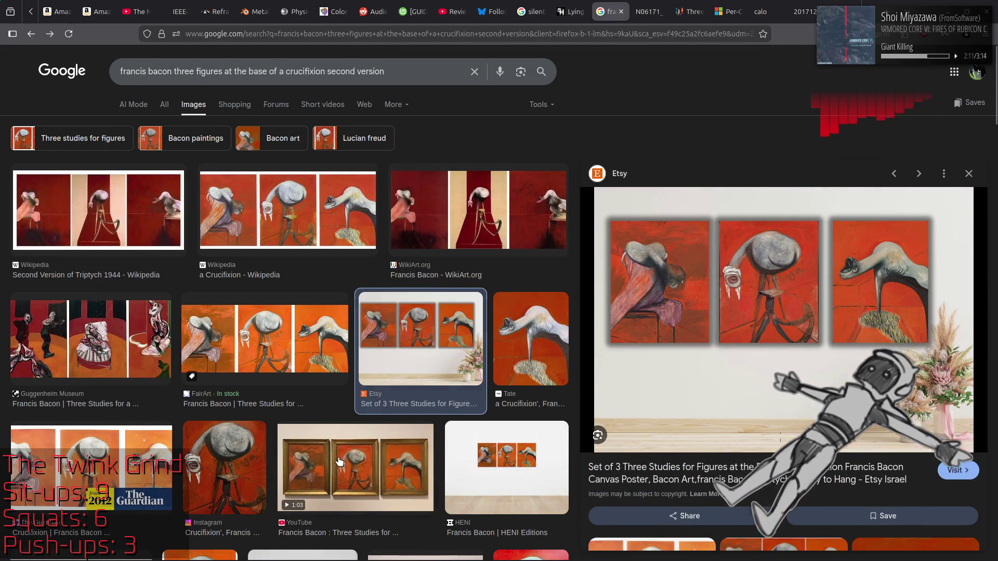
click(298, 502)
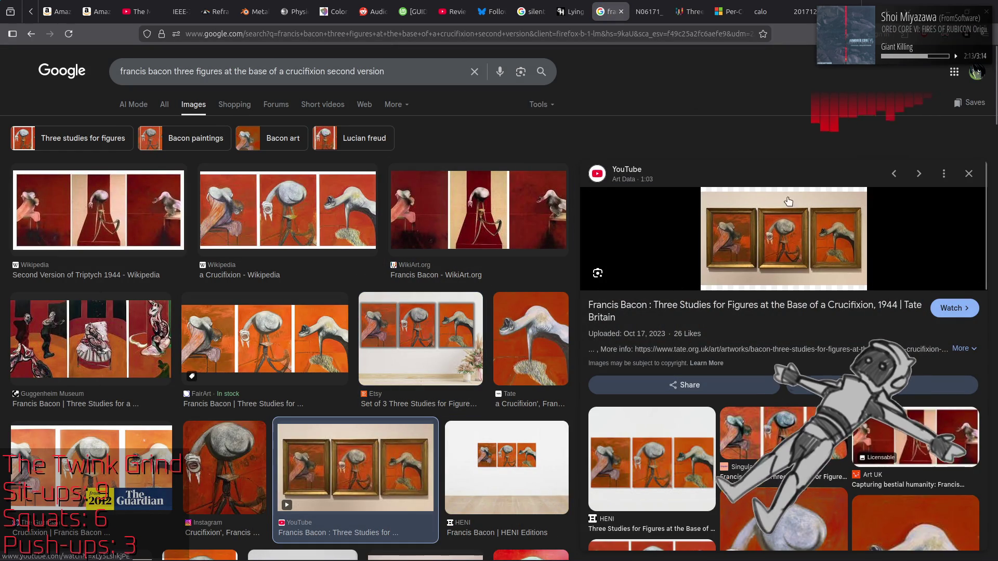
click(954, 308)
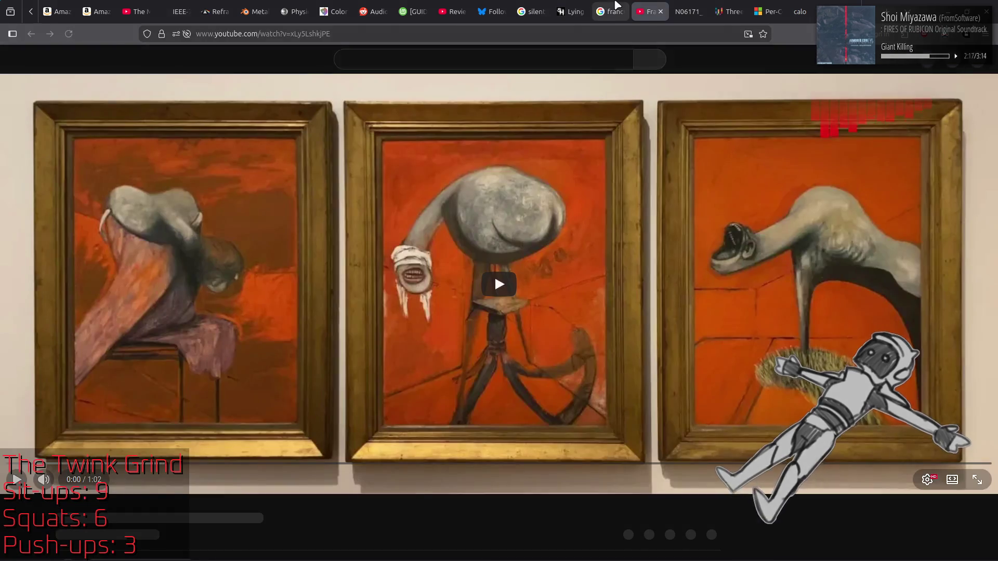
View the Tate Britain YouTube video page, then move to the WikiArt red second-version tab
click(611, 12)
click(646, 8)
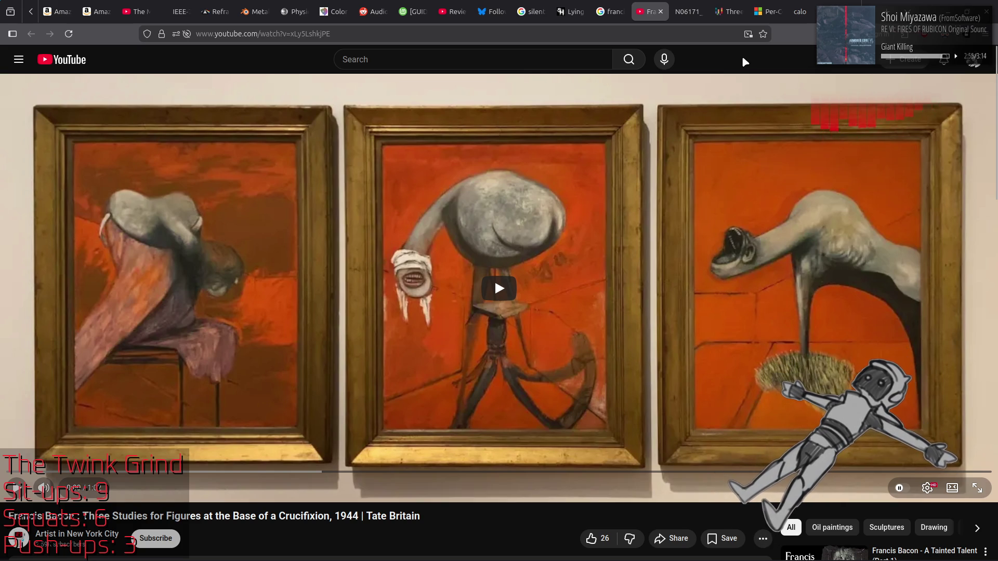
click(681, 11)
click(718, 7)
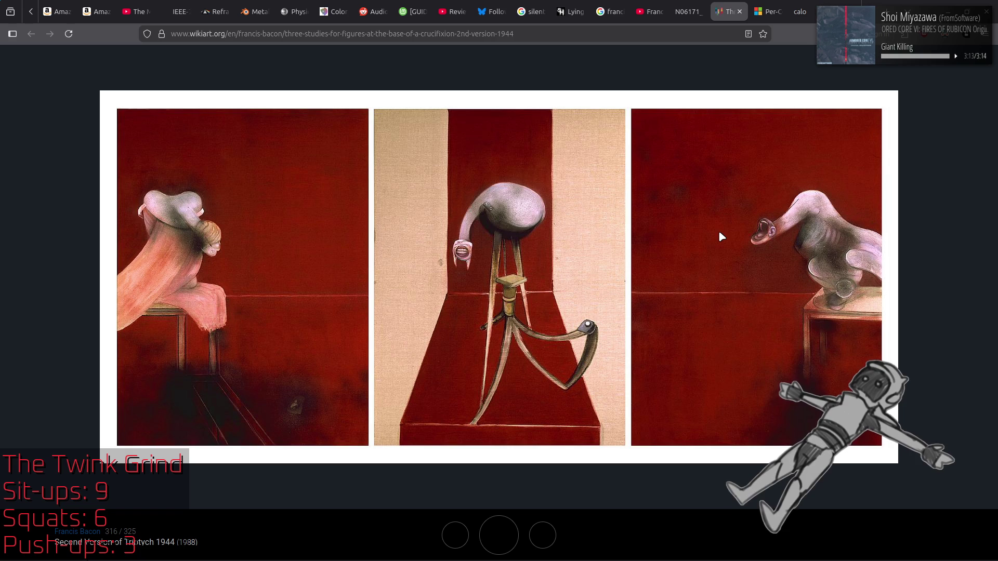
Flip repeatedly between the red WikiArt and orange Tate triptychs, finishing on N06171_10.jpg
key(ctrl+Page_Up)
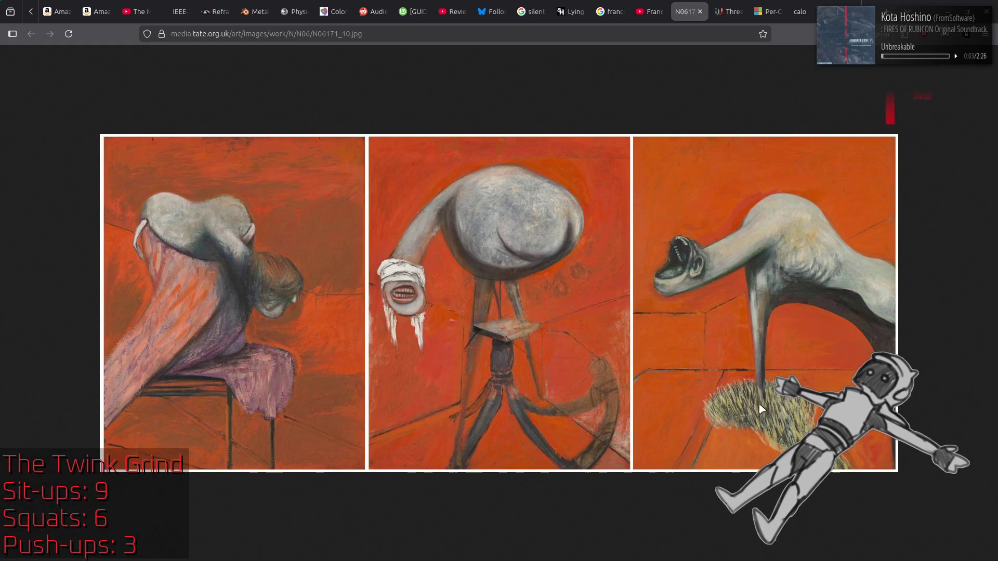
click(719, 8)
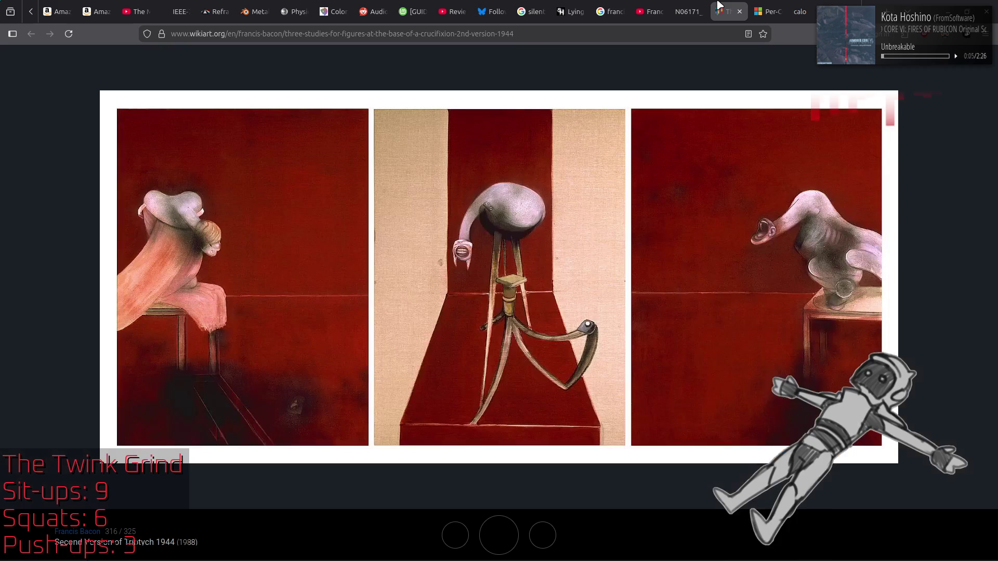
click(696, 8)
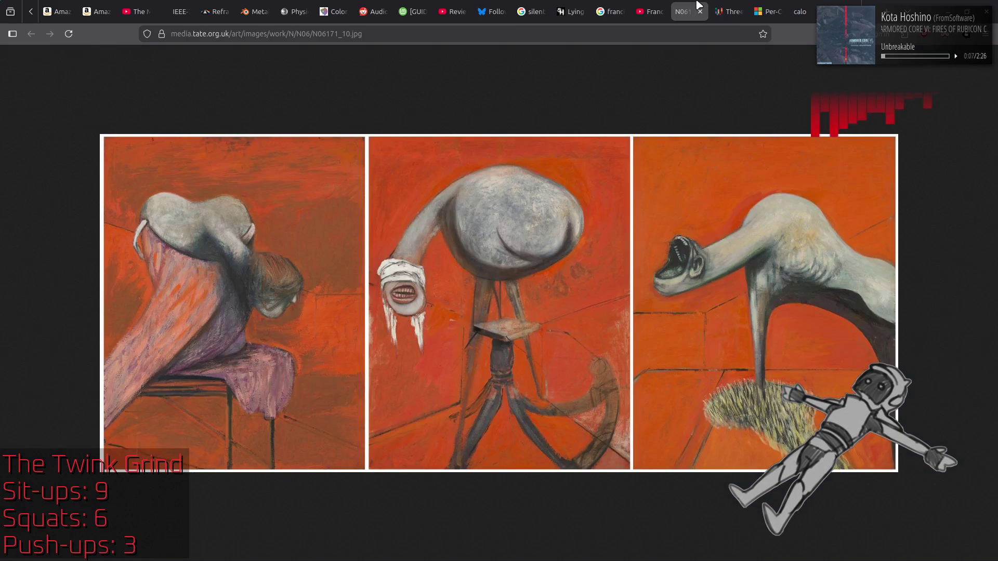
key(ctrl+Tab)
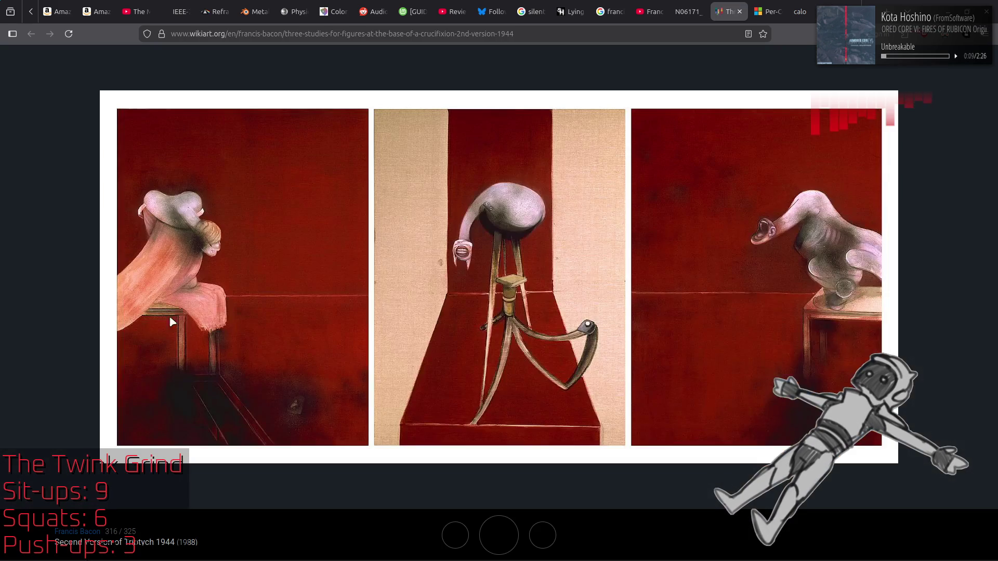
click(687, 9)
click(728, 9)
click(685, 9)
click(730, 8)
click(692, 9)
click(735, 7)
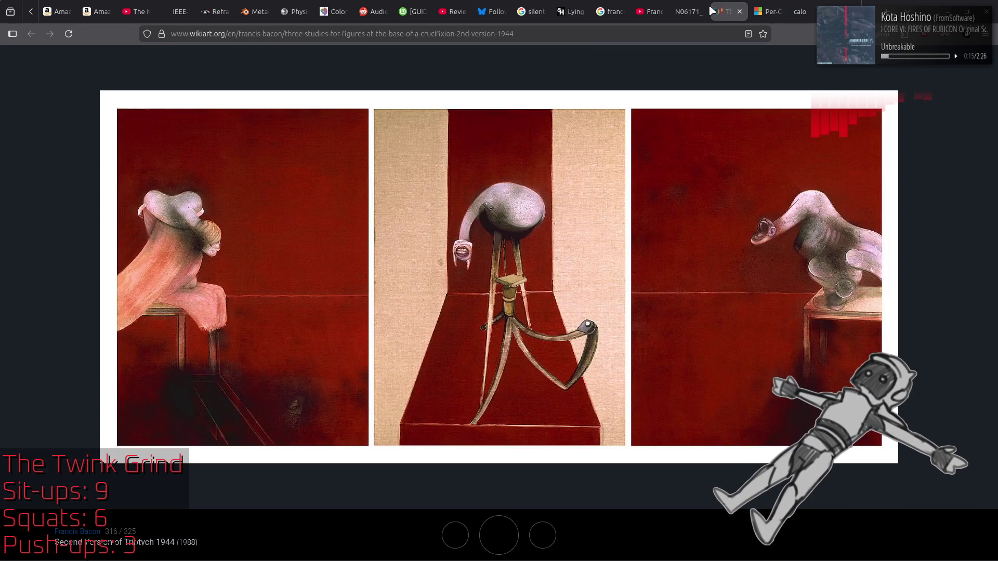
click(686, 8)
click(728, 9)
click(684, 5)
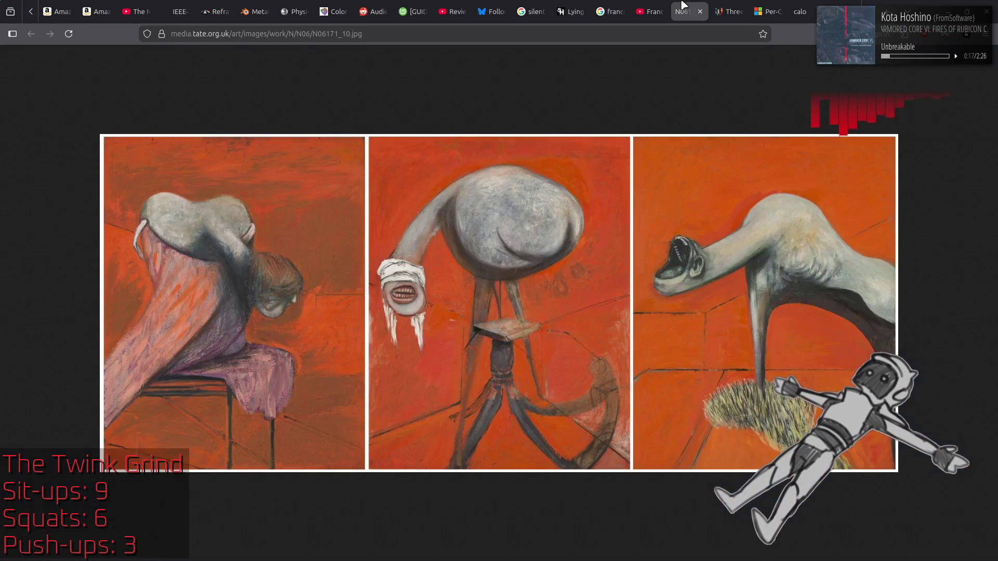